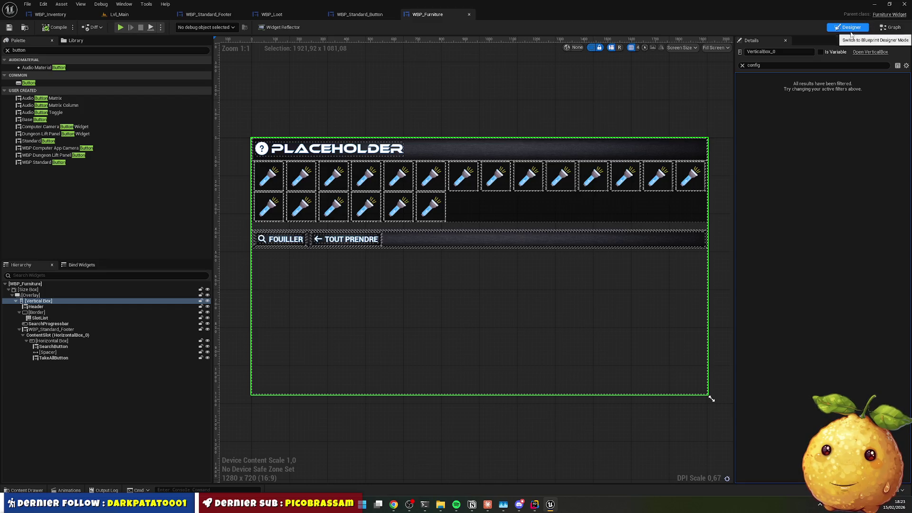
Compare the Details of the FOUILLER and TOUT PRENDRE buttons and the widget's vertical box
{"action": "left_click", "coordinate": [303, 244]}
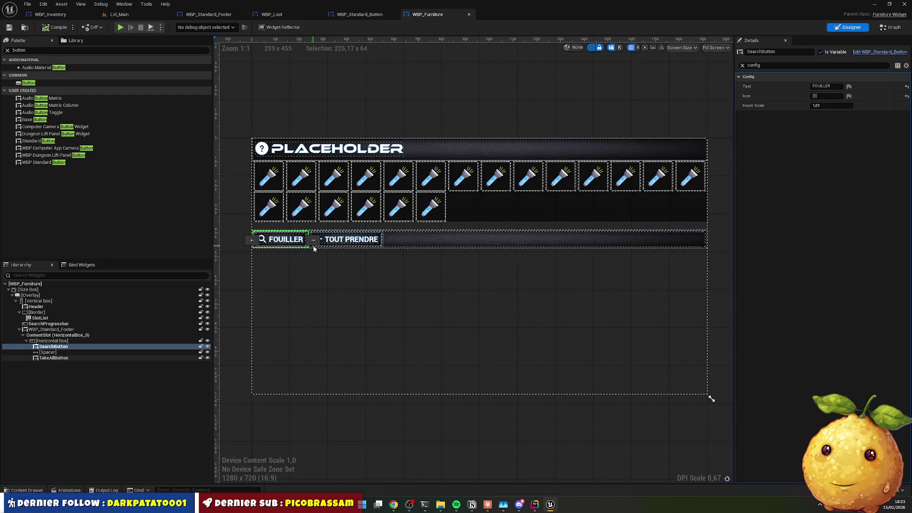
{"action": "left_click", "coordinate": [349, 243]}
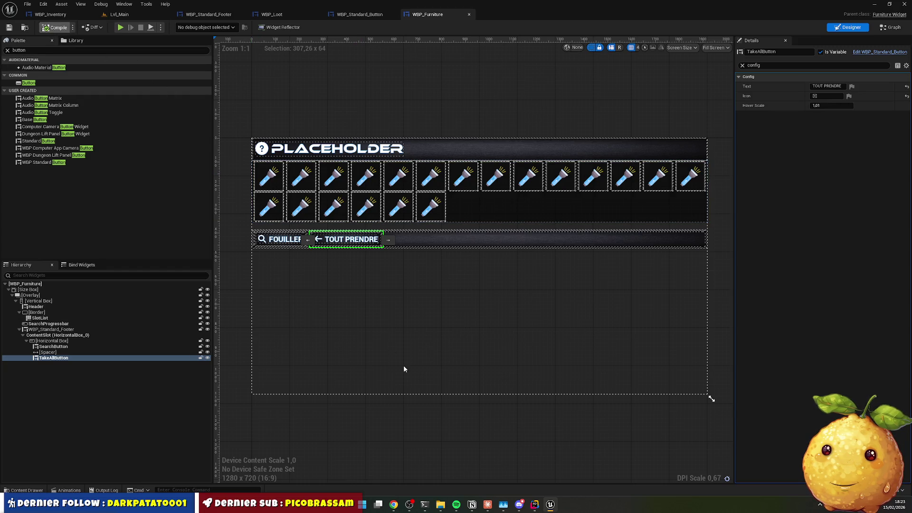
{"action": "left_click", "coordinate": [362, 266]}
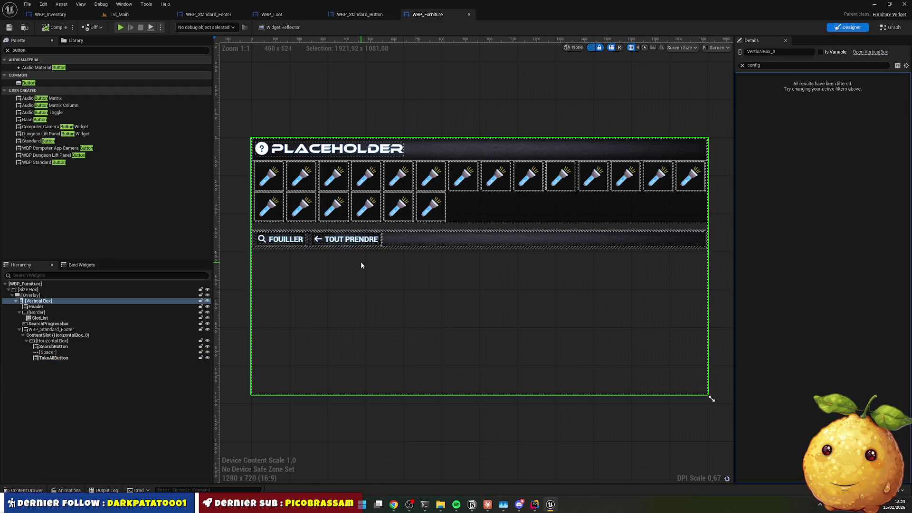
Open WBP_Standard_Button from the FOUILLER button and view its StandardButton.h header in Rider
{"action": "mouse_move", "coordinate": [533, 510]}
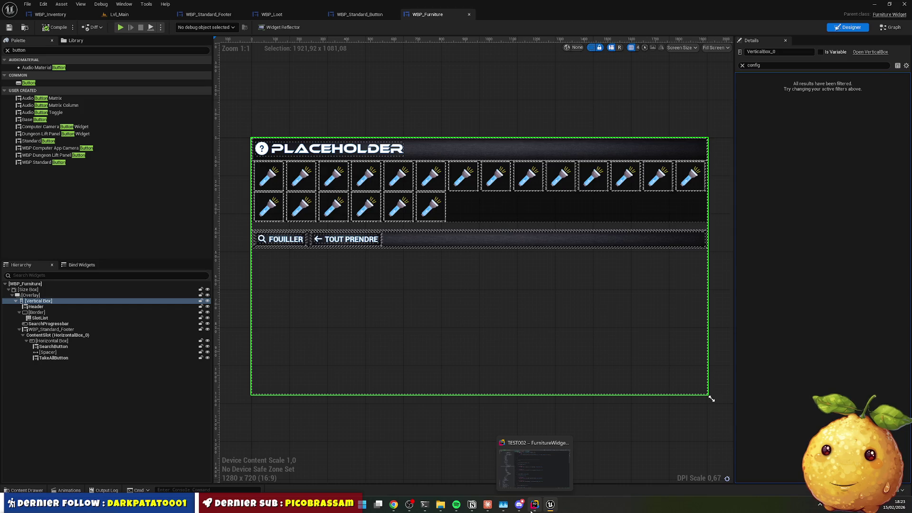
{"action": "left_click", "coordinate": [291, 240]}
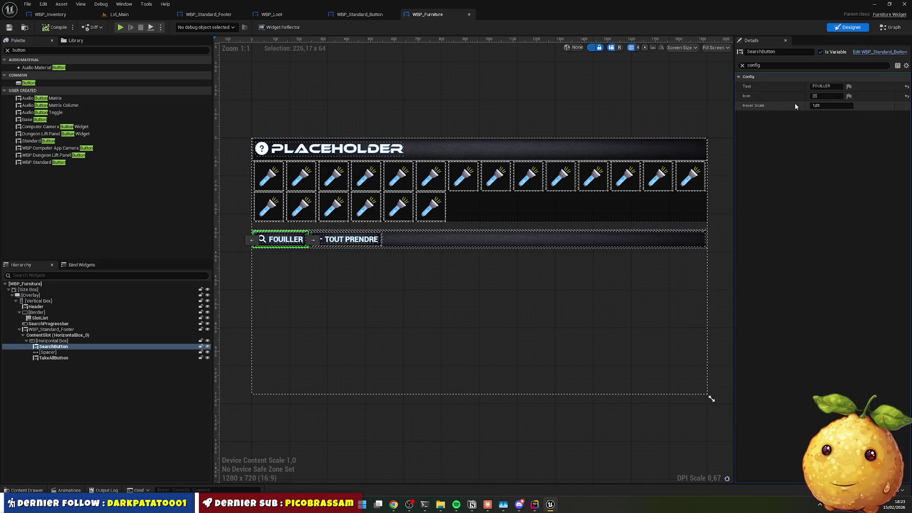
{"action": "left_click", "coordinate": [868, 52]}
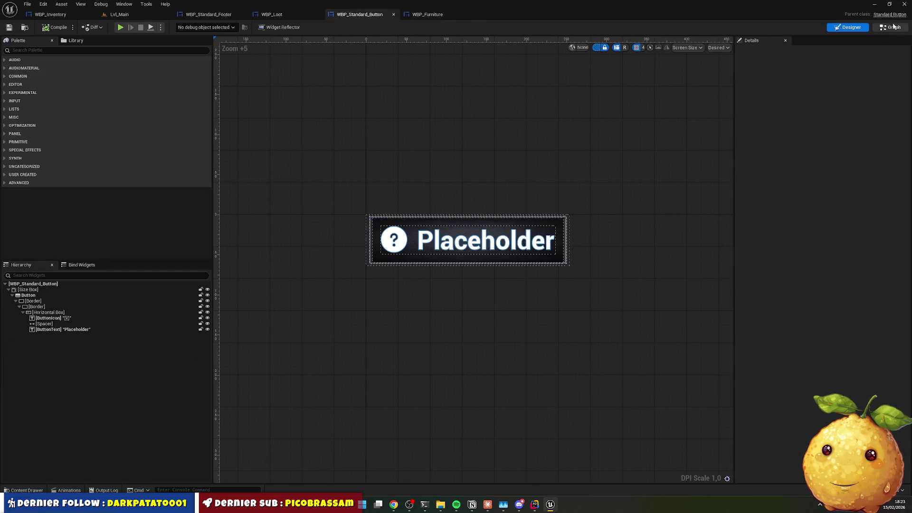
{"action": "key", "text": "alt+Tab"}
{"action": "scroll", "coordinate": [375, 221], "scroll_direction": "up", "scroll_amount": 15}
{"action": "scroll", "coordinate": [333, 247], "scroll_direction": "up", "scroll_amount": 2}
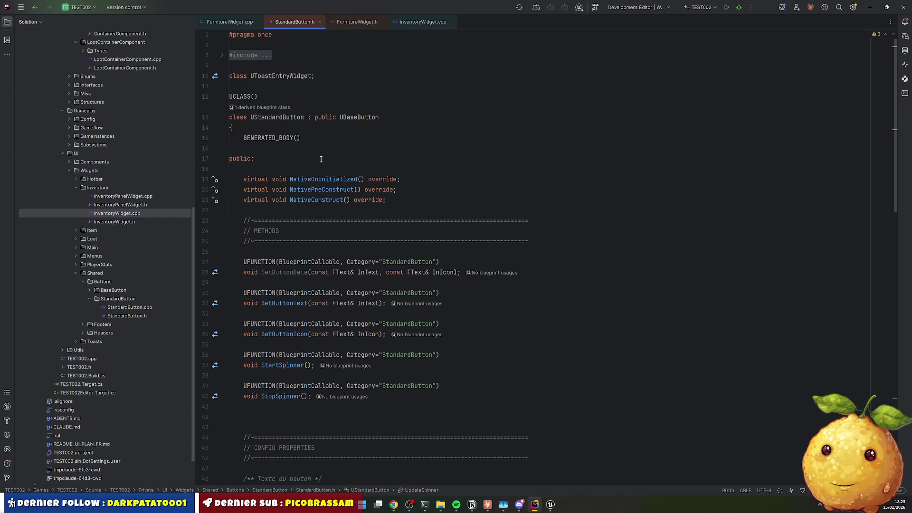
Review StandardButton.cpp's Init binding and the Broadcast call in HandleButtonClicked
{"action": "scroll", "coordinate": [292, 223], "scroll_direction": "down", "scroll_amount": 2}
{"action": "left_click", "coordinate": [288, 212], "text": "ctrl"}
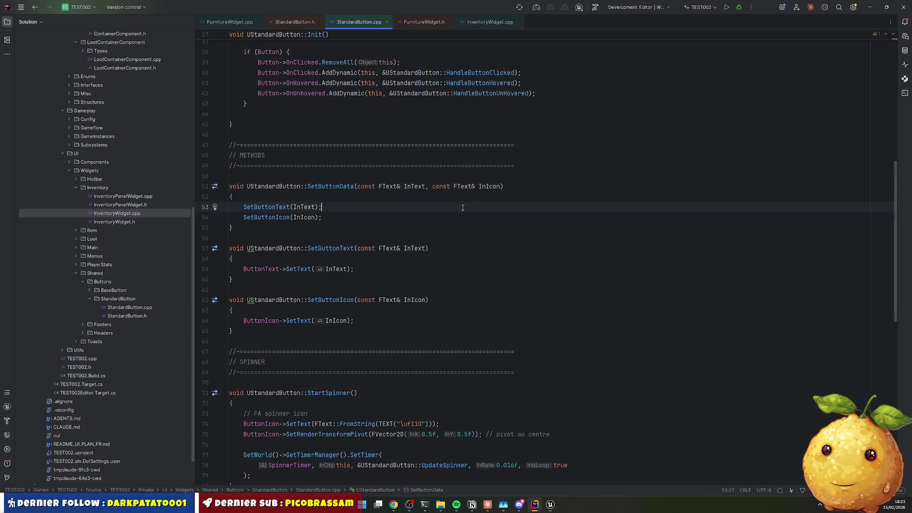
{"action": "scroll", "coordinate": [329, 187], "scroll_direction": "up", "scroll_amount": 3}
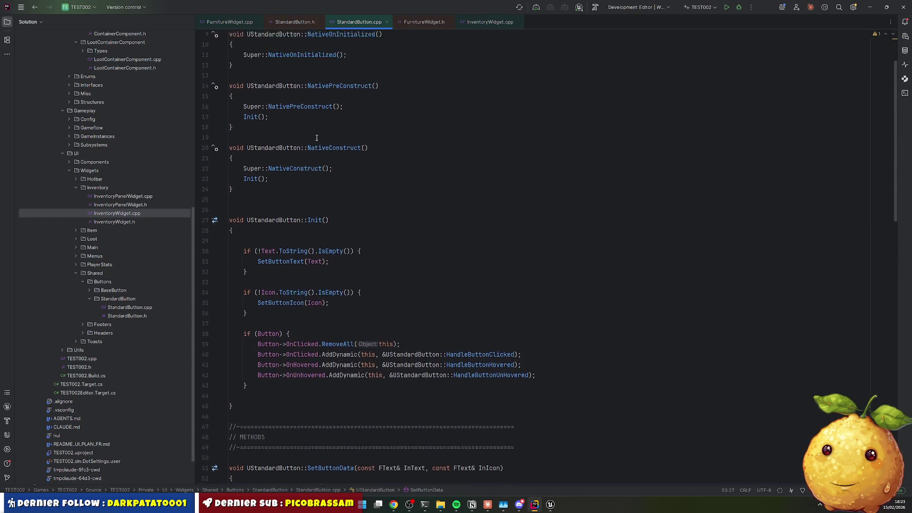
{"action": "scroll", "coordinate": [299, 236], "scroll_direction": "down", "scroll_amount": 3}
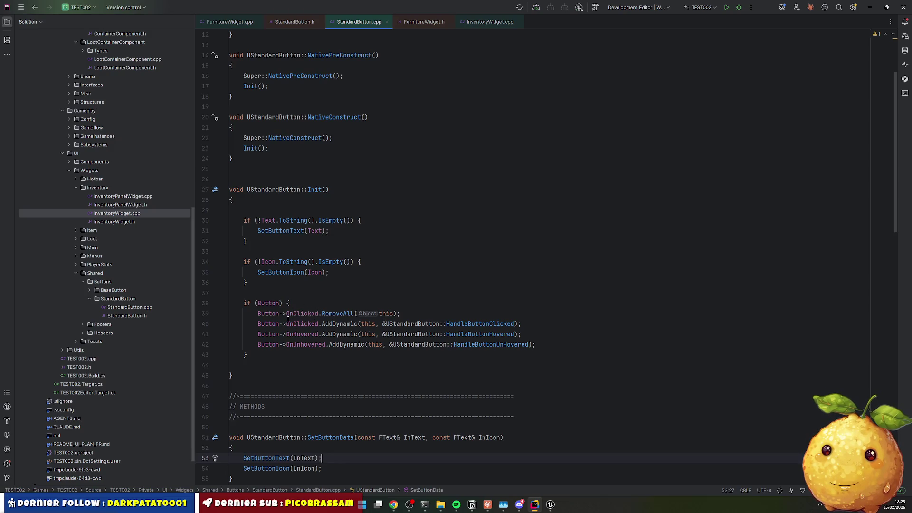
{"action": "left_click_drag", "start_coordinate": [280, 314], "coordinate": [516, 335]}
{"action": "scroll", "coordinate": [479, 335], "scroll_direction": "down", "scroll_amount": 5}
{"action": "scroll", "coordinate": [479, 334], "scroll_direction": "down", "scroll_amount": 10}
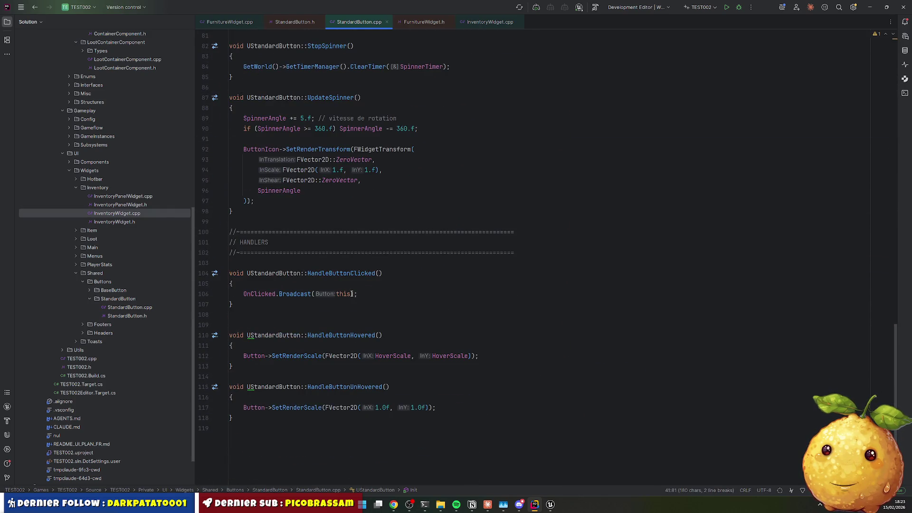
{"action": "double_click", "coordinate": [298, 295]}
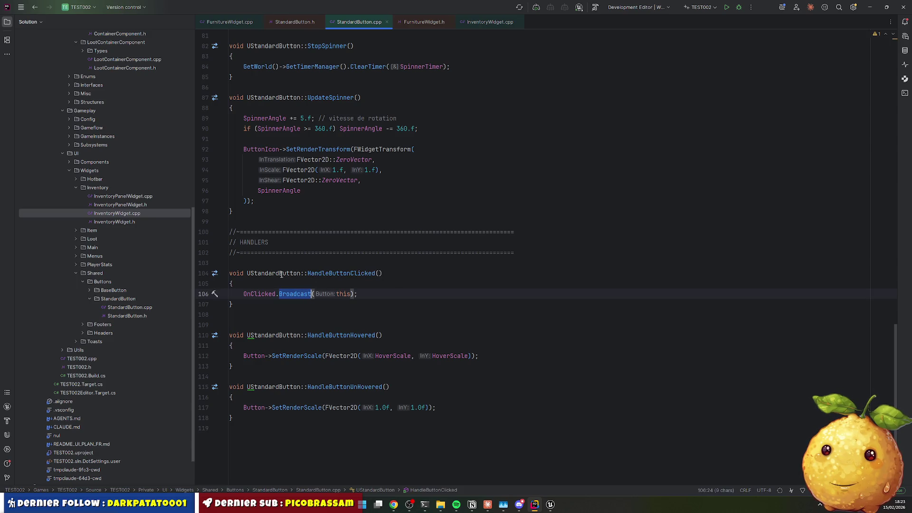
{"action": "mouse_move", "coordinate": [279, 274]}
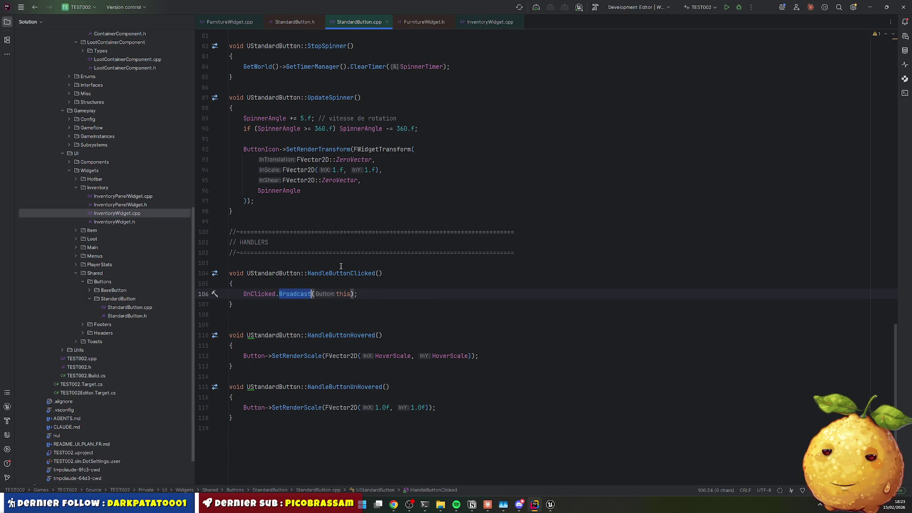
Switch to FurnitureWidget.cpp and scroll to the top of the file
{"action": "left_click", "coordinate": [237, 22]}
{"action": "scroll", "coordinate": [434, 223], "scroll_direction": "up", "scroll_amount": 2}
{"action": "scroll", "coordinate": [433, 200], "scroll_direction": "up", "scroll_amount": 1}
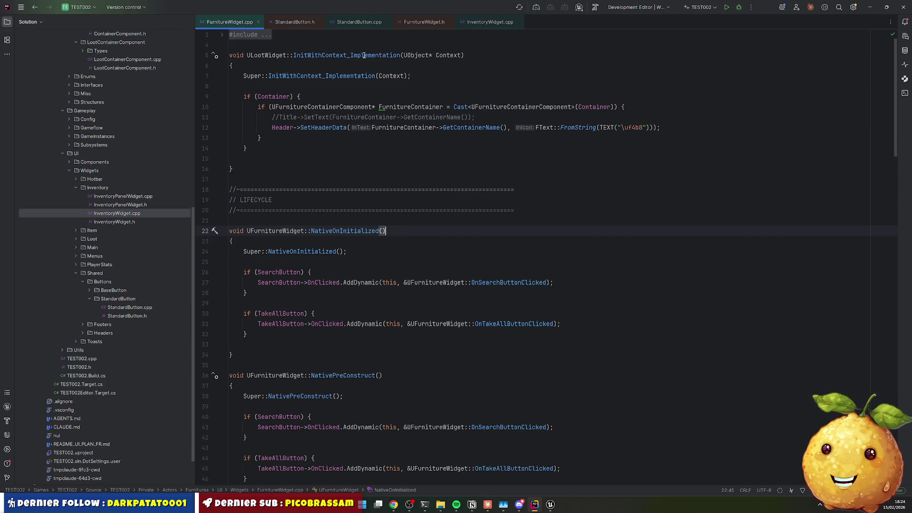
Inspect the SearchButton and TakeAllButton AddDynamic lines in NativeOnInitialized, then return to Unreal
{"action": "scroll", "coordinate": [404, 57], "scroll_direction": "down", "scroll_amount": 2}
{"action": "mouse_move", "coordinate": [247, 231]}
{"action": "left_mouse_down"}
{"action": "mouse_move", "coordinate": [442, 220]}
{"action": "mouse_move", "coordinate": [304, 220]}
{"action": "mouse_move", "coordinate": [382, 221]}
{"action": "mouse_move", "coordinate": [326, 221]}
{"action": "mouse_move", "coordinate": [415, 231]}
{"action": "left_mouse_up"}
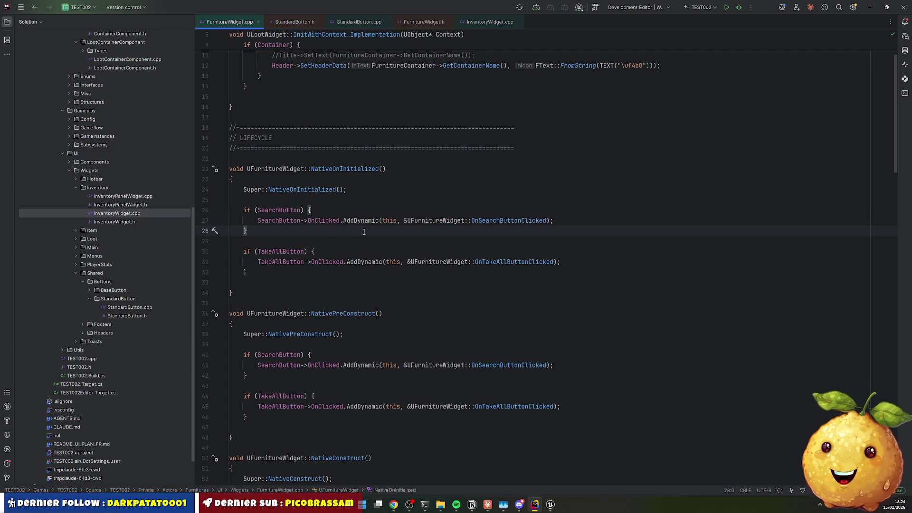
{"action": "left_click", "coordinate": [366, 263]}
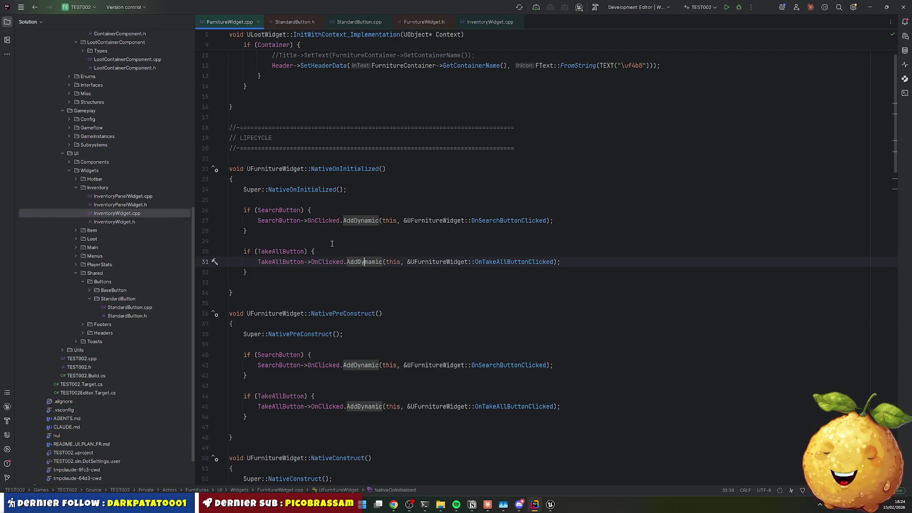
{"action": "left_click", "coordinate": [455, 154]}
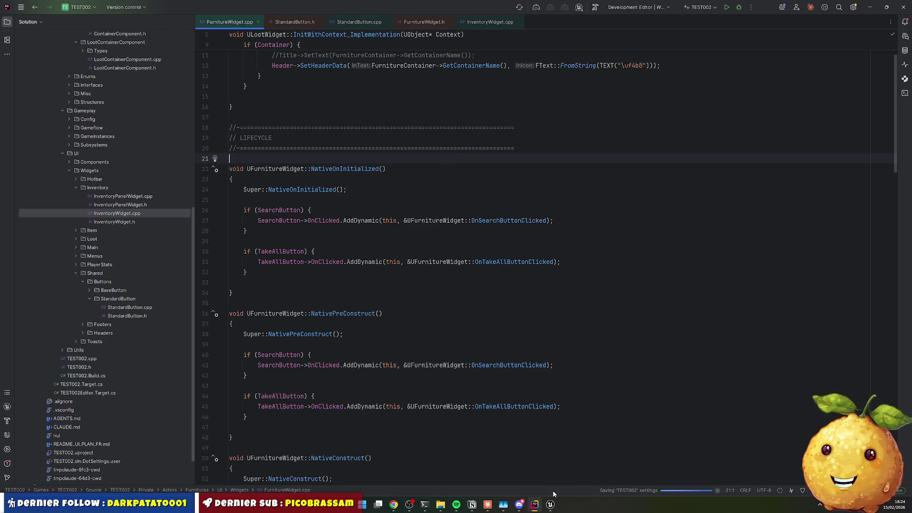
{"action": "left_click", "coordinate": [551, 504]}
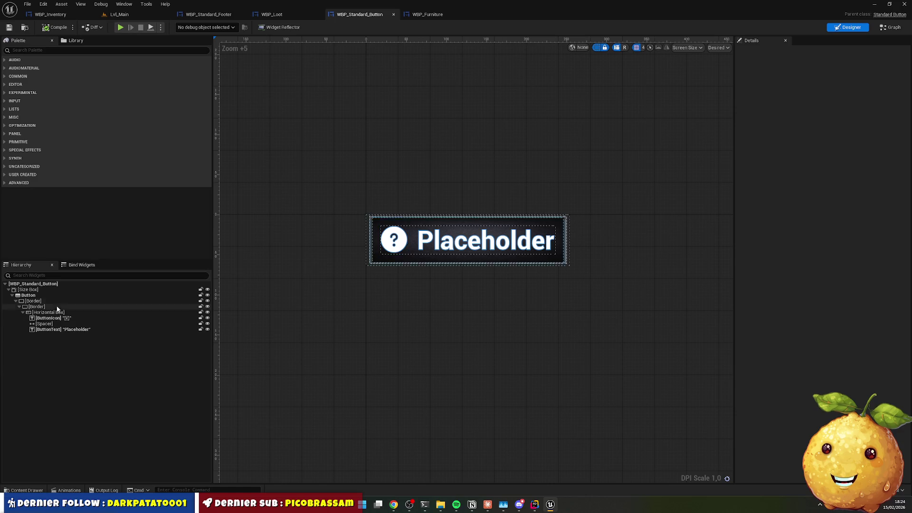
In WBP_Furniture, drag SearchButton out of the footer's Horizontal Box into the Vertical Box
{"action": "left_click", "coordinate": [412, 16]}
{"action": "left_click_drag", "start_coordinate": [54, 348], "coordinate": [52, 303]}
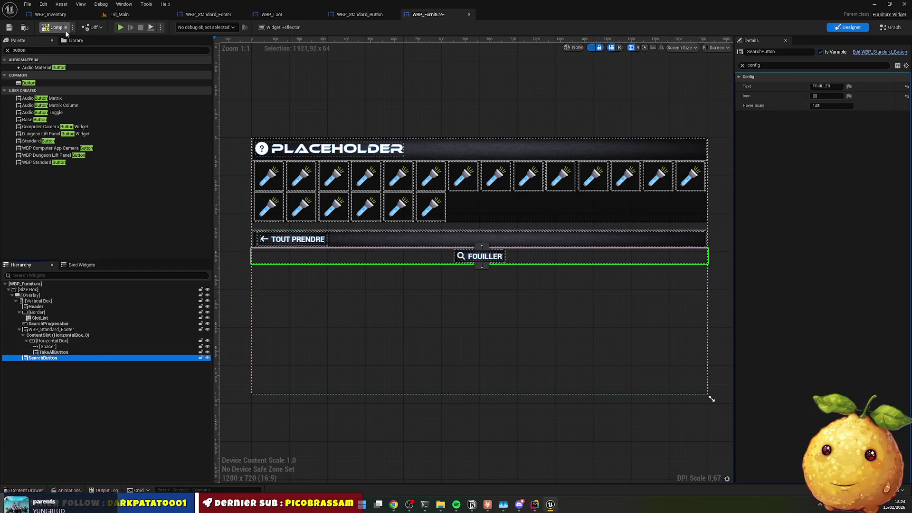
Start playing Lvl_Main and open the cabinet's ARMOIRE loot panel with the interact key
{"action": "left_click", "coordinate": [50, 14]}
{"action": "left_click", "coordinate": [119, 14]}
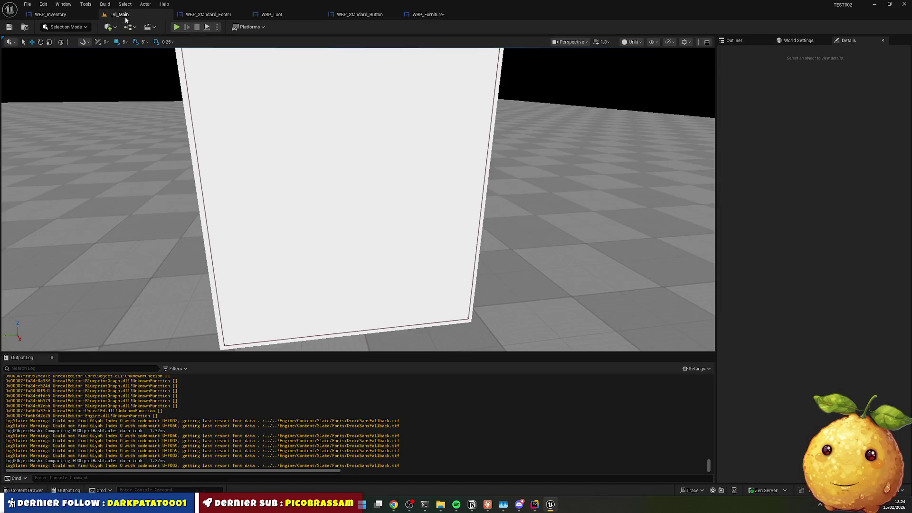
{"action": "left_click", "coordinate": [177, 27]}
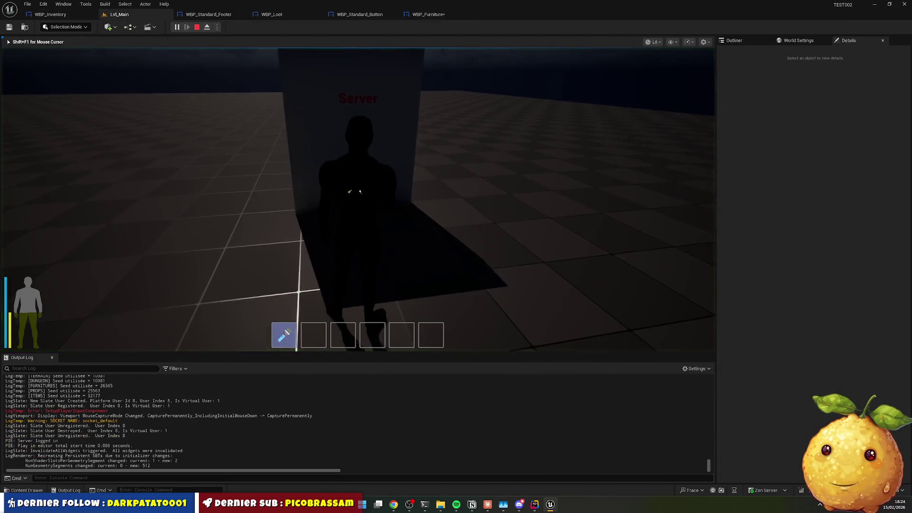
{"action": "key", "text": "e"}
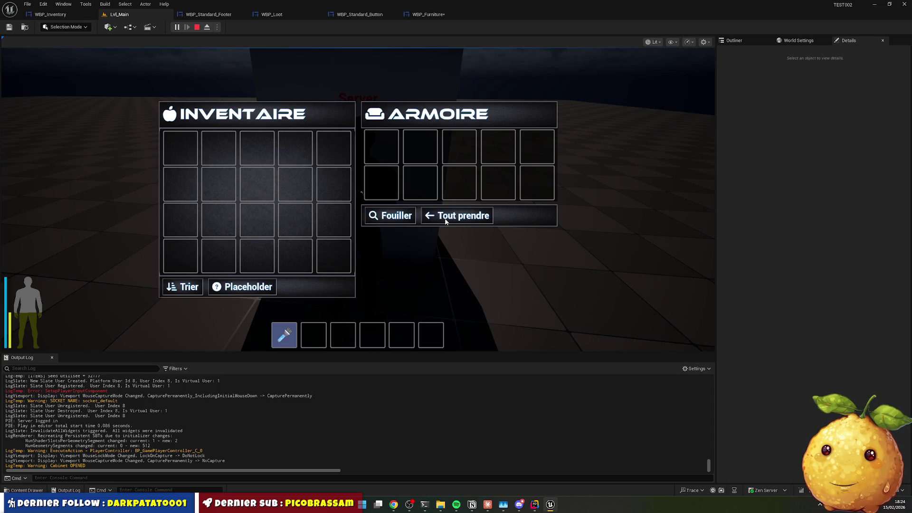
Click the Trier and Placeholder panel buttons to check their logs, then stop playing
{"action": "left_click", "coordinate": [190, 287]}
{"action": "triple_click", "coordinate": [228, 288]}
{"action": "left_click", "coordinate": [227, 293]}
{"action": "key", "text": "Escape"}
{"action": "key", "text": "Escape"}
{"action": "key", "text": "alt+Tab"}
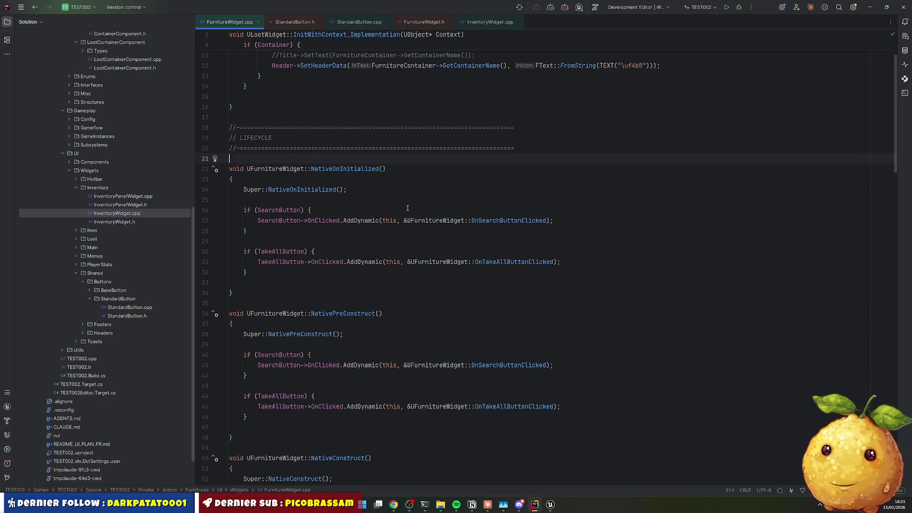
{"action": "left_click", "coordinate": [550, 504]}
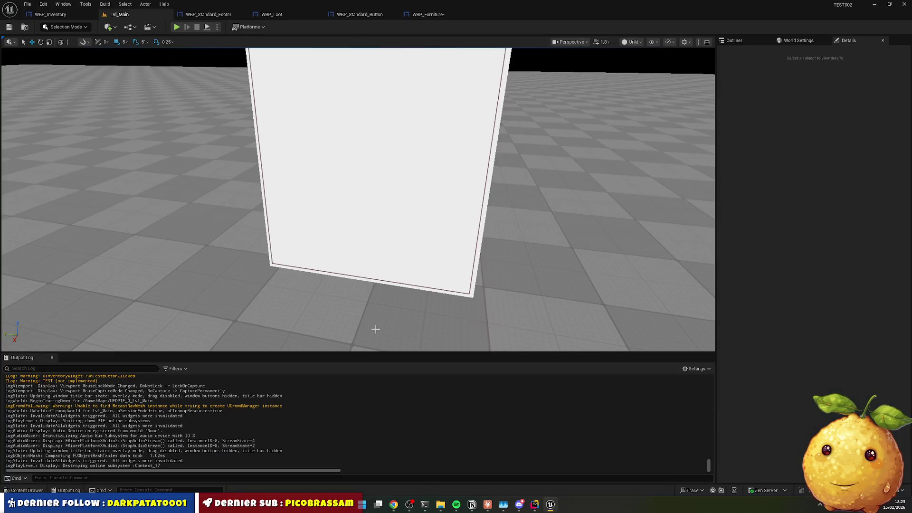
Undo the SearchButton move in WBP_Furniture, recheck FOUILLER's settings, and return to Lvl_Main
{"action": "left_click", "coordinate": [442, 14]}
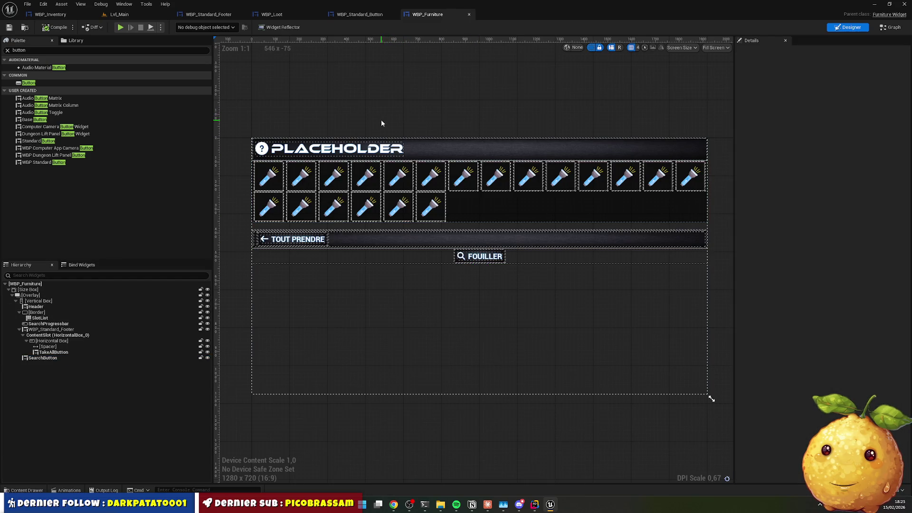
{"action": "key", "text": "ctrl+z"}
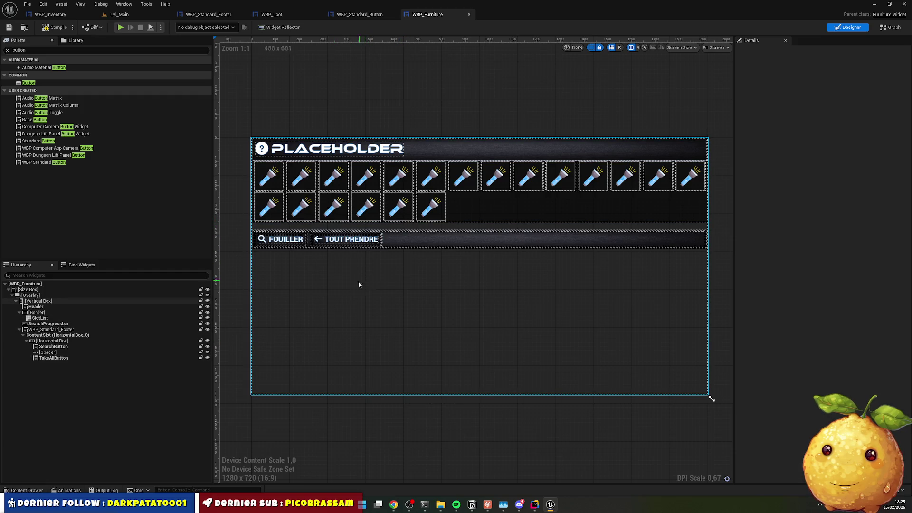
{"action": "left_click", "coordinate": [289, 243]}
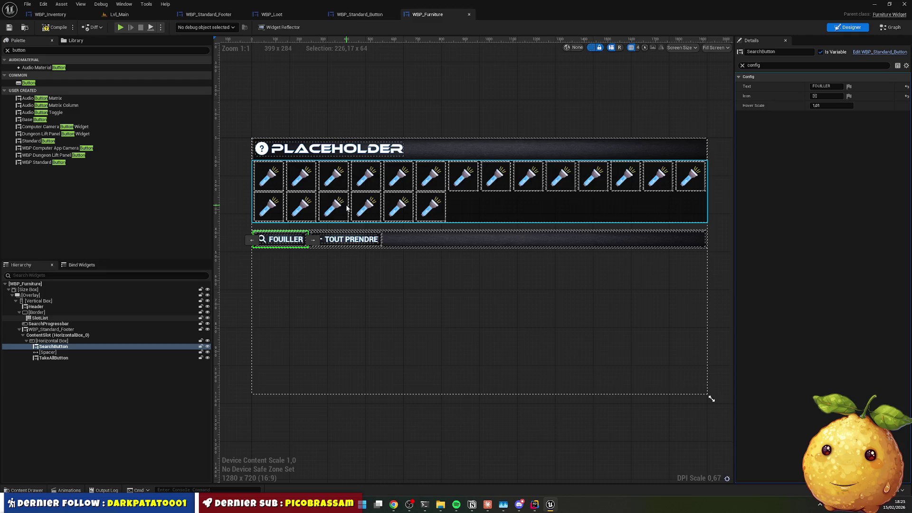
{"action": "left_click", "coordinate": [535, 505]}
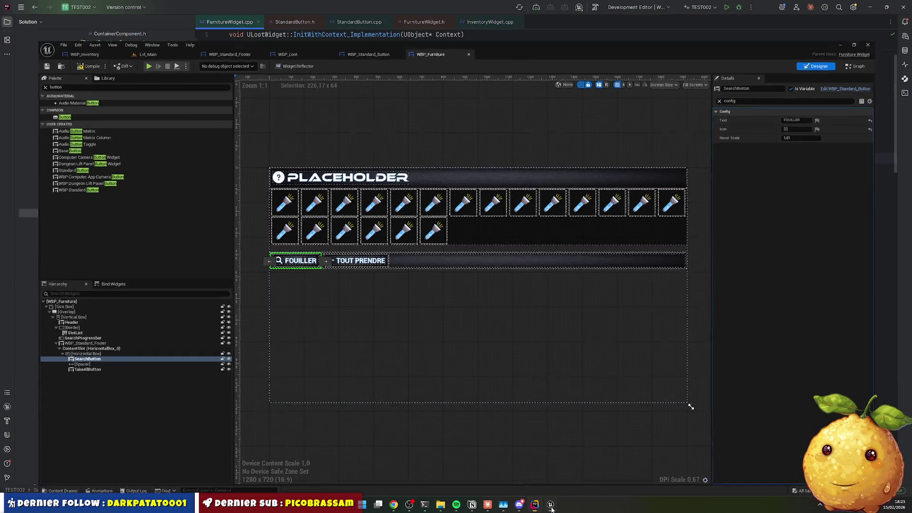
{"action": "left_click", "coordinate": [551, 506]}
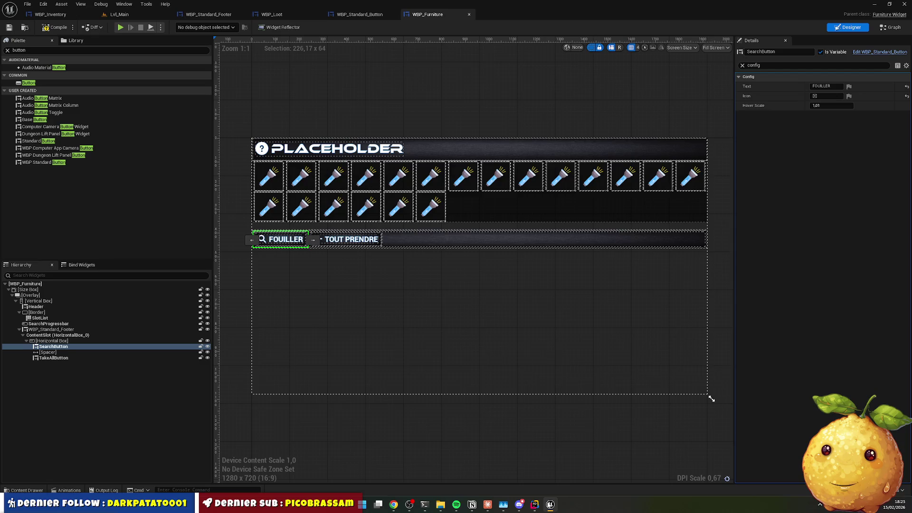
{"action": "left_click", "coordinate": [119, 14]}
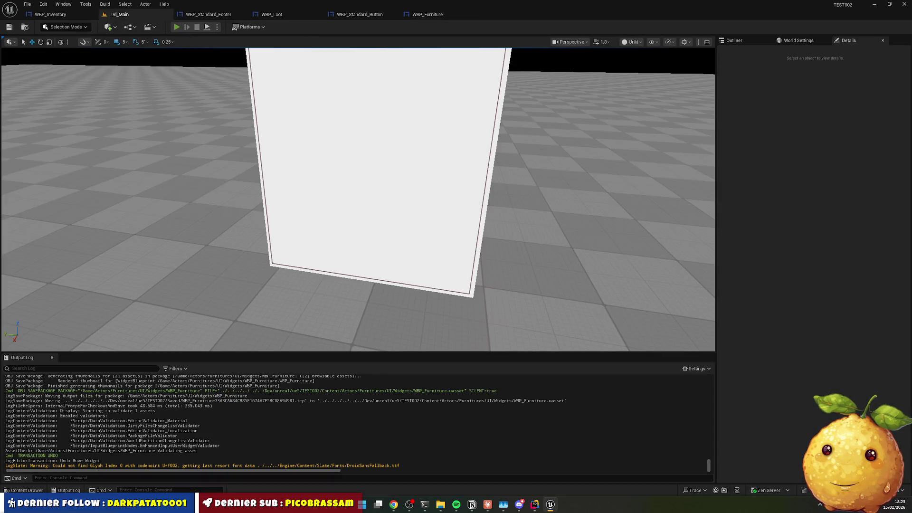
Play-test again, open and close the Armoire loot window, stop, and return to Rider
{"action": "key", "text": "alt+p"}
{"action": "key", "text": "e"}
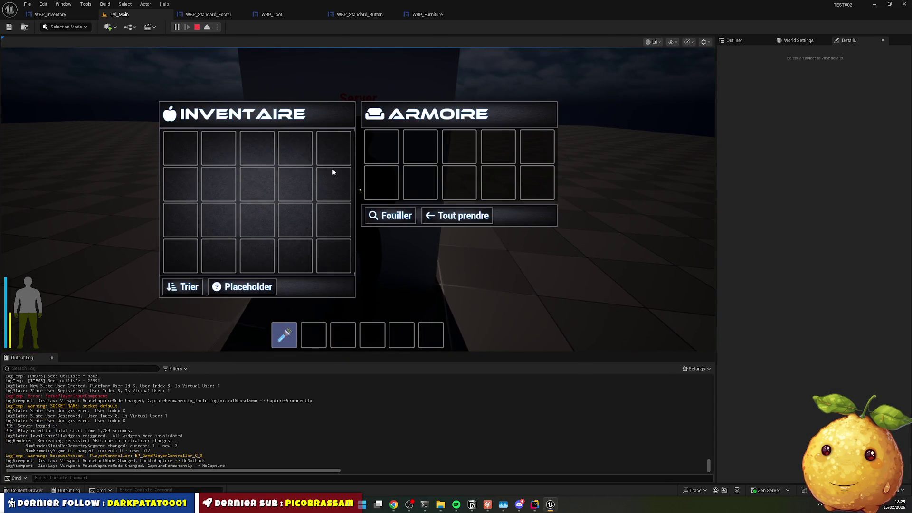
{"action": "key", "text": "e"}
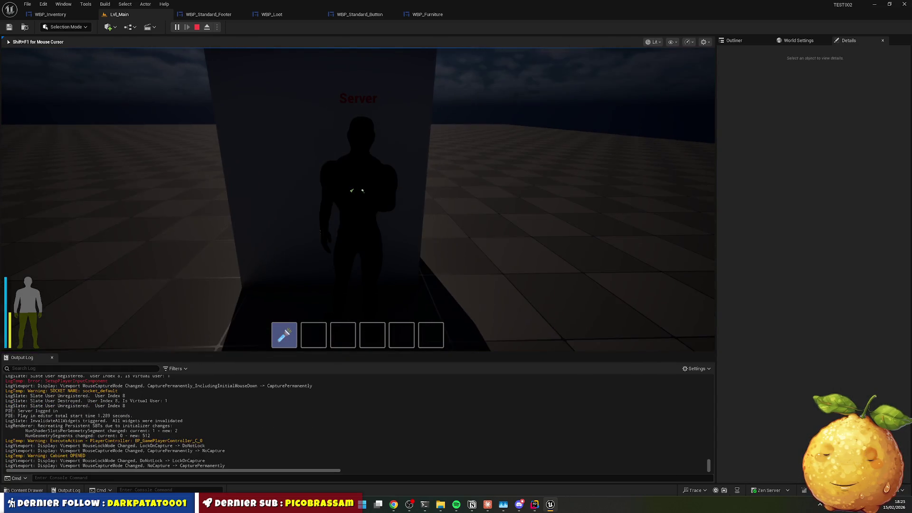
{"action": "key", "text": "Escape"}
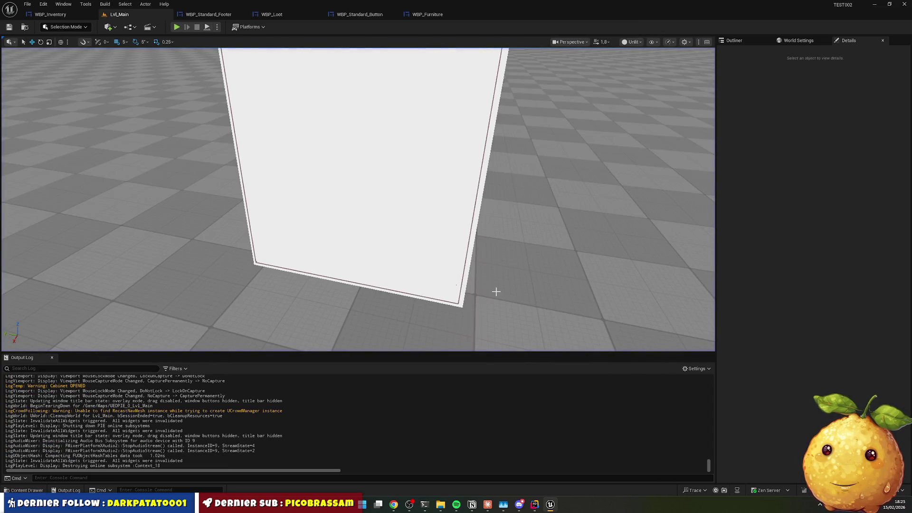
{"action": "key", "text": "alt+Tab"}
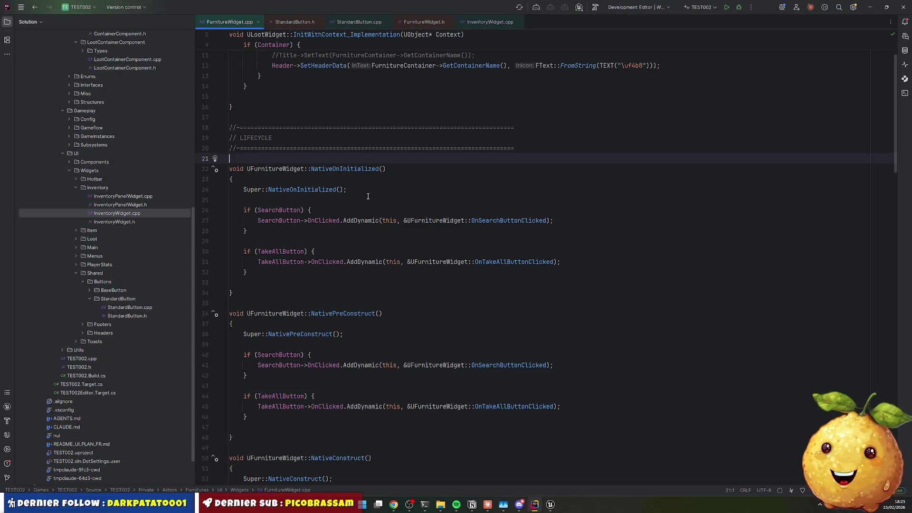
Select the OnSearchButtonClicked and OnTakeAllButtonClicked handlers in FurnitureWidget.cpp
{"action": "scroll", "coordinate": [356, 190], "scroll_direction": "down", "scroll_amount": 15}
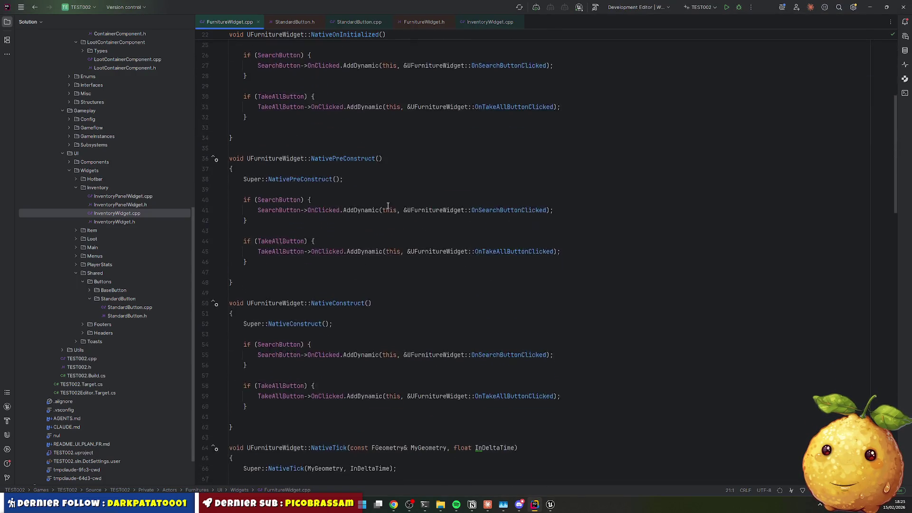
{"action": "scroll", "coordinate": [366, 206], "scroll_direction": "down", "scroll_amount": 12}
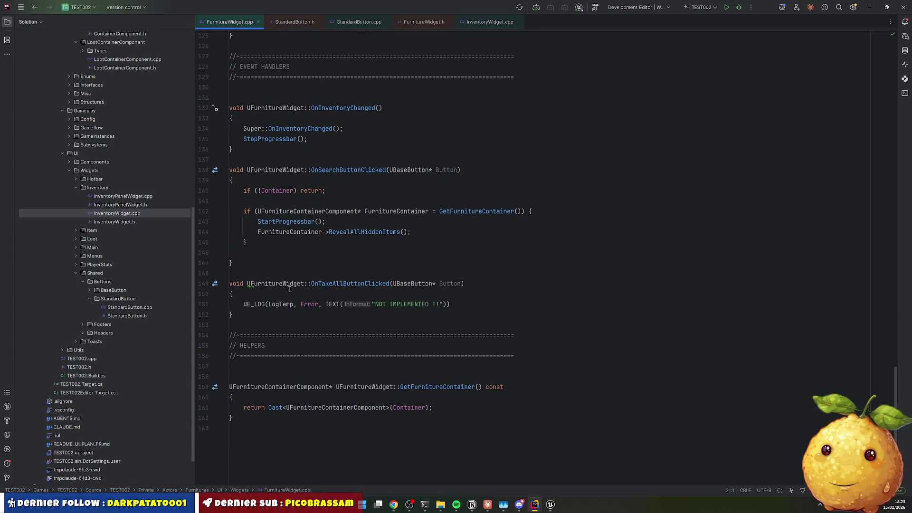
{"action": "mouse_move", "coordinate": [229, 160]}
{"action": "left_mouse_down"}
{"action": "mouse_move", "coordinate": [257, 183]}
{"action": "mouse_move", "coordinate": [233, 326]}
{"action": "mouse_move", "coordinate": [233, 314]}
{"action": "left_mouse_up"}
Restart Claude Code in the terminal and paste the handler code into its prompt
{"action": "left_click", "coordinate": [906, 94]}
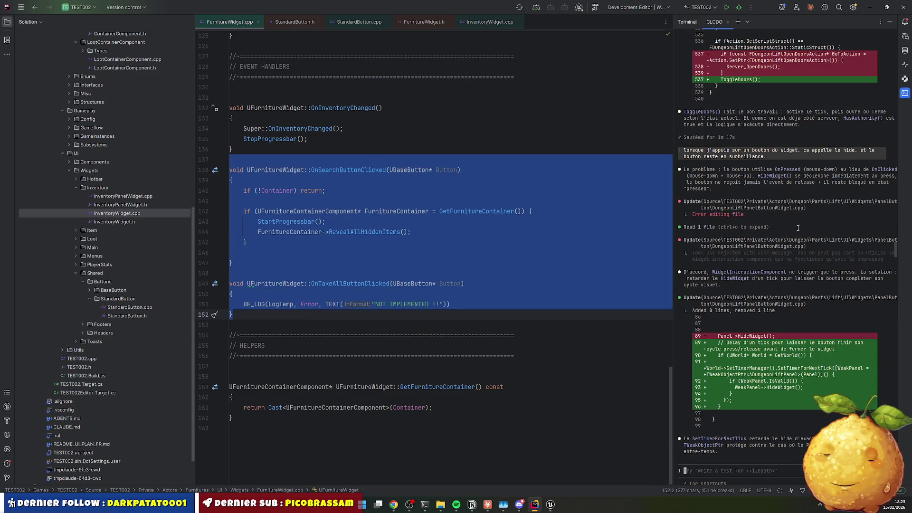
{"action": "type", "text": "claur"}
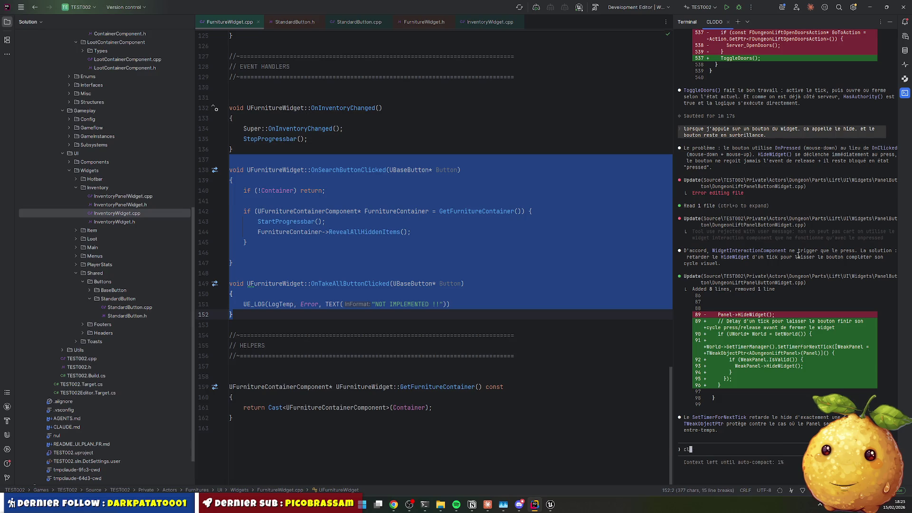
{"action": "key", "text": "ctrl+c"}
{"action": "key", "text": "ctrl+c"}
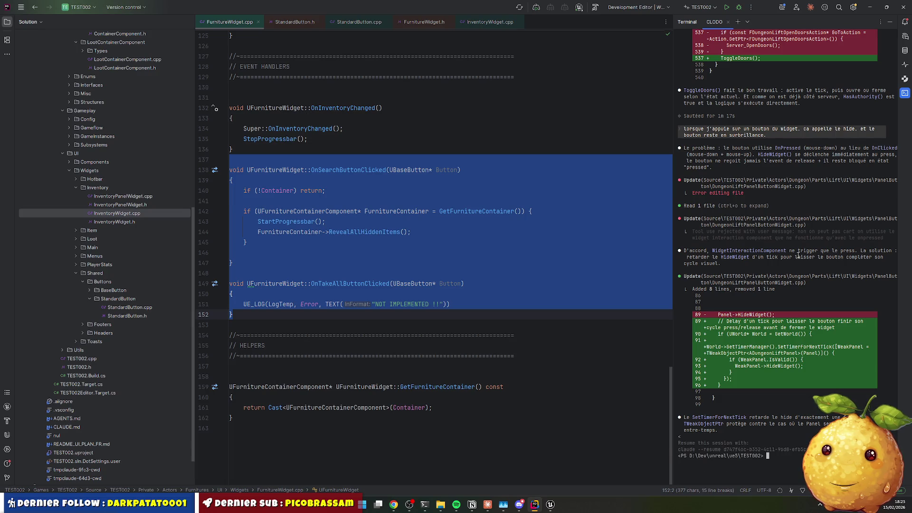
{"action": "type", "text": "claude"}
{"action": "key", "text": "Return"}
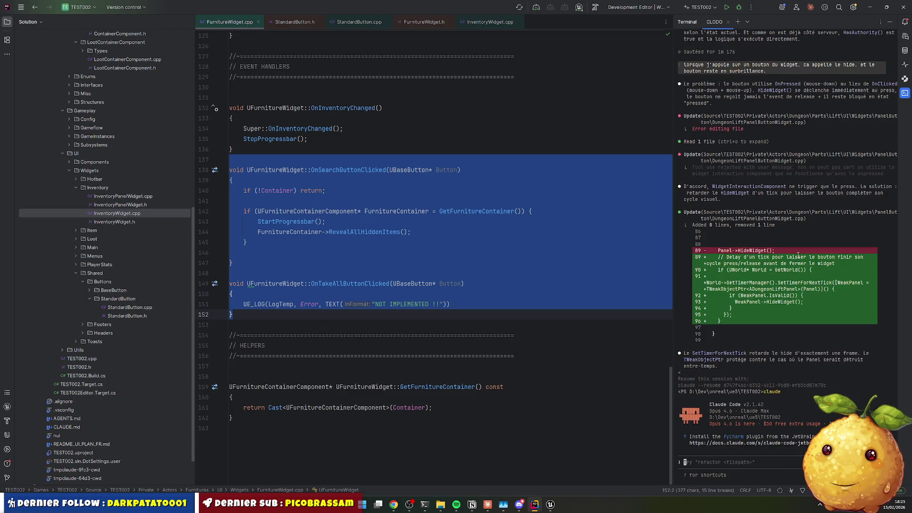
{"action": "key", "text": "ctrl+v"}
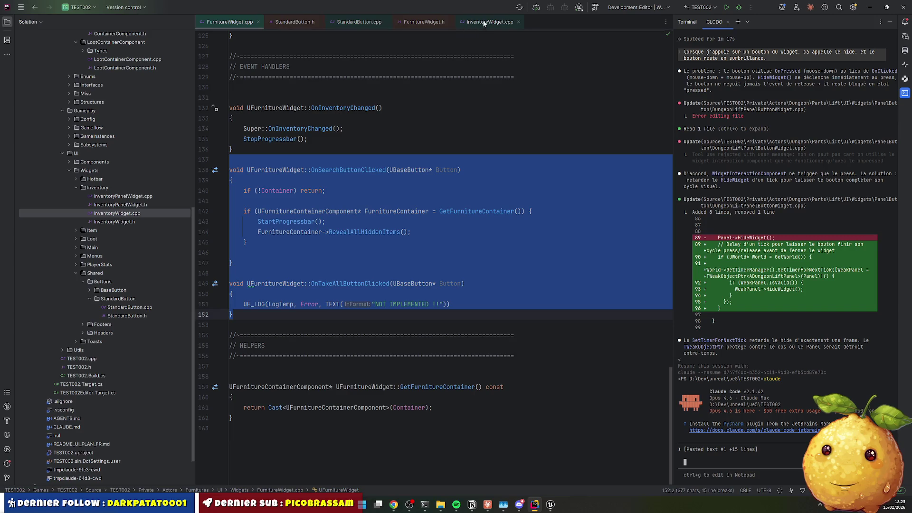
{"action": "right_click", "coordinate": [237, 23]}
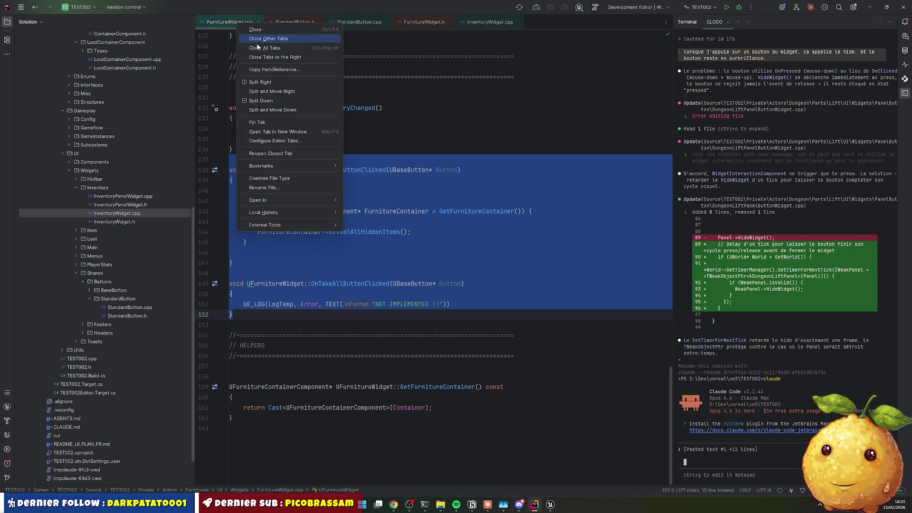
Add FurnitureWidget.cpp's source-root path and the question 'met handler ne trigger pas' to the prompt and send it
{"action": "left_click", "coordinate": [286, 71]}
{"action": "left_click", "coordinate": [288, 66]}
{"action": "key", "text": "ctrl+v"}
{"action": "key", "text": "shift+Return"}
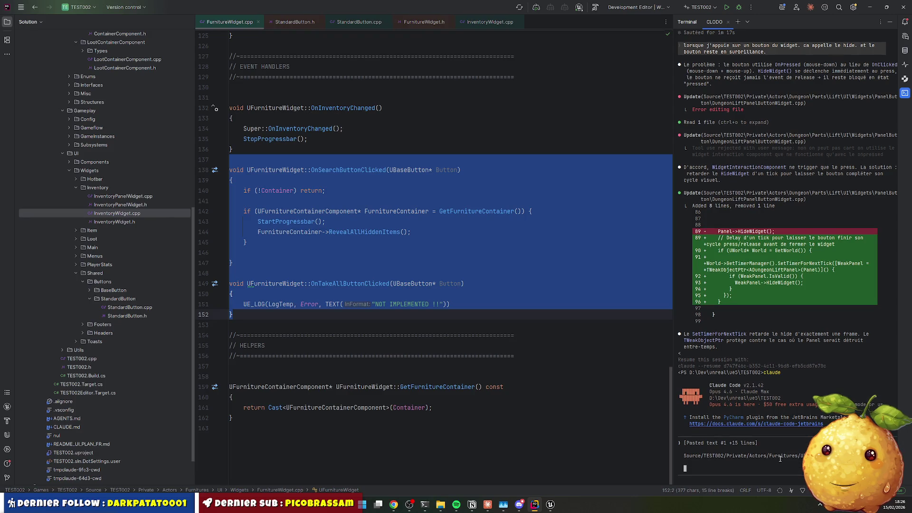
{"action": "type", "text": "met "}
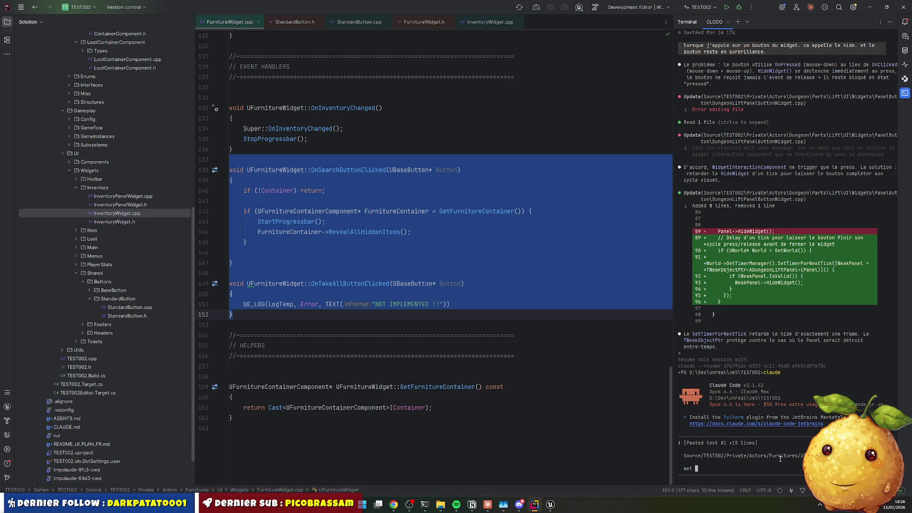
{"action": "type", "text": "hand"}
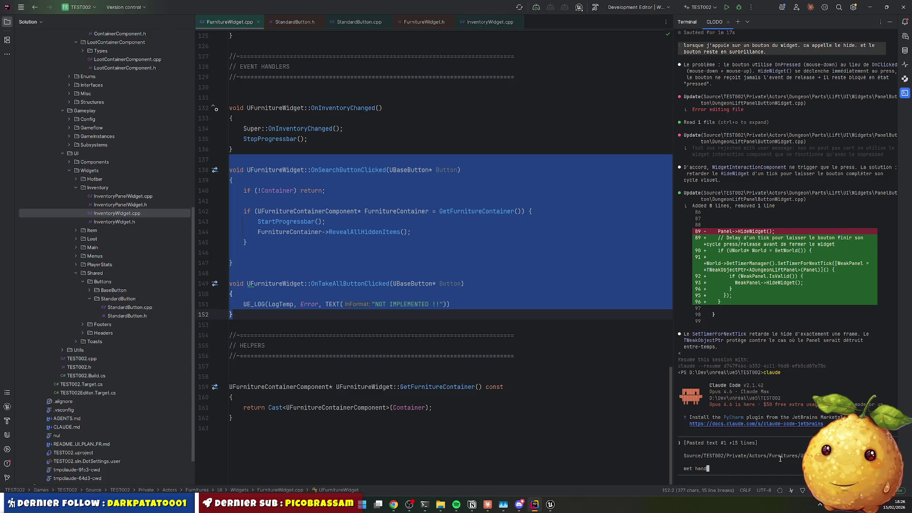
{"action": "type", "text": "ler ne trigger pas."}
{"action": "type", "text": " tu peux checke"}
{"action": "key", "text": "Return"}
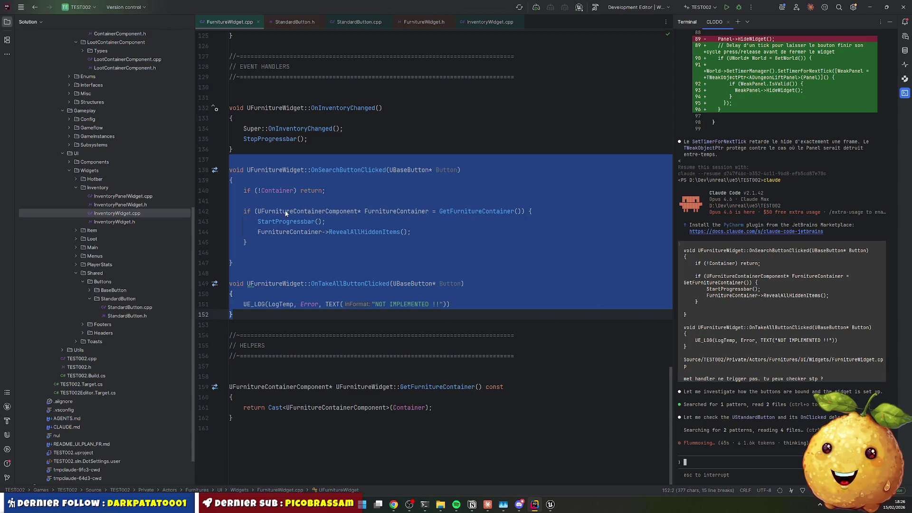
{"action": "key", "text": "alt+Tab"}
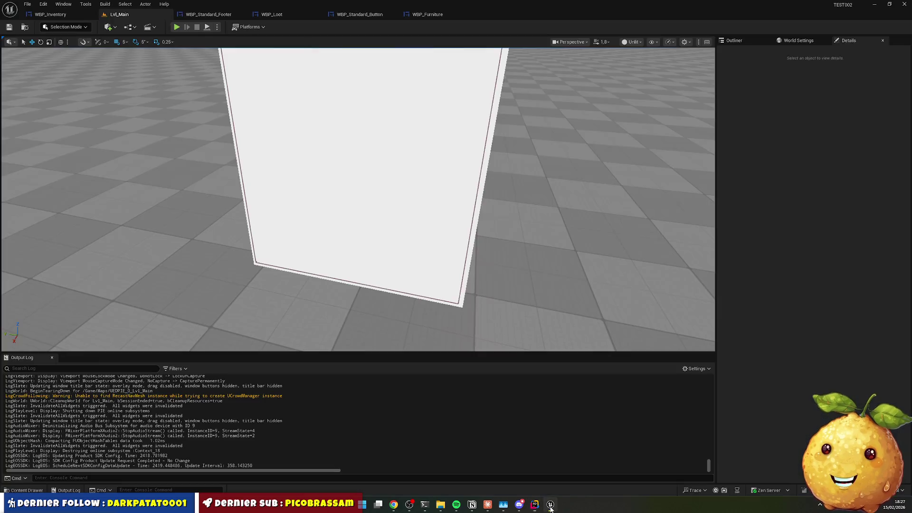
Browse the Output Log's Category Filters list without changing anything, then return to Rider
{"action": "left_click", "coordinate": [184, 368]}
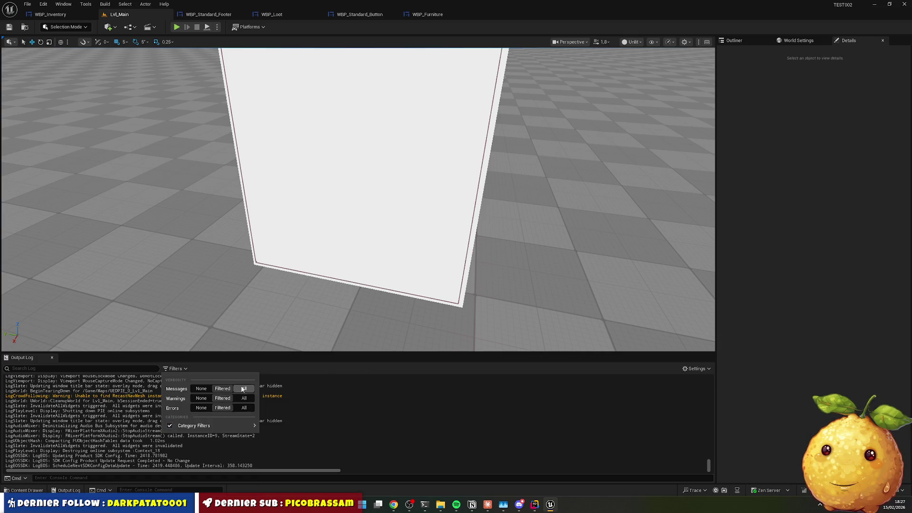
{"action": "mouse_move", "coordinate": [189, 431]}
{"action": "scroll", "coordinate": [309, 409], "scroll_direction": "down", "scroll_amount": 10}
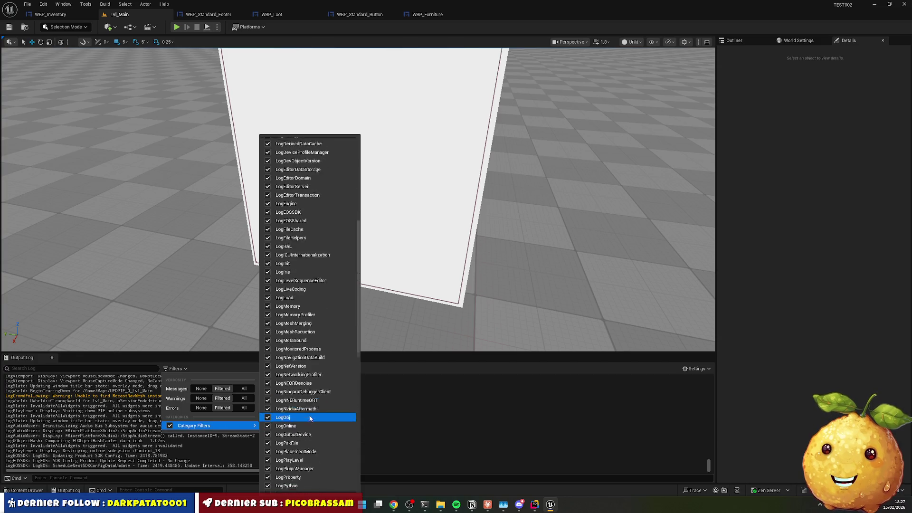
{"action": "left_click_drag", "start_coordinate": [360, 357], "coordinate": [367, 255]}
{"action": "left_click", "coordinate": [629, 408]}
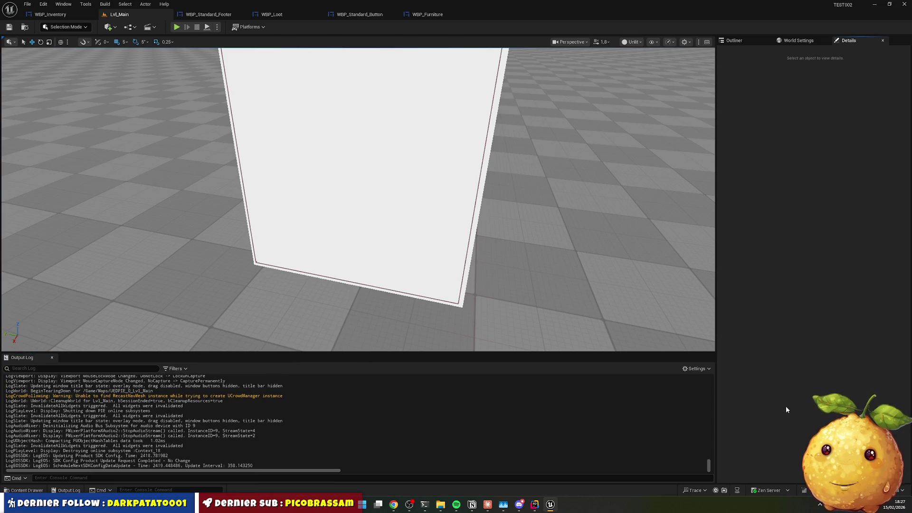
{"action": "key", "text": "alt+Tab"}
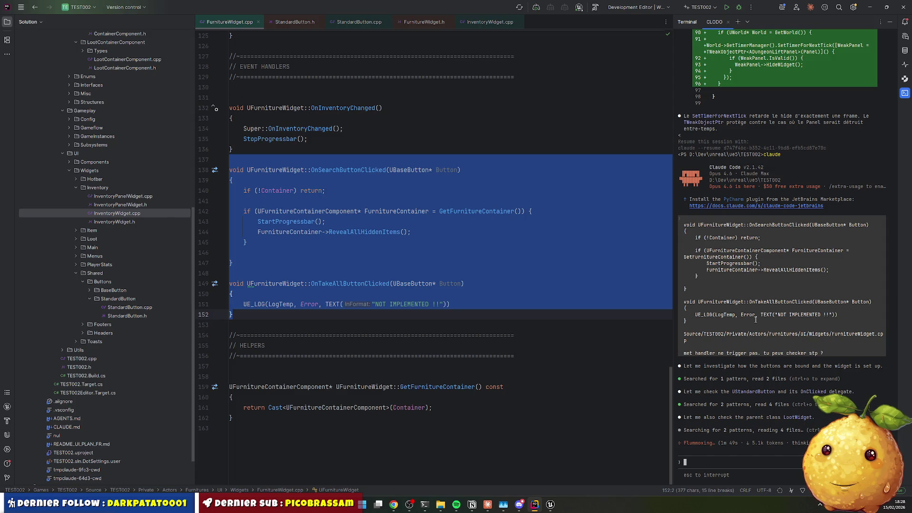
{"action": "scroll", "coordinate": [133, 157], "scroll_direction": "up", "scroll_amount": 5}
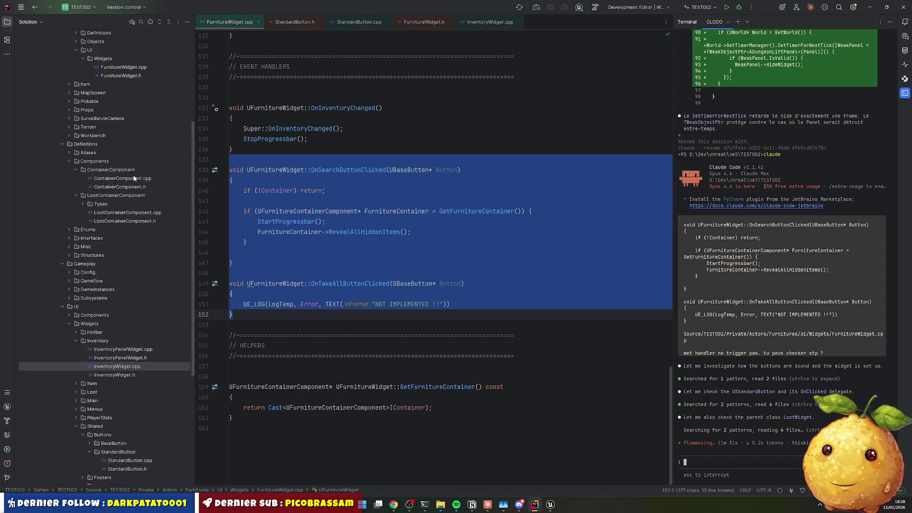
{"action": "scroll", "coordinate": [126, 170], "scroll_direction": "down", "scroll_amount": 1}
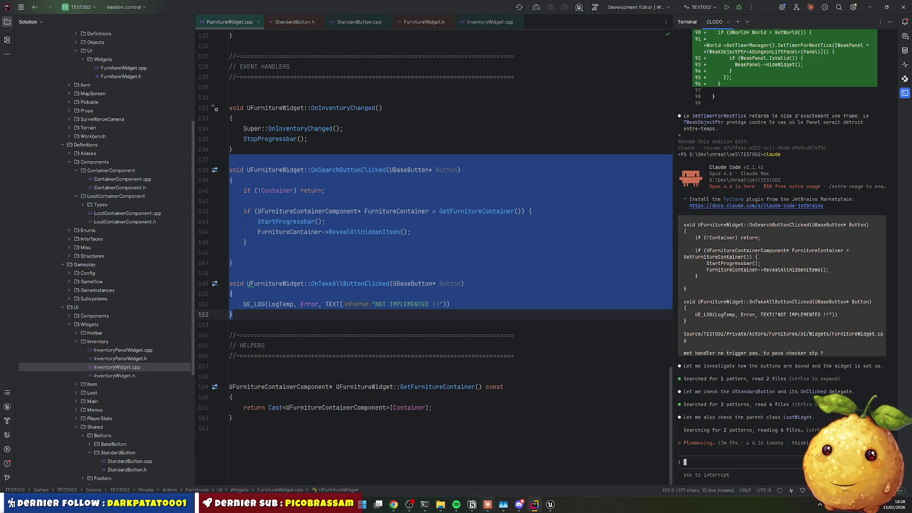
{"action": "left_click", "coordinate": [494, 506]}
{"action": "left_click", "coordinate": [495, 509]}
{"action": "left_click", "coordinate": [367, 178]}
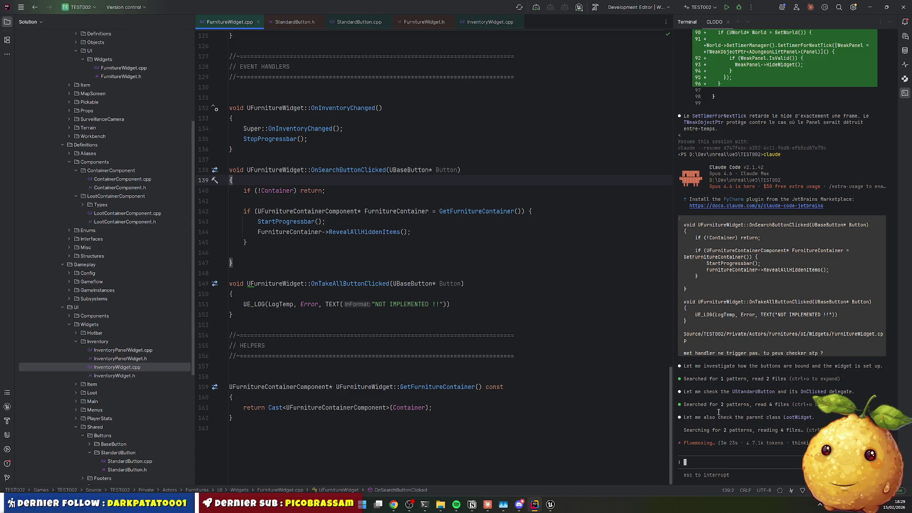
{"action": "left_click", "coordinate": [334, 195]}
{"action": "scroll", "coordinate": [333, 195], "scroll_direction": "up", "scroll_amount": 15}
{"action": "scroll", "coordinate": [375, 298], "scroll_direction": "up", "scroll_amount": 12}
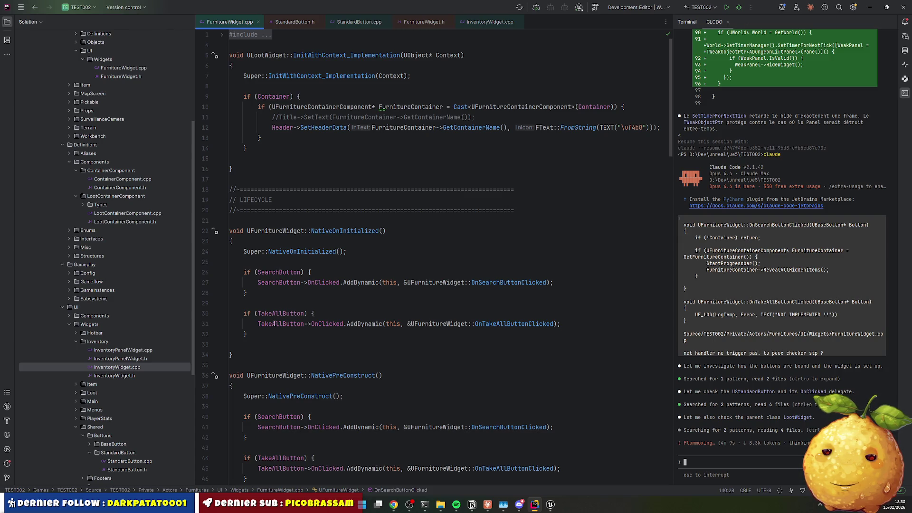
{"action": "mouse_move", "coordinate": [287, 272]}
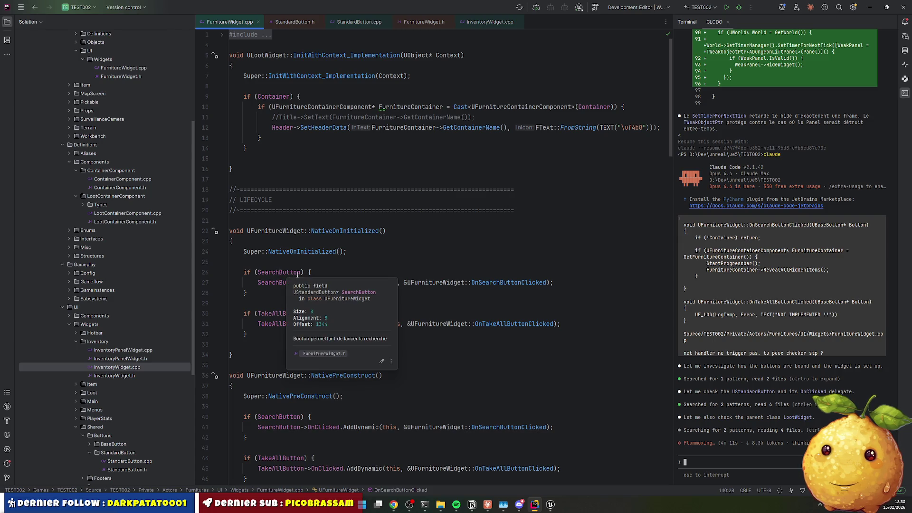
Close all open editor files and open FurnitureWidget.cpp from the Solution tree
{"action": "right_click", "coordinate": [293, 24]}
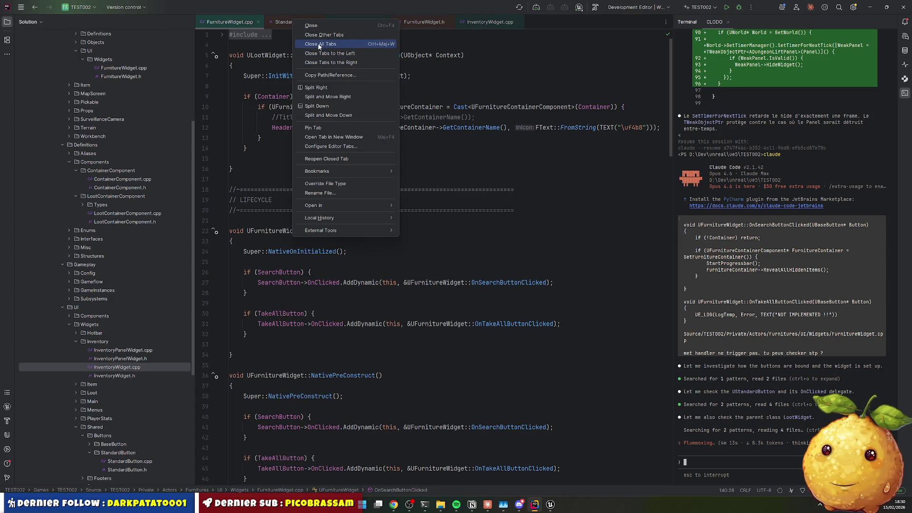
{"action": "left_click", "coordinate": [333, 51]}
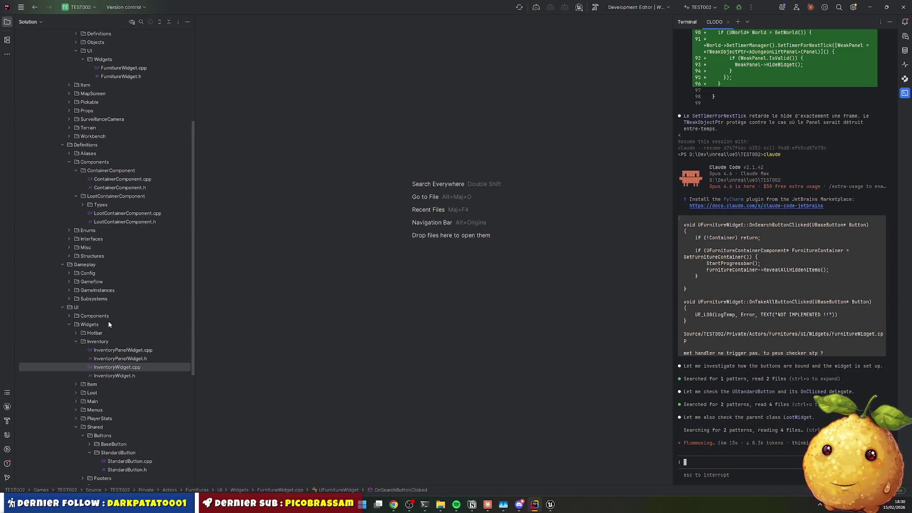
{"action": "scroll", "coordinate": [133, 302], "scroll_direction": "up", "scroll_amount": 6}
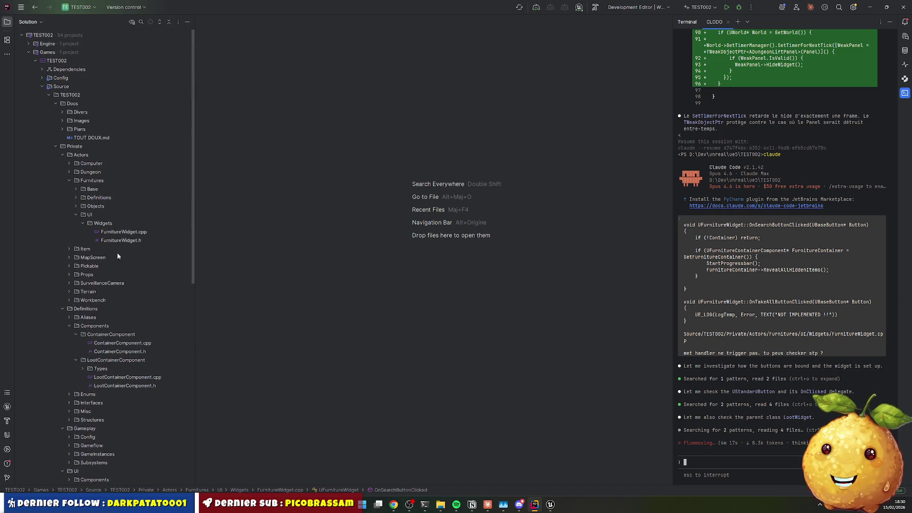
{"action": "double_click", "coordinate": [123, 232]}
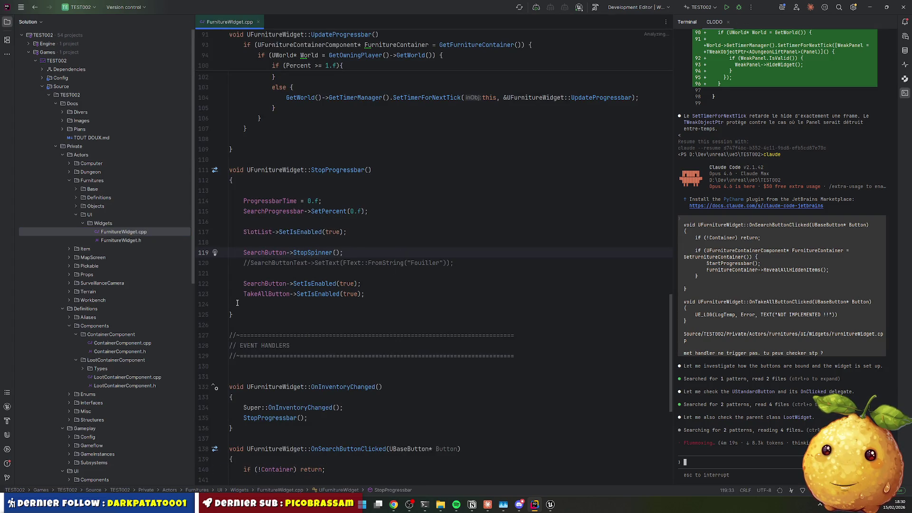
{"action": "scroll", "coordinate": [245, 295], "scroll_direction": "up", "scroll_amount": 15}
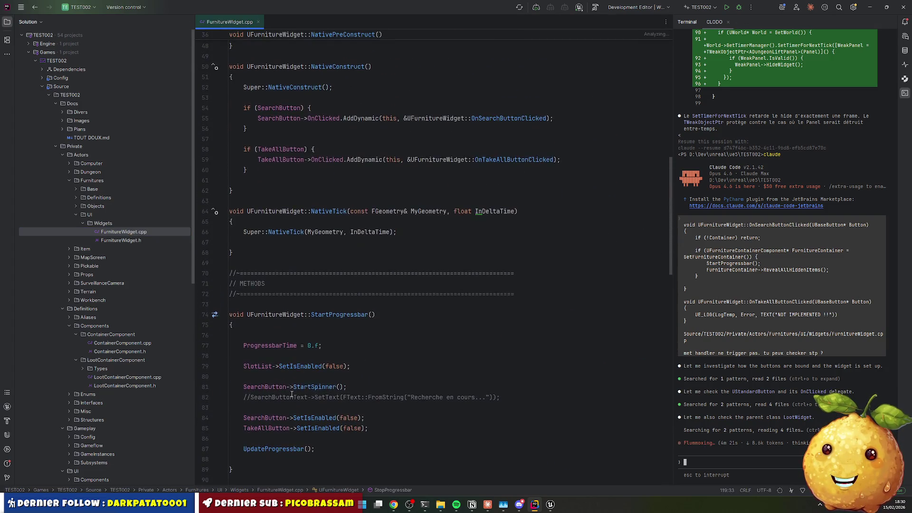
{"action": "scroll", "coordinate": [315, 378], "scroll_direction": "up", "scroll_amount": 3}
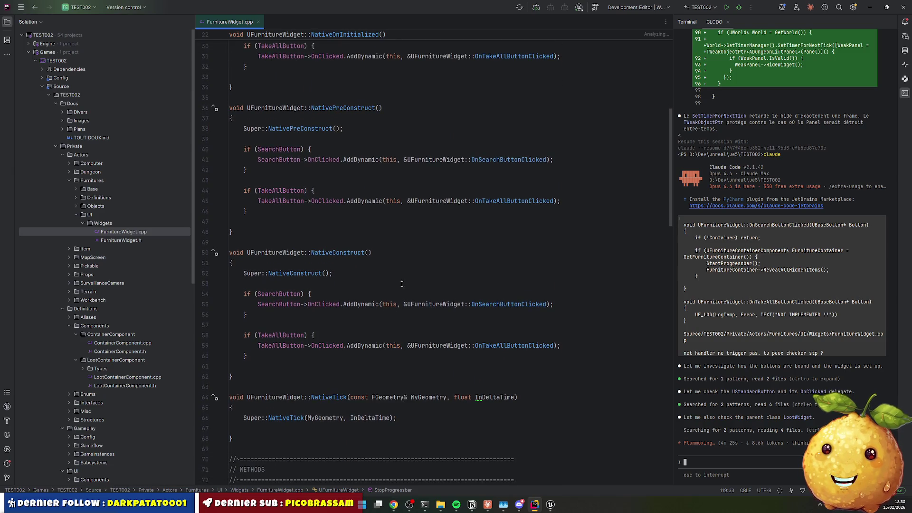
Add an empty line inside NativeConstruct's SearchButton check, deleting a stray typed fragment
{"action": "left_click", "coordinate": [342, 294]}
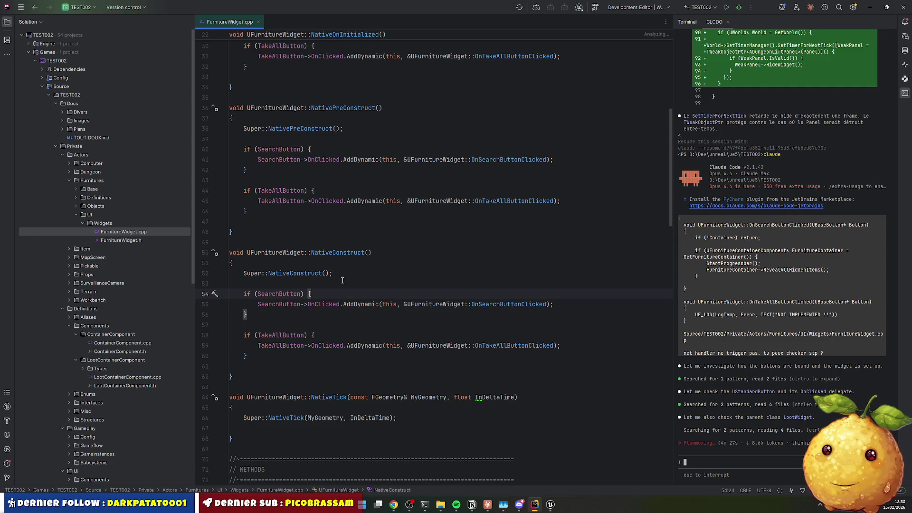
{"action": "scroll", "coordinate": [343, 215], "scroll_direction": "up", "scroll_amount": 4}
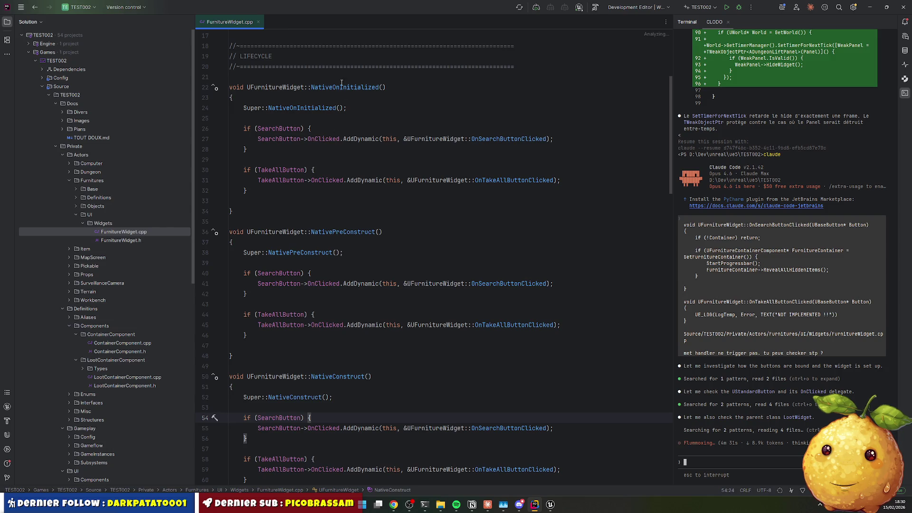
{"action": "scroll", "coordinate": [331, 276], "scroll_direction": "down", "scroll_amount": 5}
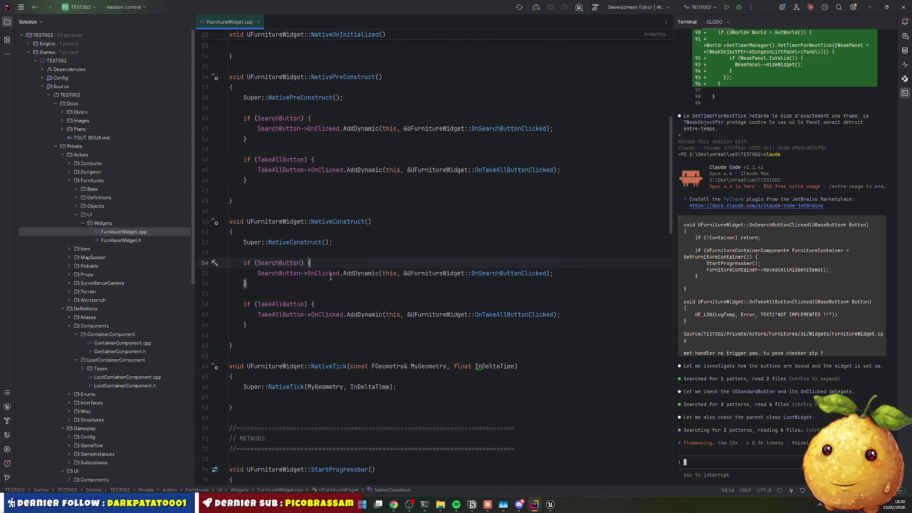
{"action": "key", "text": "Return"}
{"action": "type", "text": "Z"}
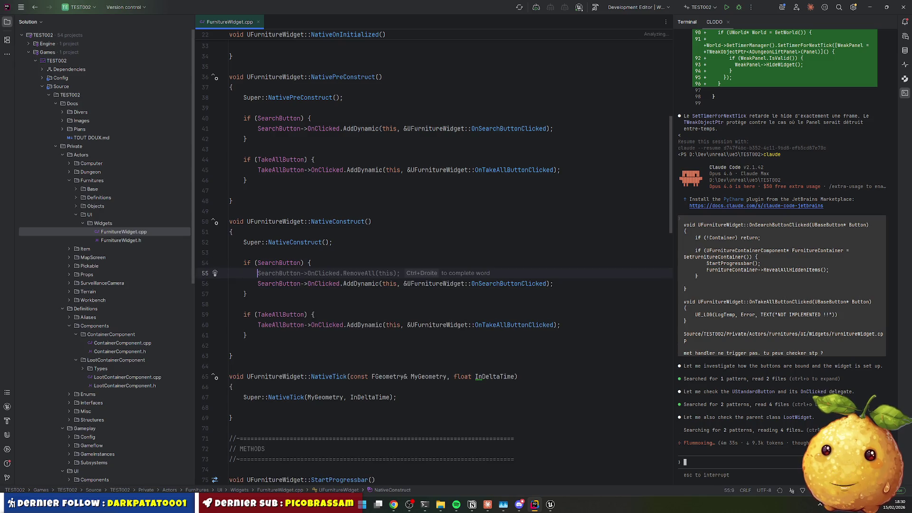
{"action": "type", "text": "_L"}
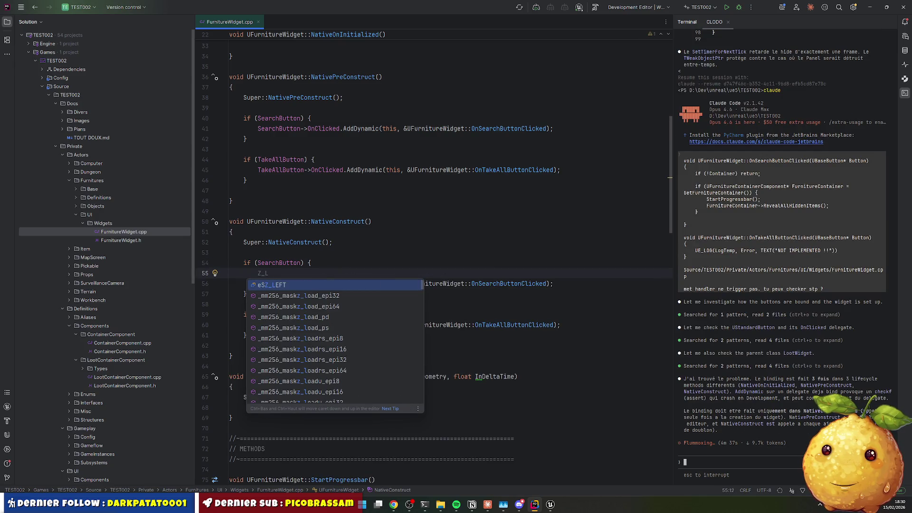
{"action": "key", "text": "Escape"}
{"action": "key", "text": "shift+Home"}
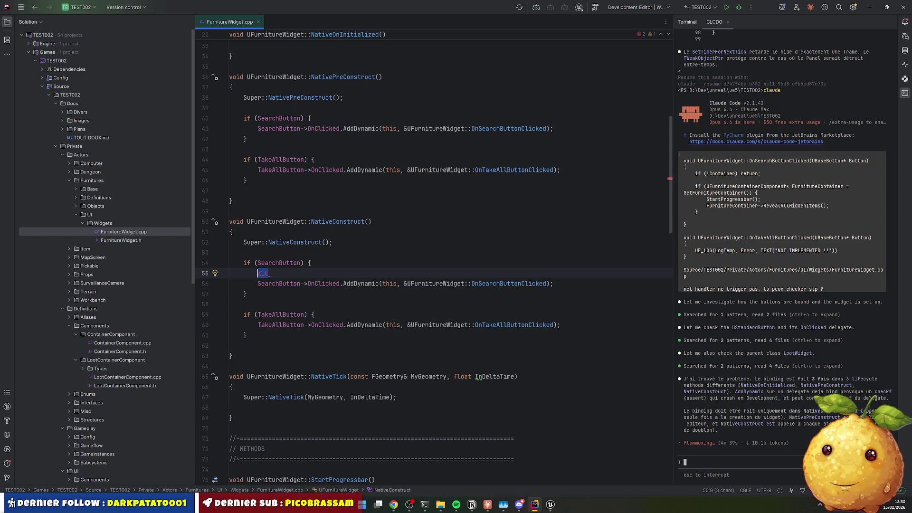
{"action": "key", "text": "BackSpace"}
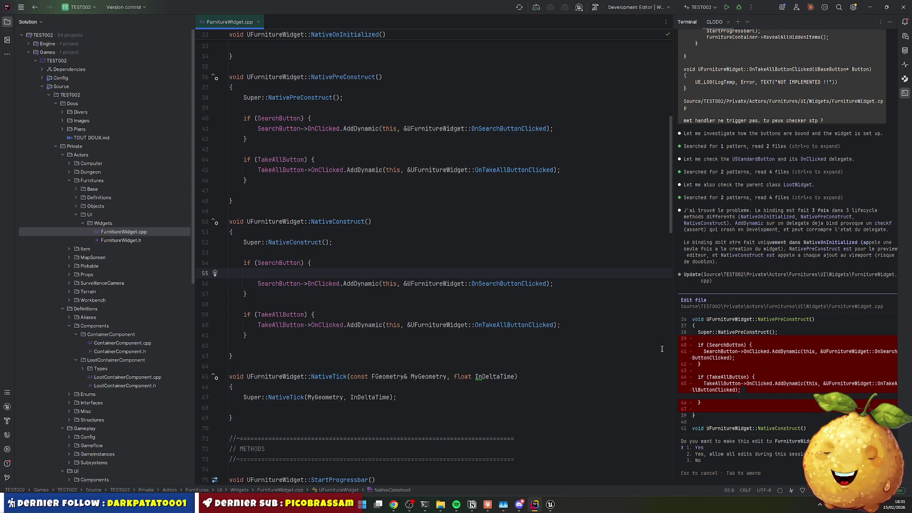
Accept both of Claude Code's duplicate-binding removal edits, then recompile with Live Coding (Ctrl+Alt+F11)
{"action": "left_click", "coordinate": [778, 419]}
{"action": "key", "text": "Return"}
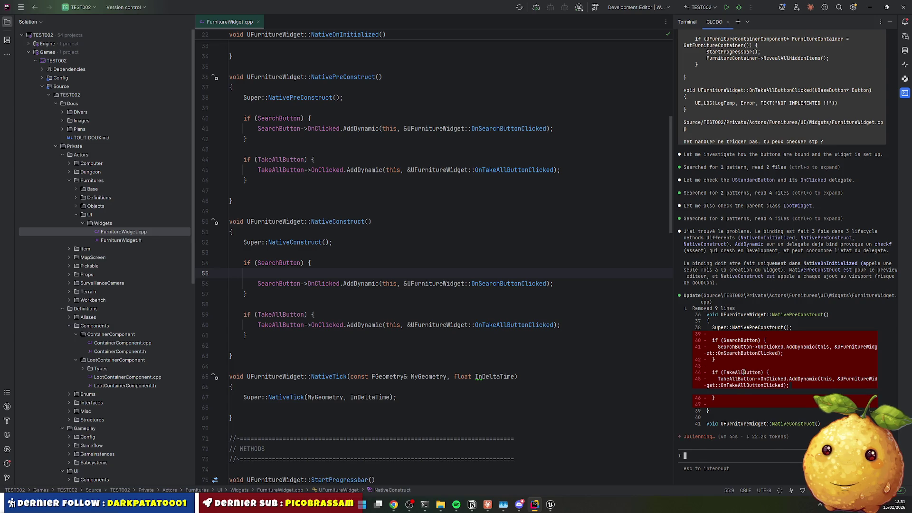
{"action": "key", "text": "Return"}
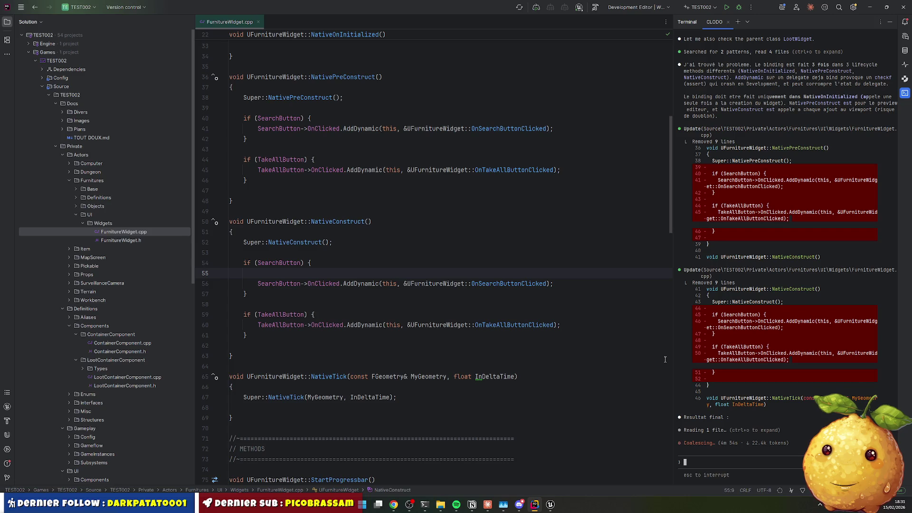
{"action": "left_click", "coordinate": [546, 315]}
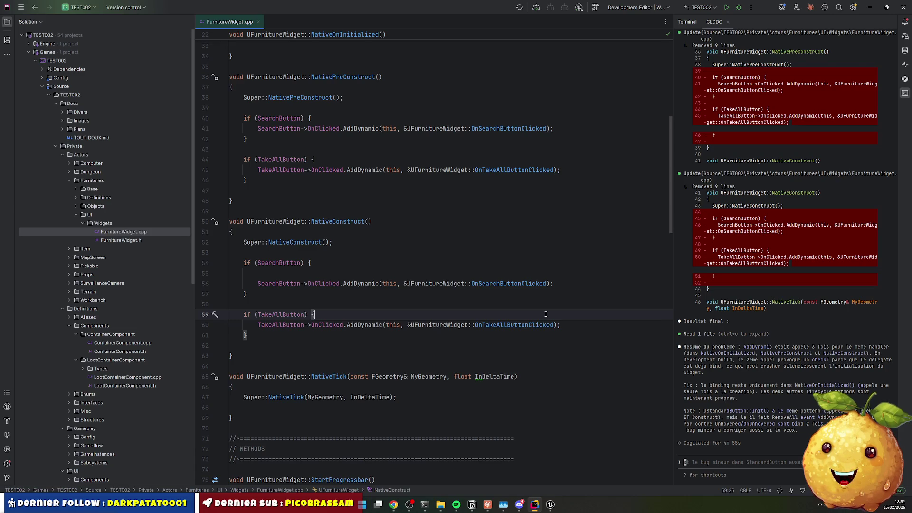
{"action": "key", "text": "ctrl+alt+F11"}
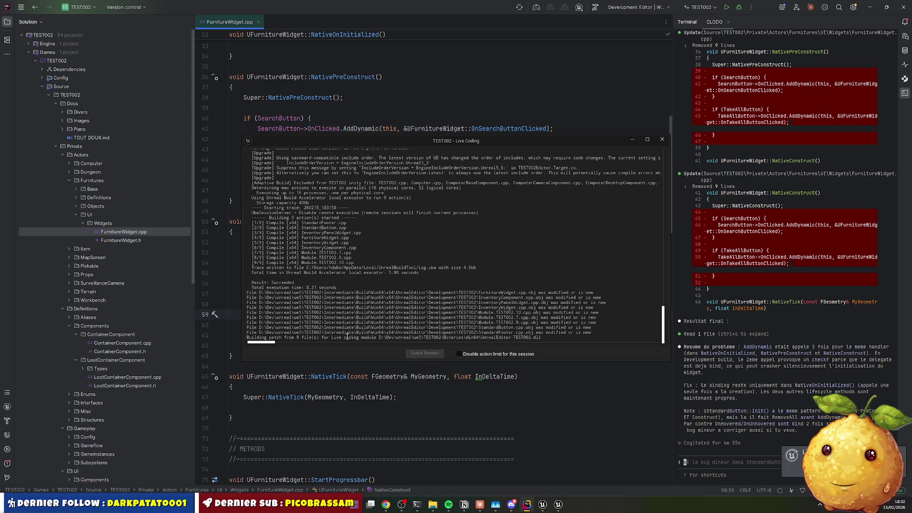
Play the level, open the cabinet's INVENTAIRE and ARMOIRE panels with E, close them, stop, return to Rider
{"action": "left_click", "coordinate": [543, 506]}
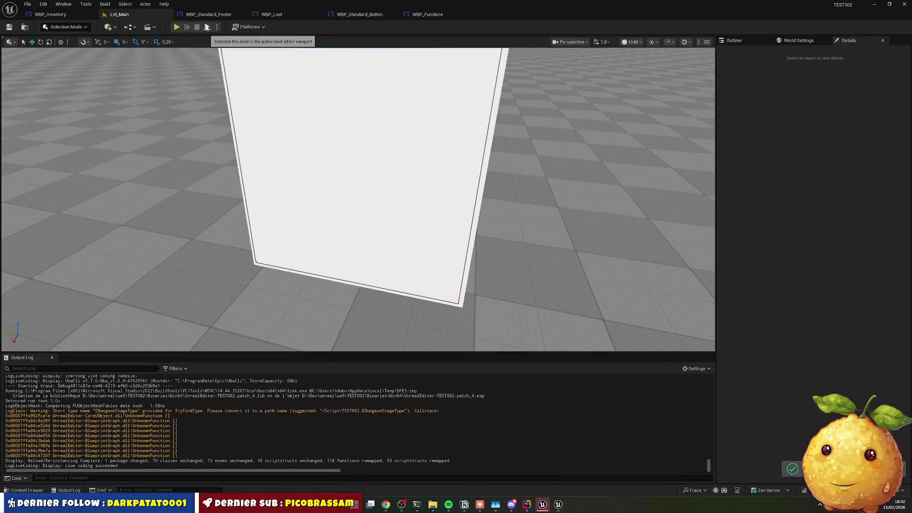
{"action": "left_click", "coordinate": [177, 27]}
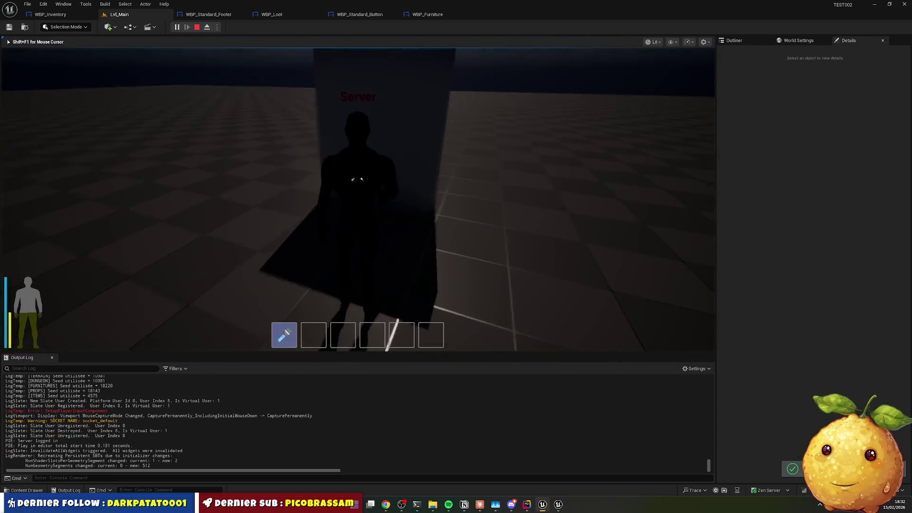
{"action": "key", "text": "e"}
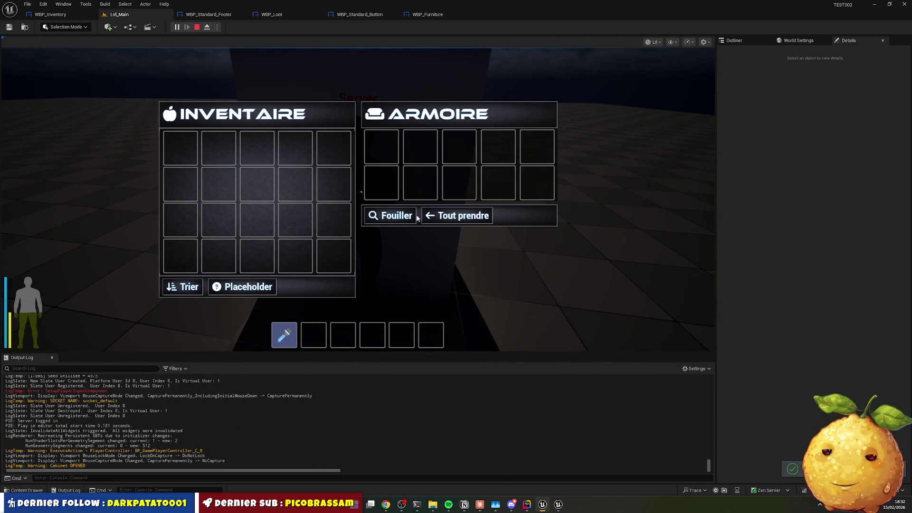
{"action": "left_click", "coordinate": [434, 216]}
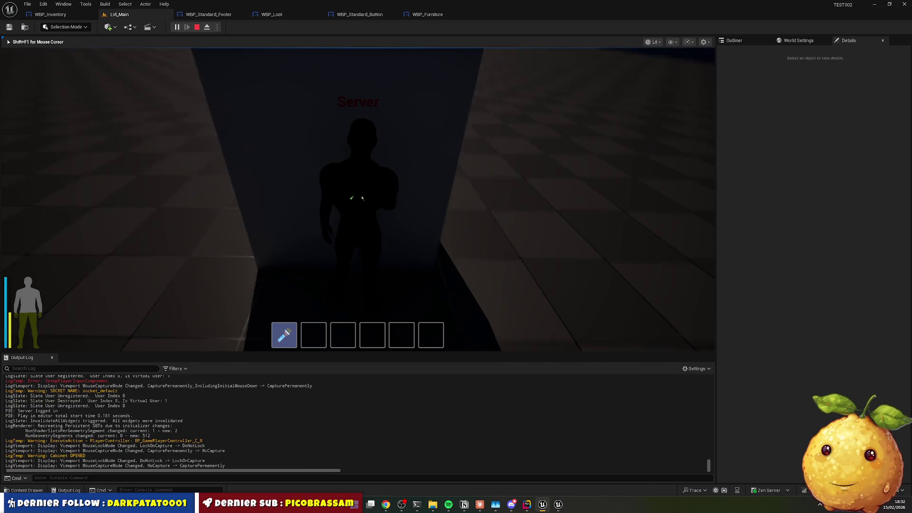
{"action": "key", "text": "Escape"}
{"action": "left_click", "coordinate": [527, 505]}
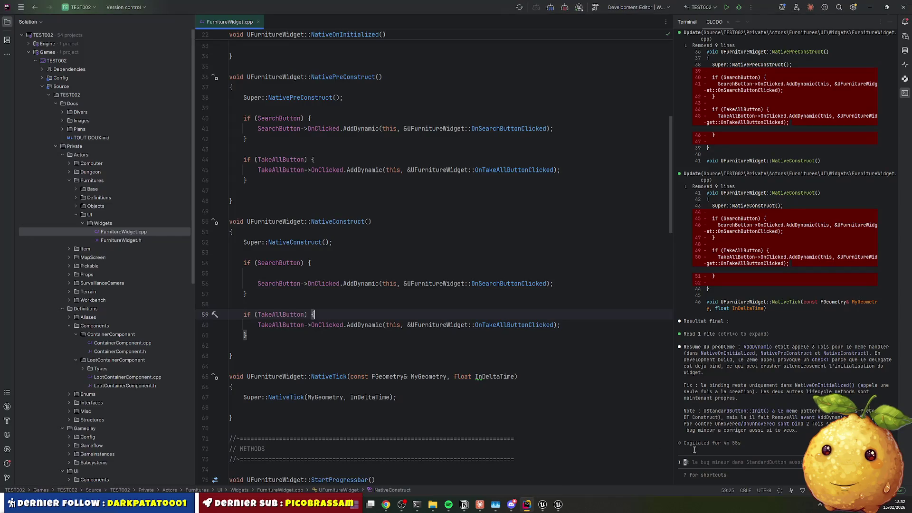
Draft a message to Claude Code saying nothing changed, referencing the copied NativePreConstruct name
{"action": "type", "text": "nan c"}
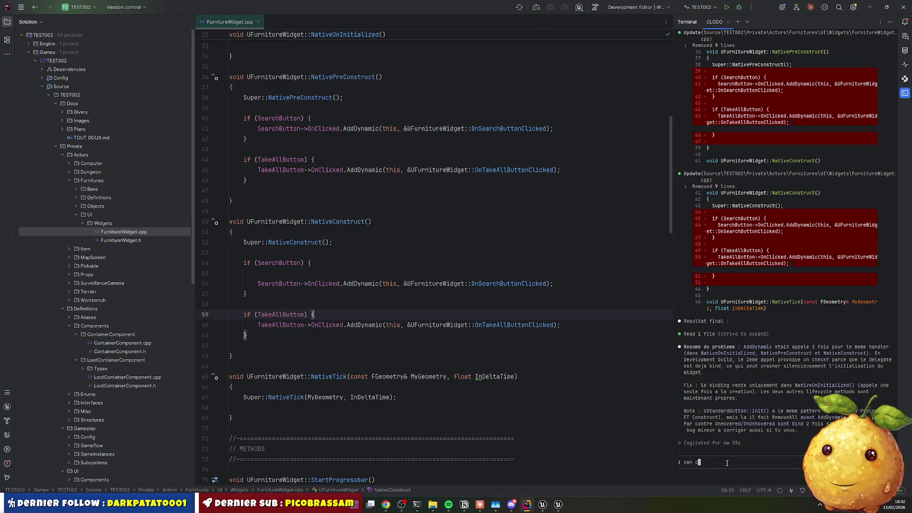
{"action": "type", "text": "'est pare"}
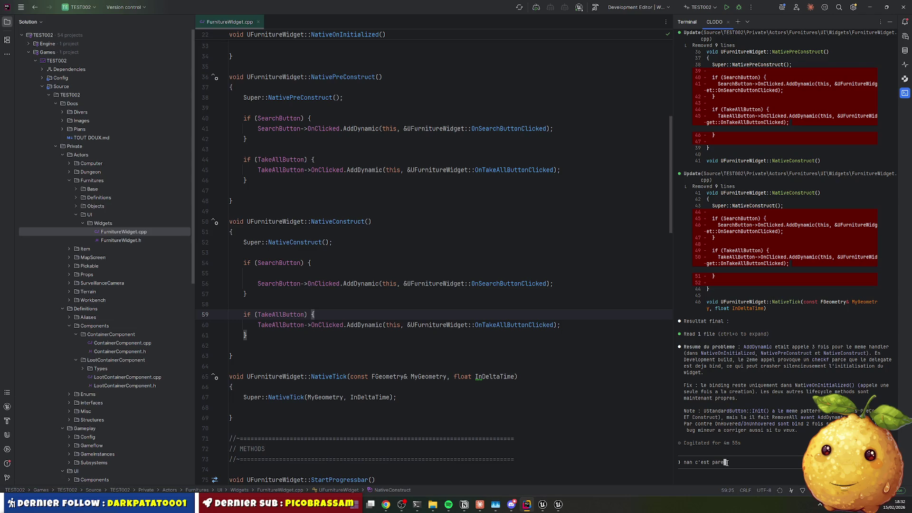
{"action": "type", "text": "il. c'est moi qui av"}
{"action": "type", "text": "ais"}
{"action": "type", "text": "que dans"}
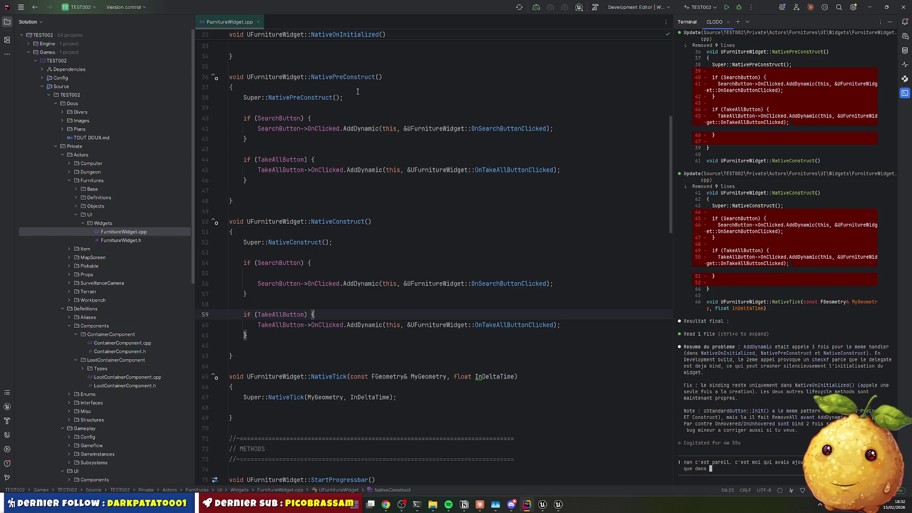
{"action": "double_click", "coordinate": [343, 77]}
{"action": "key", "text": "ctrl+c"}
{"action": "left_click", "coordinate": [783, 461]}
{"action": "key", "text": "ctrl+v"}
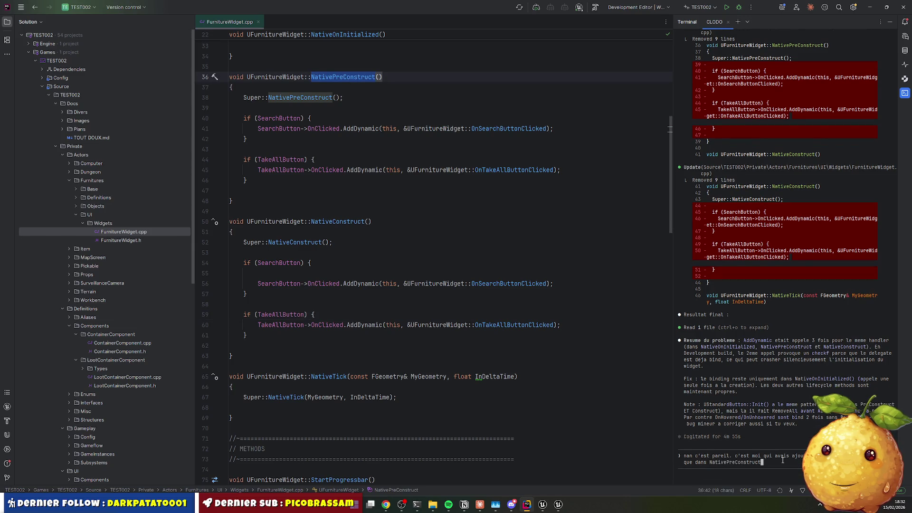
{"action": "type", "text": "."}
{"action": "key", "text": "shift+Return"}
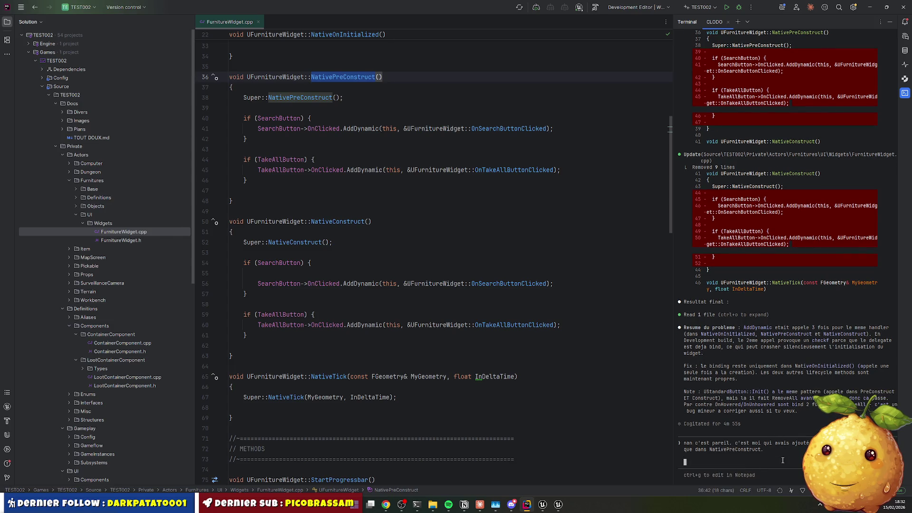
{"action": "type", "text": "j'ai du merdouille qq part car ca marche b"}
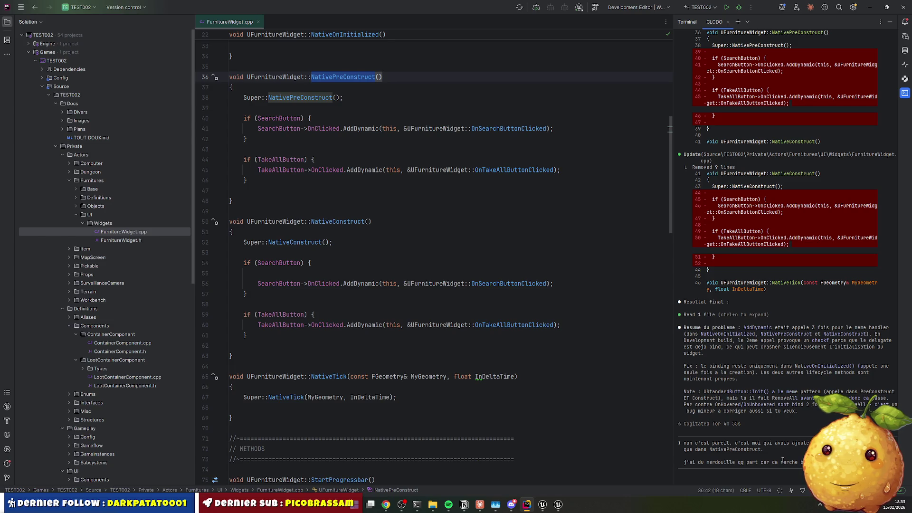
{"action": "scroll", "coordinate": [132, 323], "scroll_direction": "down", "scroll_amount": 10}
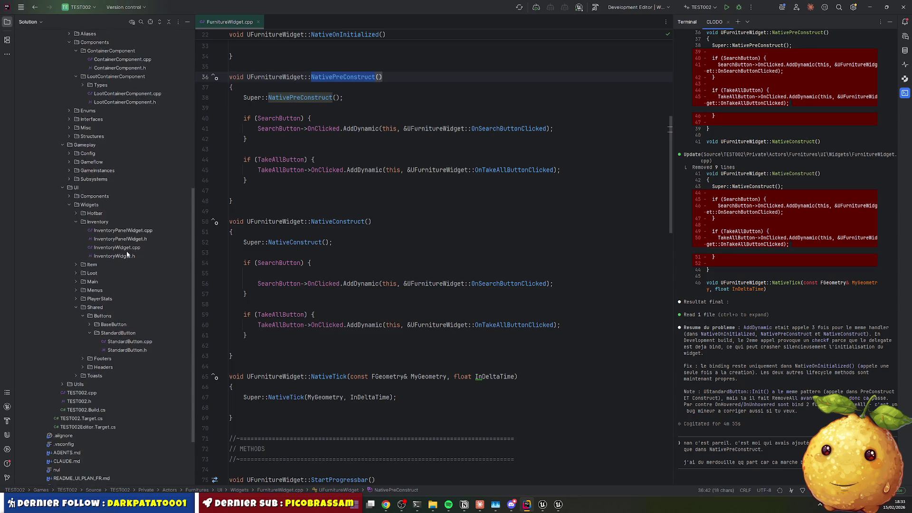
Paste InventoryWidget.cpp's solution-root path, ask 'jette un oeil stp.' with multi-agent help, and send
{"action": "left_click", "coordinate": [118, 247]}
{"action": "right_click", "coordinate": [118, 248]}
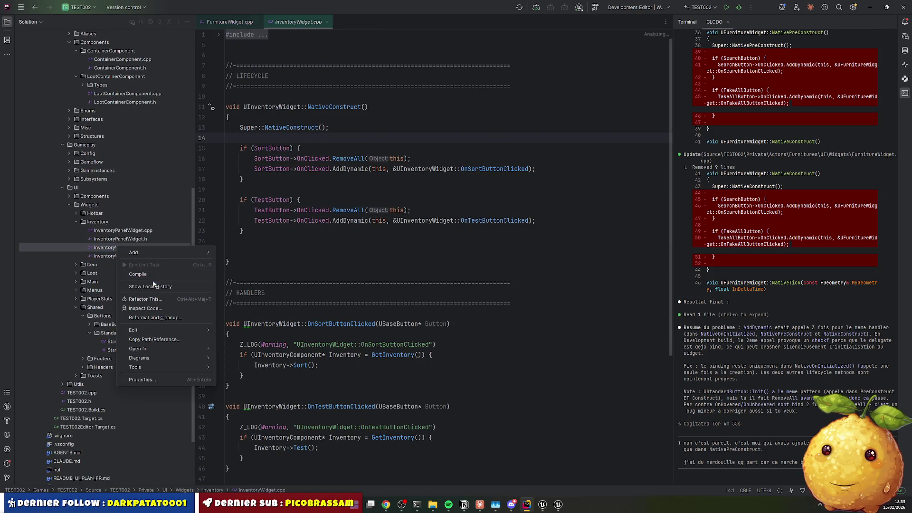
{"action": "left_click", "coordinate": [155, 340]}
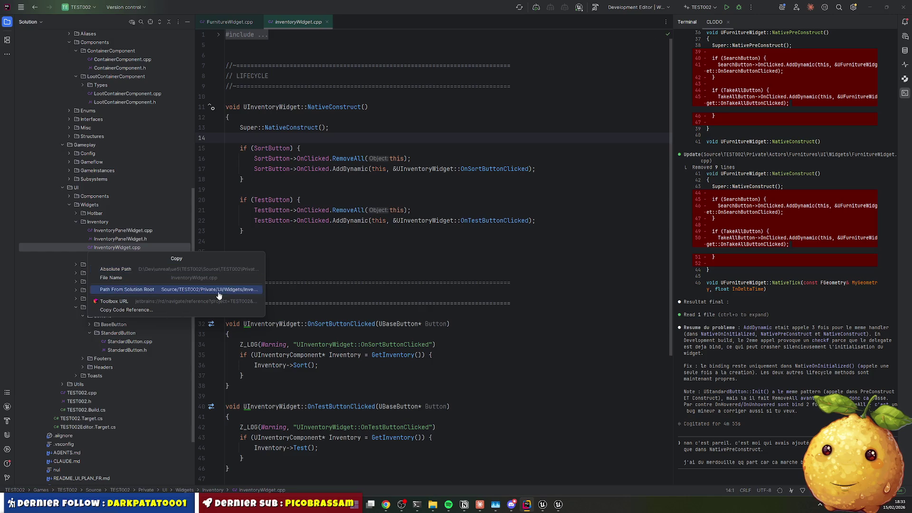
{"action": "left_click", "coordinate": [219, 291]}
{"action": "left_click", "coordinate": [796, 458]}
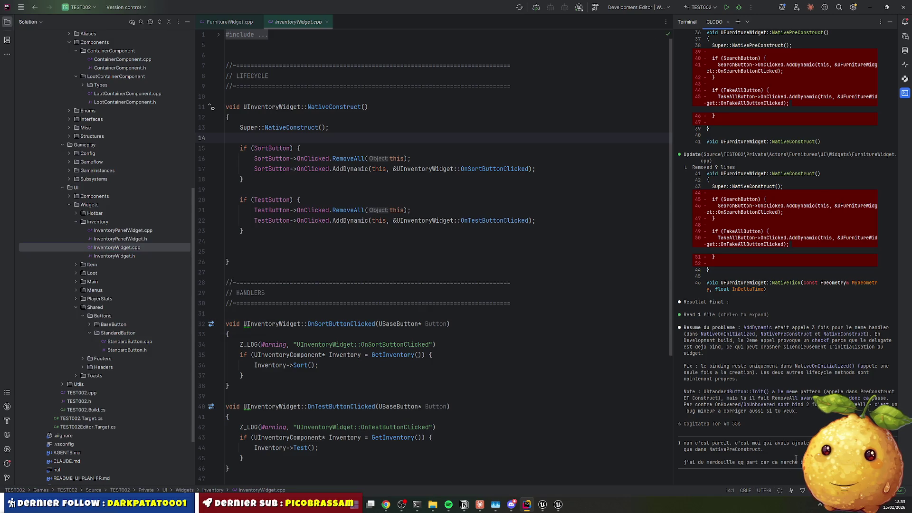
{"action": "key", "text": "ctrl+v"}
{"action": "key", "text": "shift+Return"}
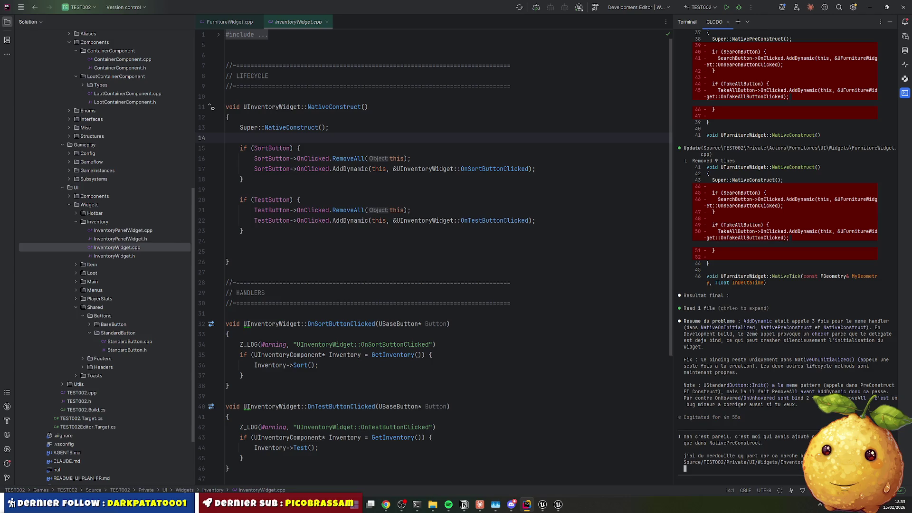
{"action": "type", "text": "jette un oeil stp"}
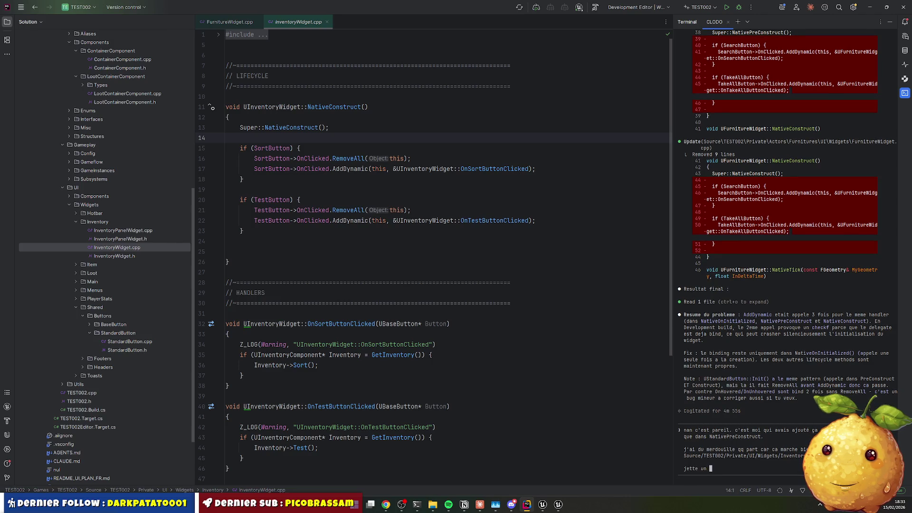
{"action": "type", "text": "."}
{"action": "key", "text": "shift+Return"}
{"action": "key", "text": "shift+Return"}
{"action": "type", "text": "multi agent au besoi"}
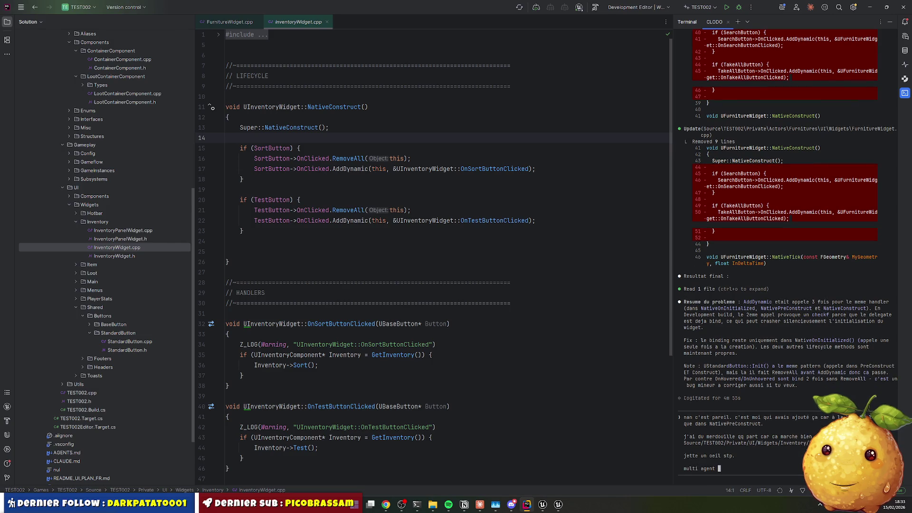
{"action": "type", "text": "n car t'es pas très ra"}
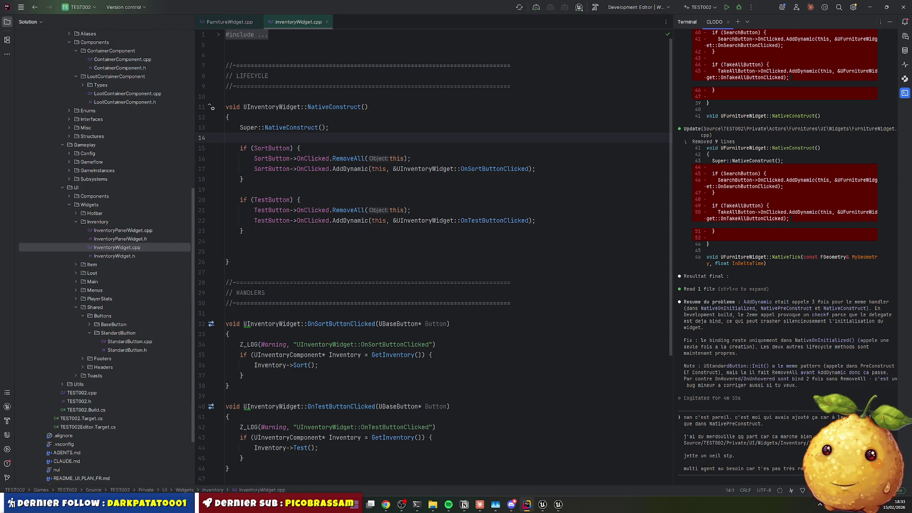
{"action": "key", "text": "Return"}
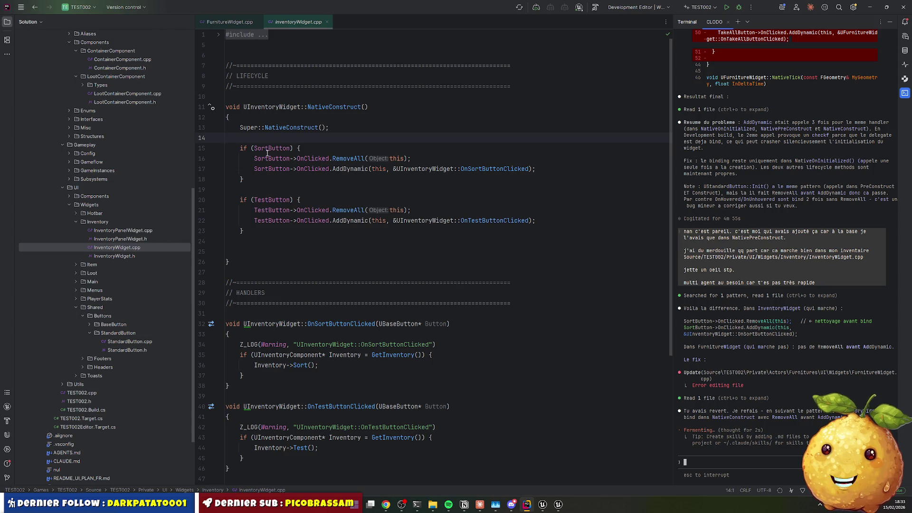
Approve the agent's edit adding RemoveAll before FurnitureWidget's button bindings and trigger a Live Coding compile
{"action": "left_click_drag", "start_coordinate": [254, 159], "coordinate": [411, 158]}
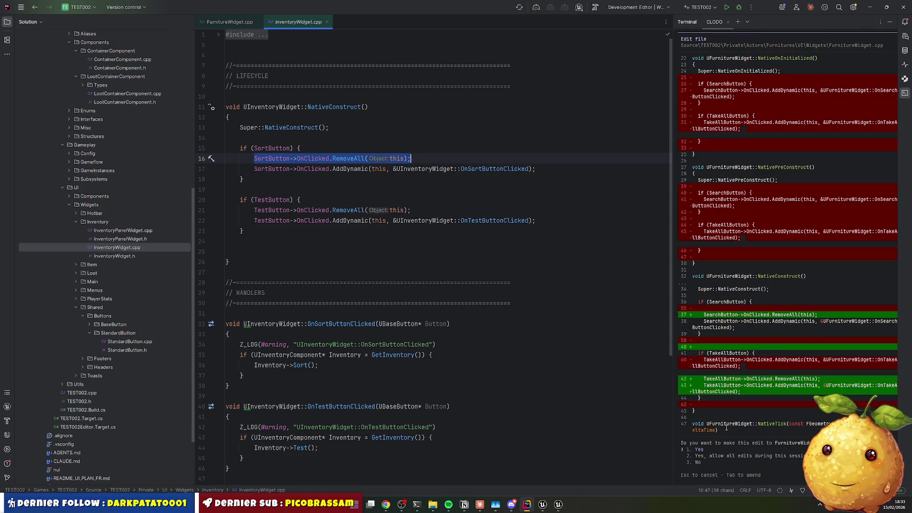
{"action": "scroll", "coordinate": [761, 338], "scroll_direction": "up", "scroll_amount": 1}
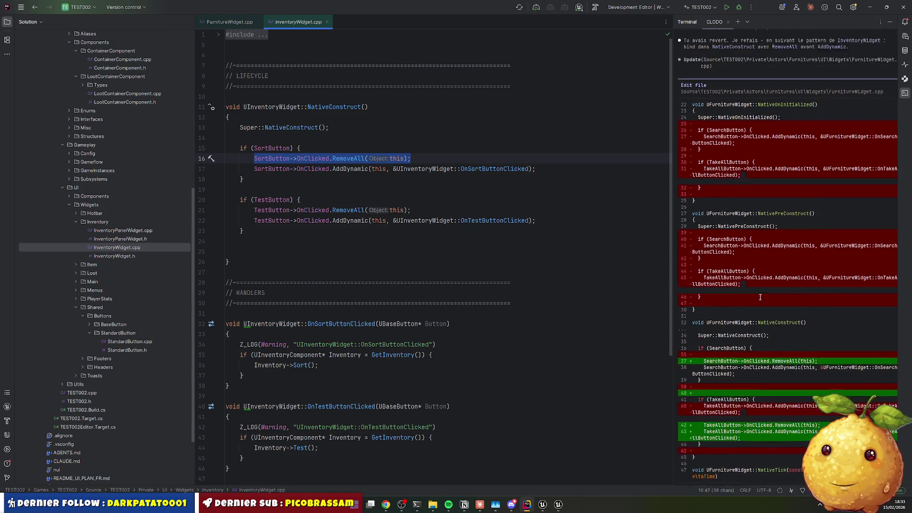
{"action": "scroll", "coordinate": [723, 323], "scroll_direction": "down", "scroll_amount": 1}
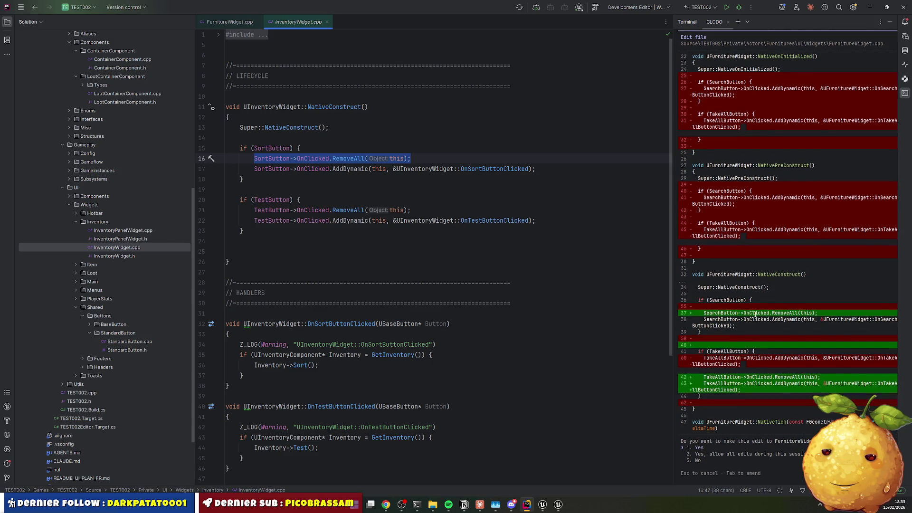
{"action": "scroll", "coordinate": [785, 342], "scroll_direction": "up", "scroll_amount": 1}
{"action": "scroll", "coordinate": [784, 361], "scroll_direction": "down", "scroll_amount": 1}
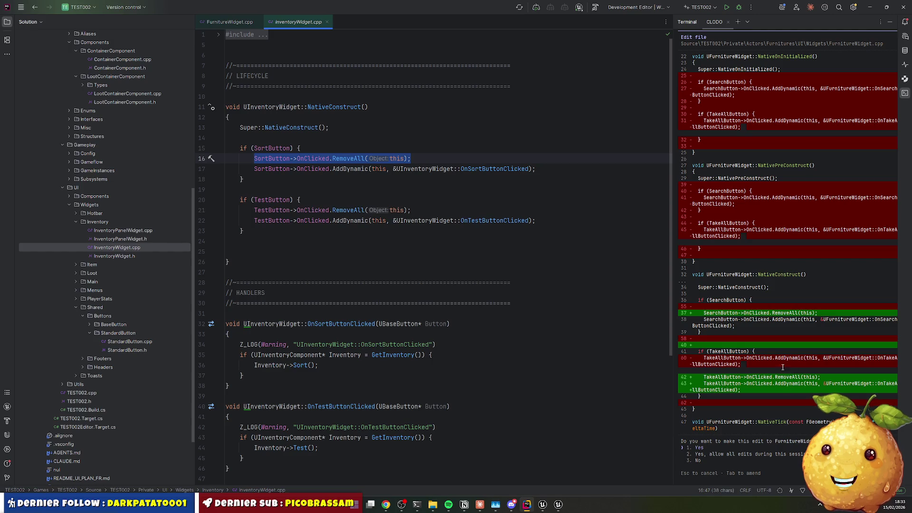
{"action": "key", "text": "Return"}
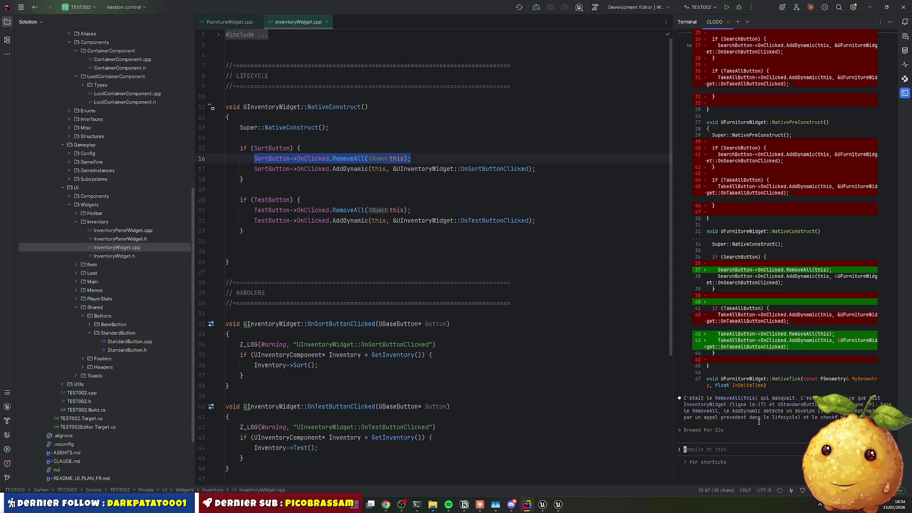
{"action": "left_click", "coordinate": [420, 332]}
{"action": "key", "text": "ctrl+s"}
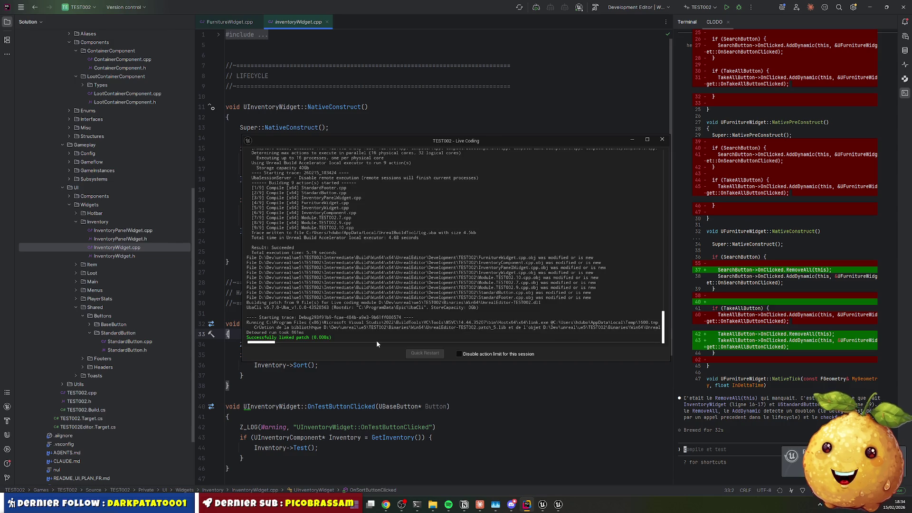
Close the Live Coding window, play the level, open the cabinet's loot window with E, then stop
{"action": "left_click", "coordinate": [663, 141]}
{"action": "left_click", "coordinate": [551, 504]}
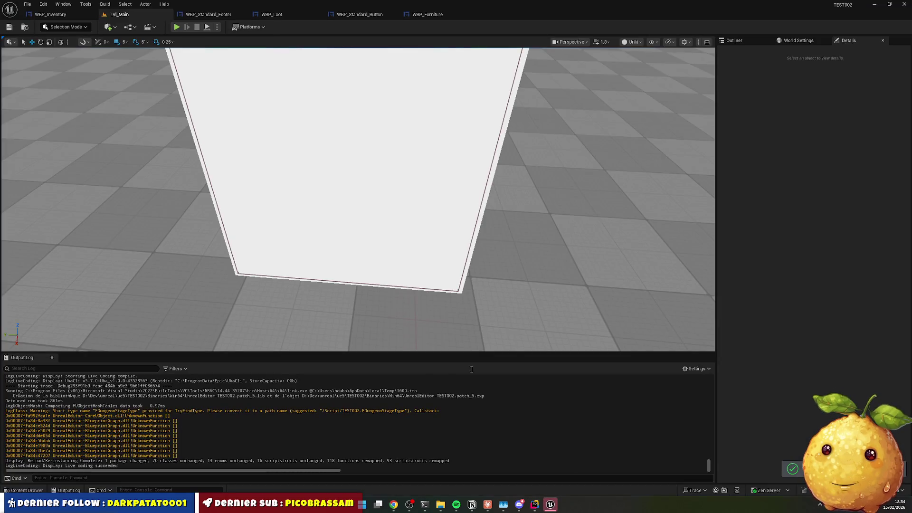
{"action": "left_click", "coordinate": [177, 29]}
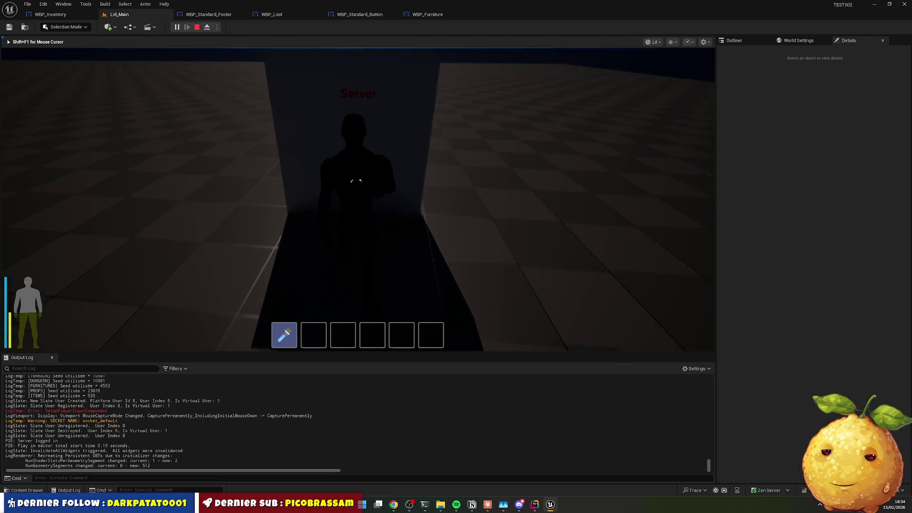
{"action": "key", "text": "e"}
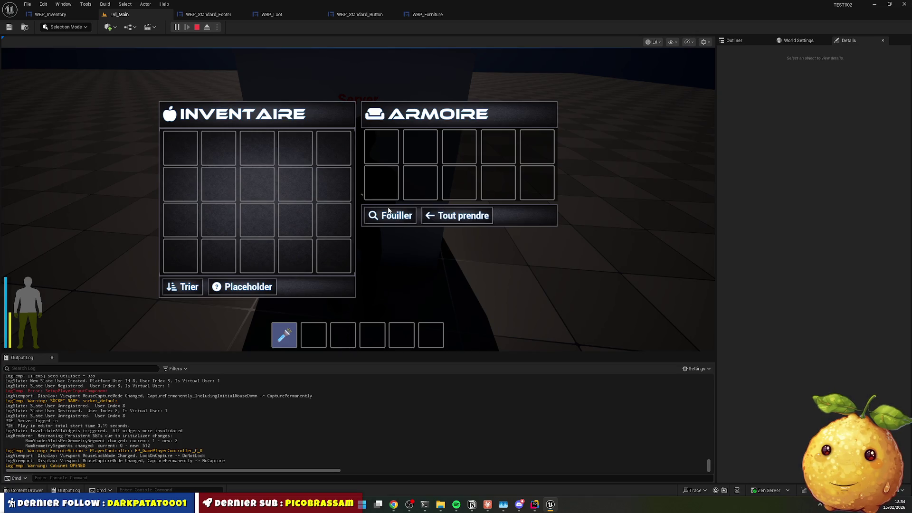
{"action": "key", "text": "Escape"}
{"action": "key", "text": "Escape"}
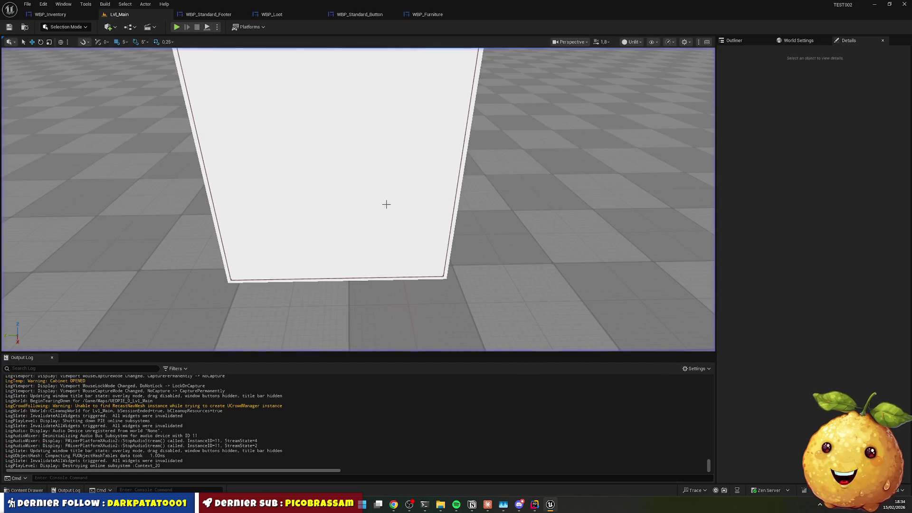
{"action": "mouse_move", "coordinate": [503, 506]}
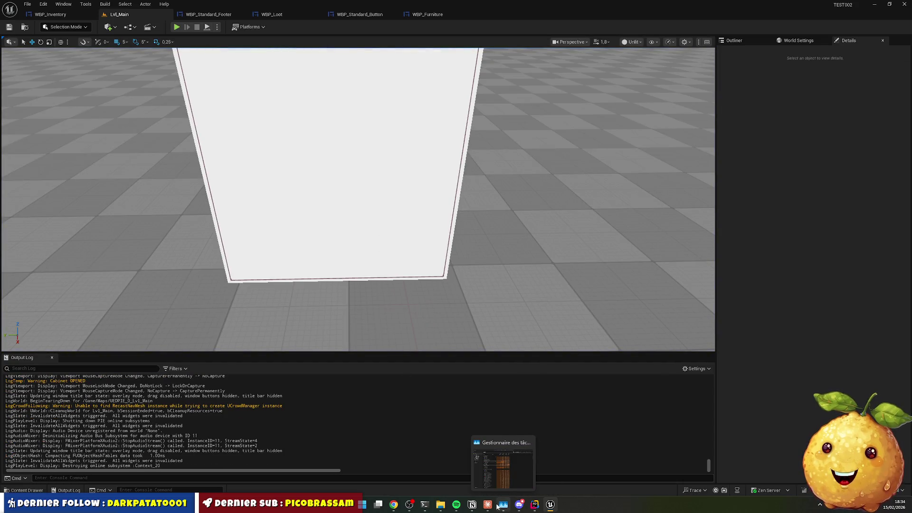
Back in Rider, tell Claude Code 'pas mieux'
{"action": "left_click", "coordinate": [535, 504]}
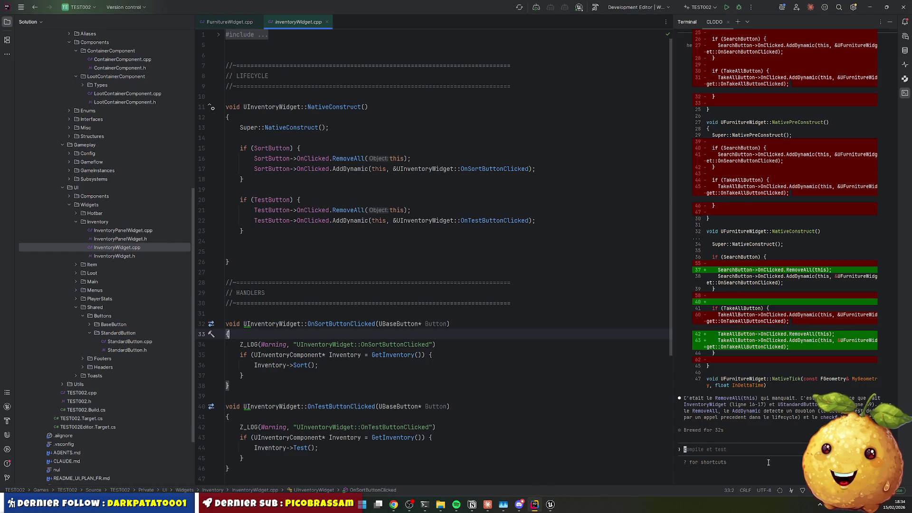
{"action": "type", "text": "pas mieux"}
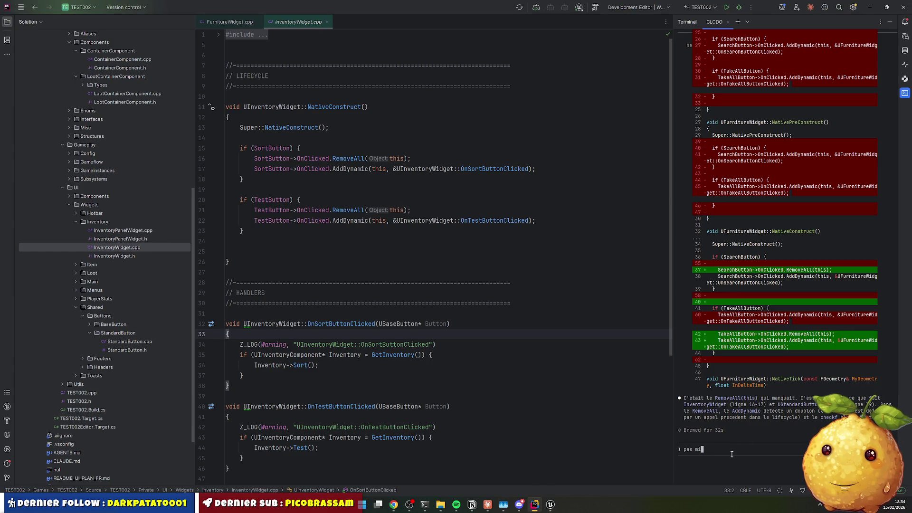
{"action": "key", "text": "Return"}
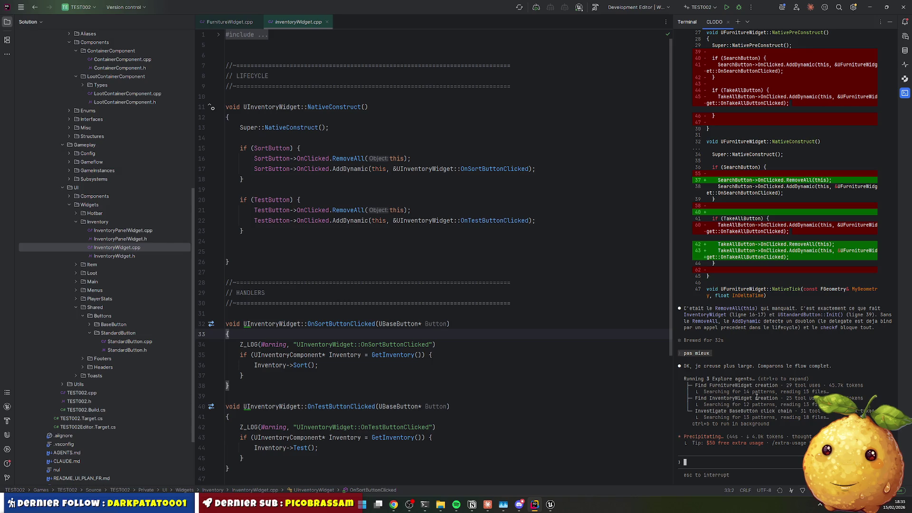
Inspect StandardButton.cpp's delegate bindings in Init and its OnClicked Broadcast call
{"action": "left_click", "coordinate": [336, 314]}
{"action": "scroll", "coordinate": [336, 295], "scroll_direction": "down", "scroll_amount": 5}
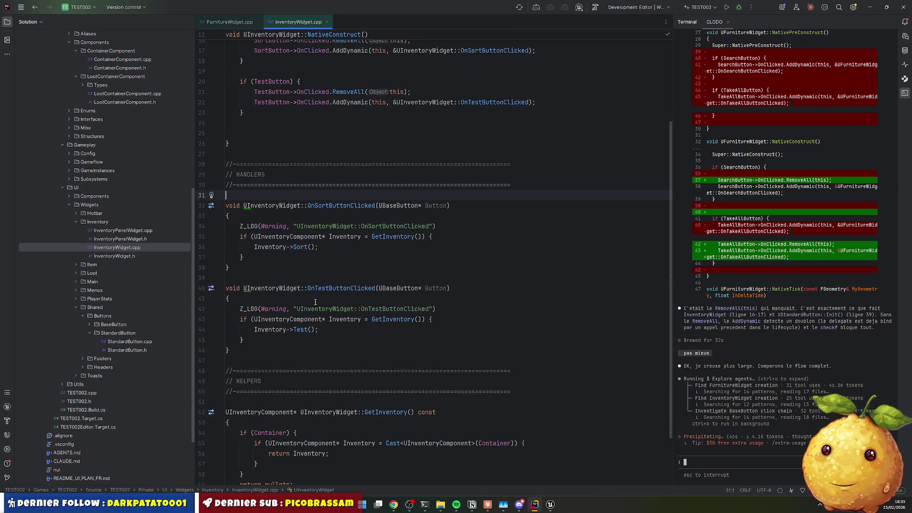
{"action": "scroll", "coordinate": [338, 292], "scroll_direction": "down", "scroll_amount": 2}
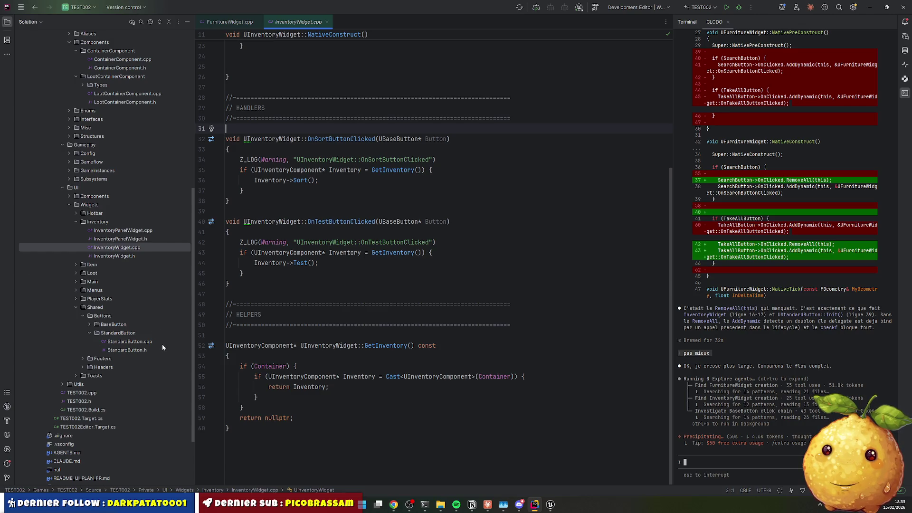
{"action": "left_click", "coordinate": [130, 342]}
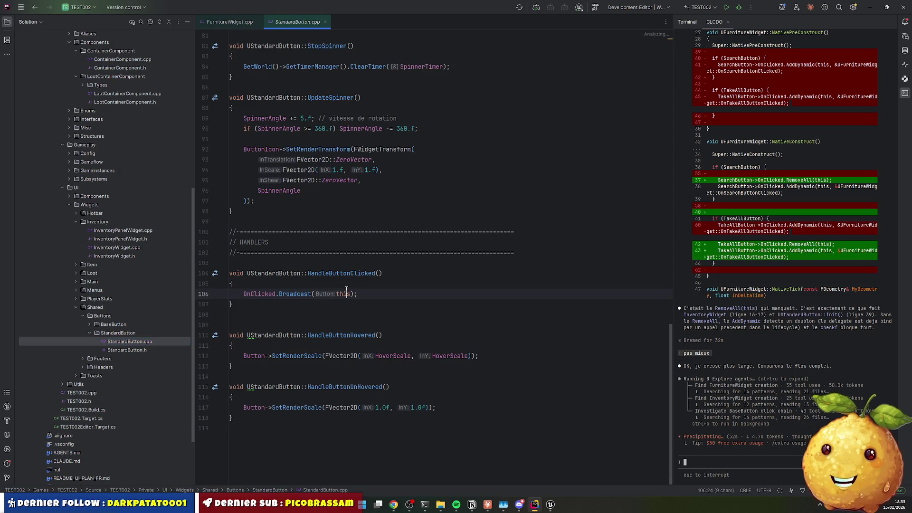
{"action": "scroll", "coordinate": [354, 277], "scroll_direction": "up", "scroll_amount": 15}
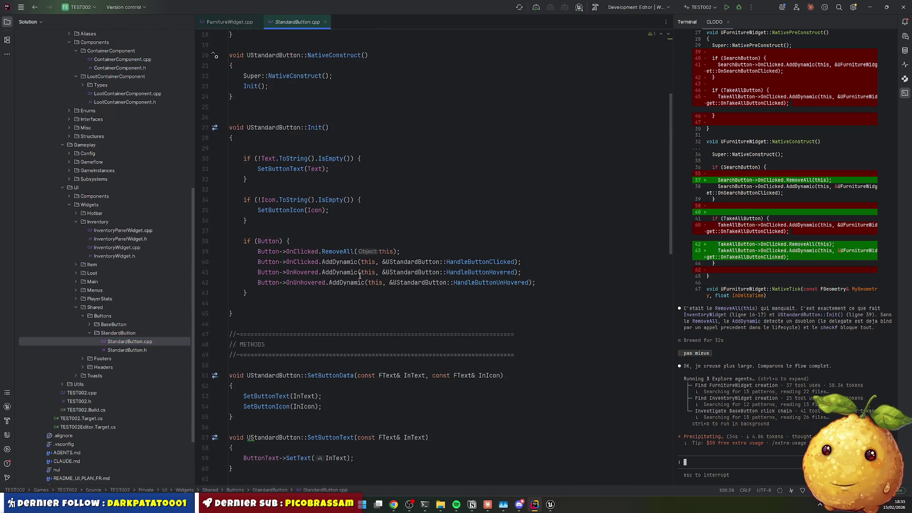
{"action": "mouse_move", "coordinate": [283, 251]}
{"action": "left_mouse_down"}
{"action": "mouse_move", "coordinate": [537, 282]}
{"action": "mouse_move", "coordinate": [521, 272]}
{"action": "mouse_move", "coordinate": [537, 283]}
{"action": "left_mouse_up"}
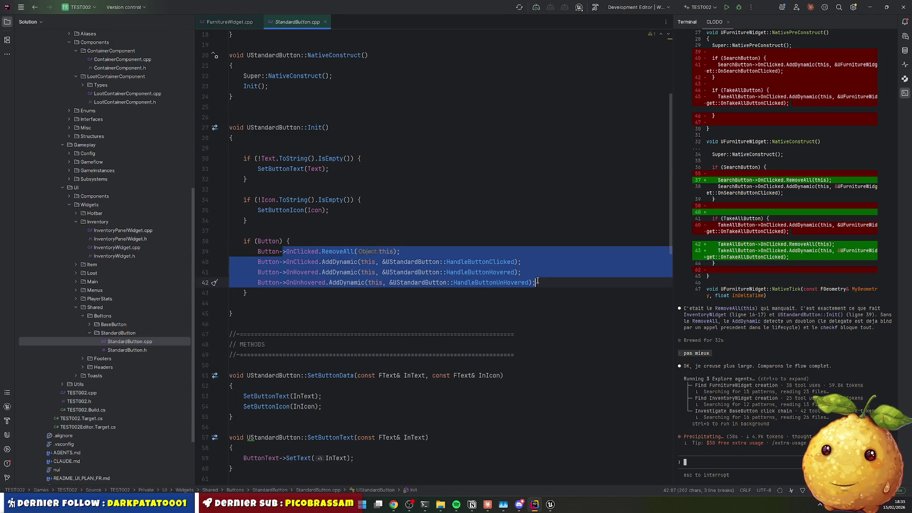
{"action": "scroll", "coordinate": [322, 281], "scroll_direction": "down", "scroll_amount": 20}
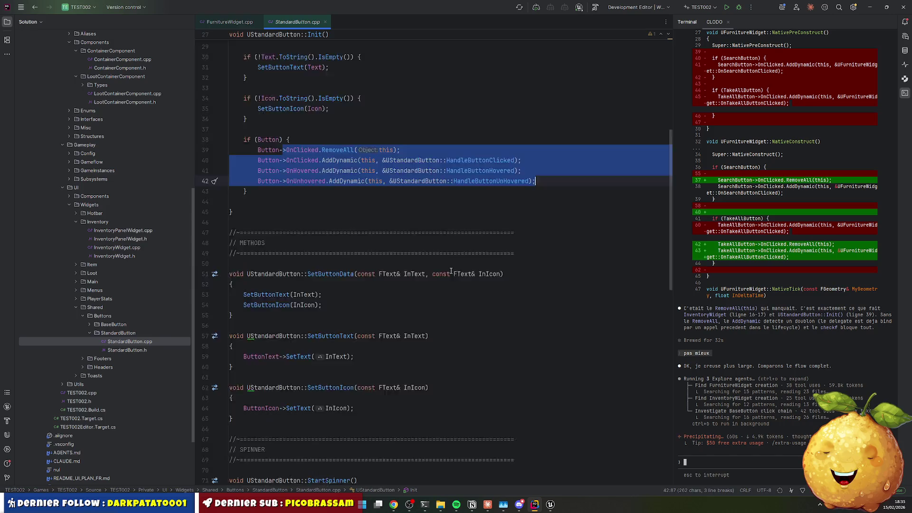
{"action": "left_click_drag", "start_coordinate": [269, 294], "coordinate": [359, 294]}
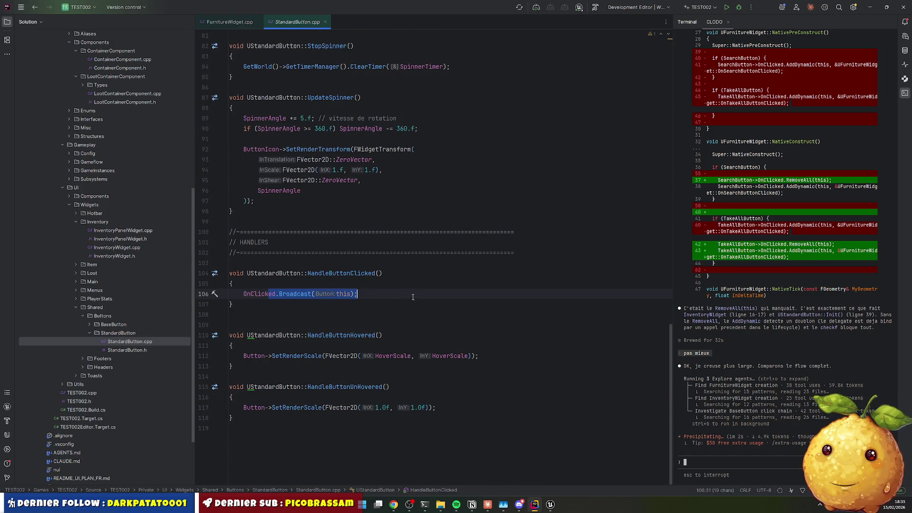
{"action": "left_click", "coordinate": [411, 293]}
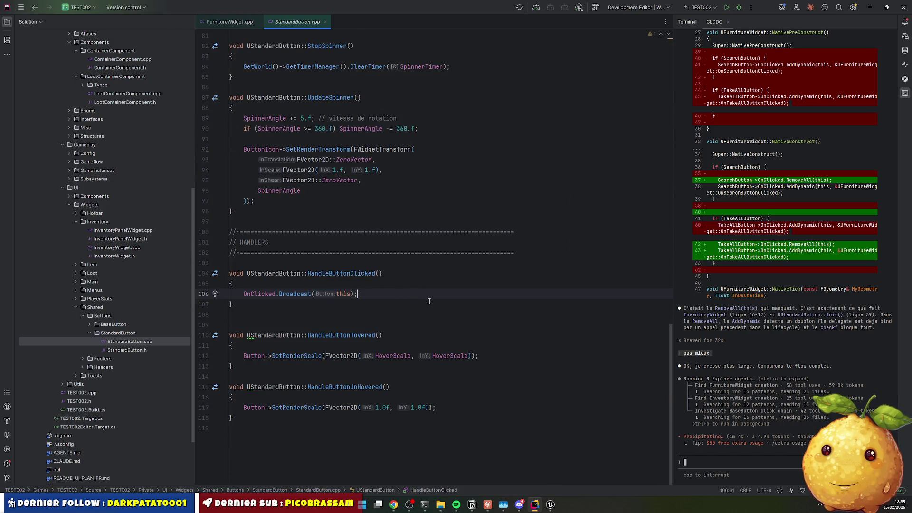
Open FurnitureWidget.cpp and select the SearchButton binding block in NativeConstruct
{"action": "scroll", "coordinate": [152, 180], "scroll_direction": "up", "scroll_amount": 10}
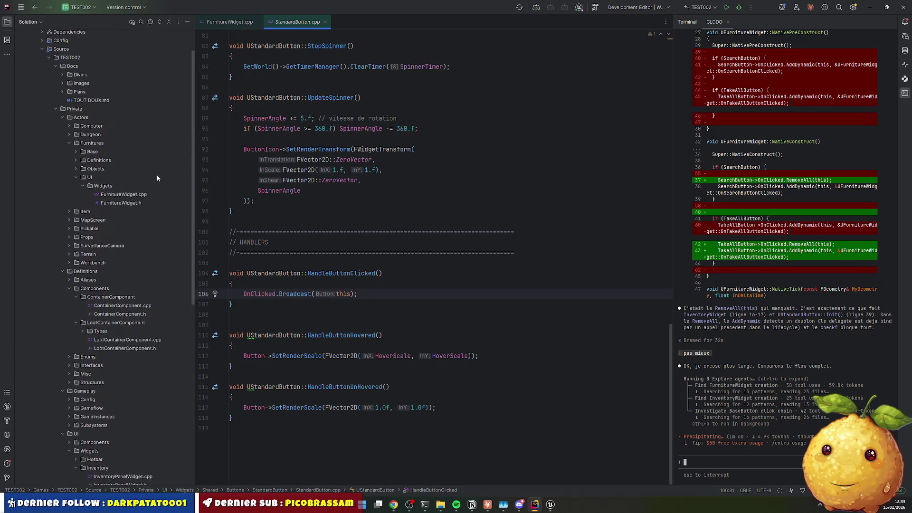
{"action": "double_click", "coordinate": [125, 205]}
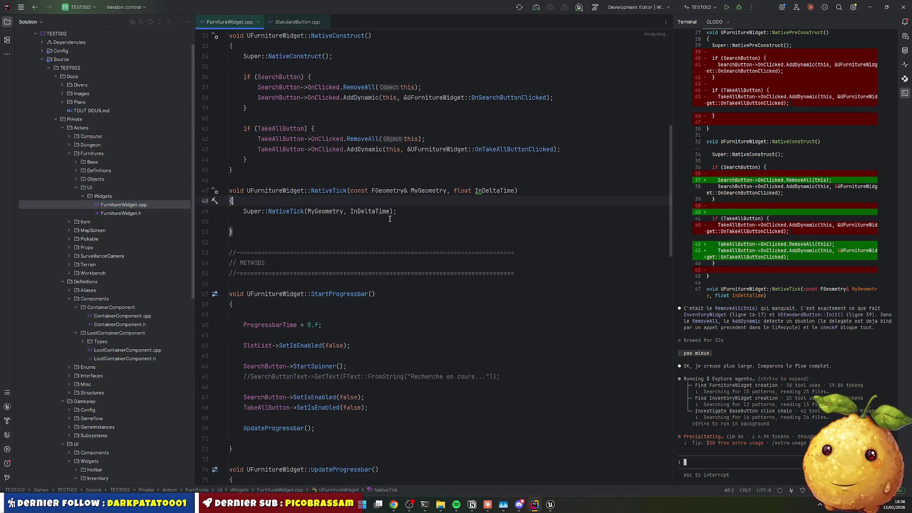
{"action": "scroll", "coordinate": [270, 232], "scroll_direction": "up", "scroll_amount": 7}
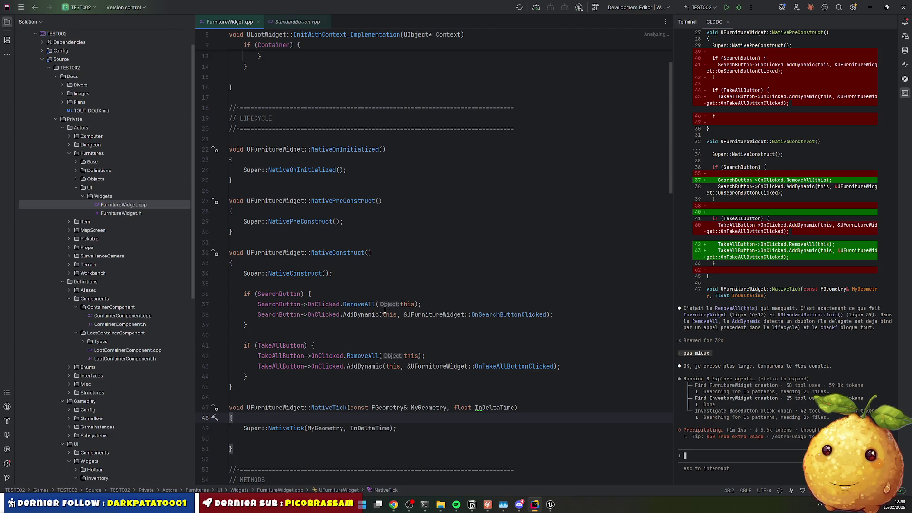
{"action": "mouse_move", "coordinate": [327, 284]}
{"action": "left_mouse_down"}
{"action": "mouse_move", "coordinate": [525, 315]}
{"action": "mouse_move", "coordinate": [528, 326]}
{"action": "left_mouse_up"}
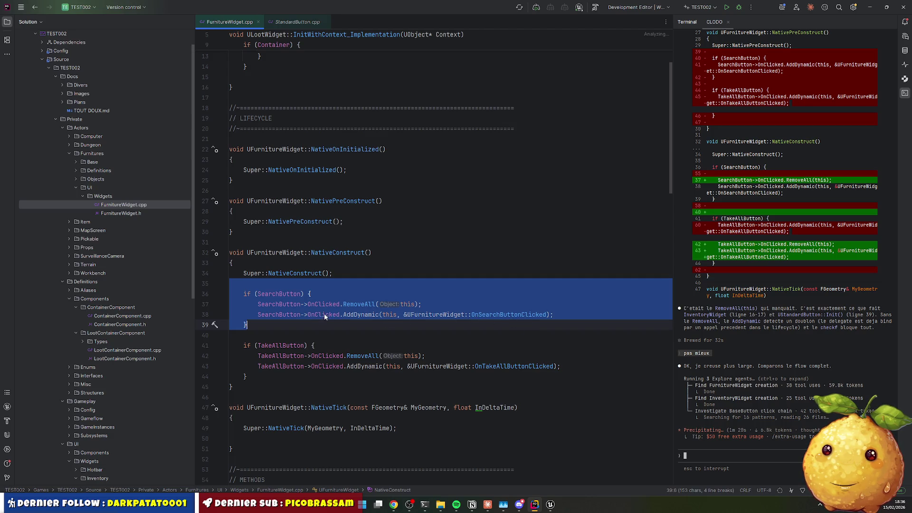
Add Z_LOG(Warning, "TTESTSSSSSSSSSSSS") inside the SearchButton block of NativeConstruct
{"action": "left_click", "coordinate": [331, 295]}
{"action": "key", "text": "Return"}
{"action": "key", "text": "Tab"}
{"action": "type", "text": "LOG"}
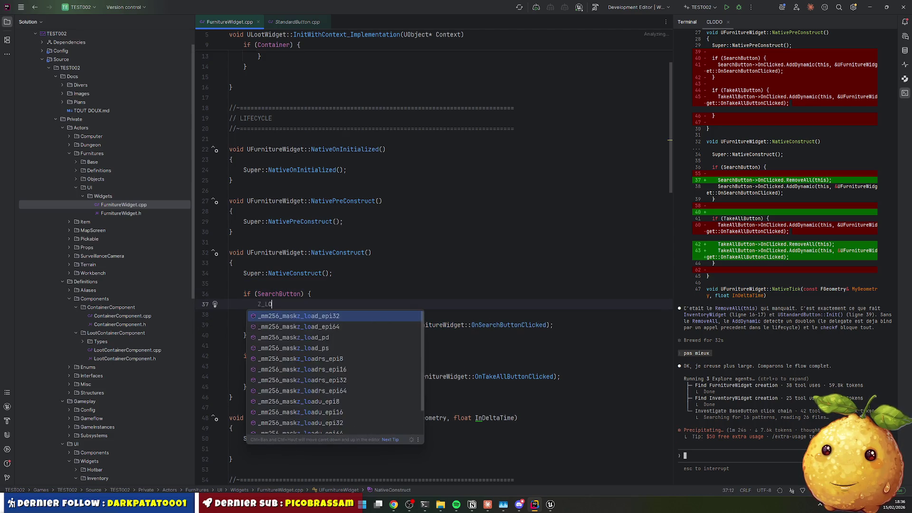
{"action": "key", "text": "Return"}
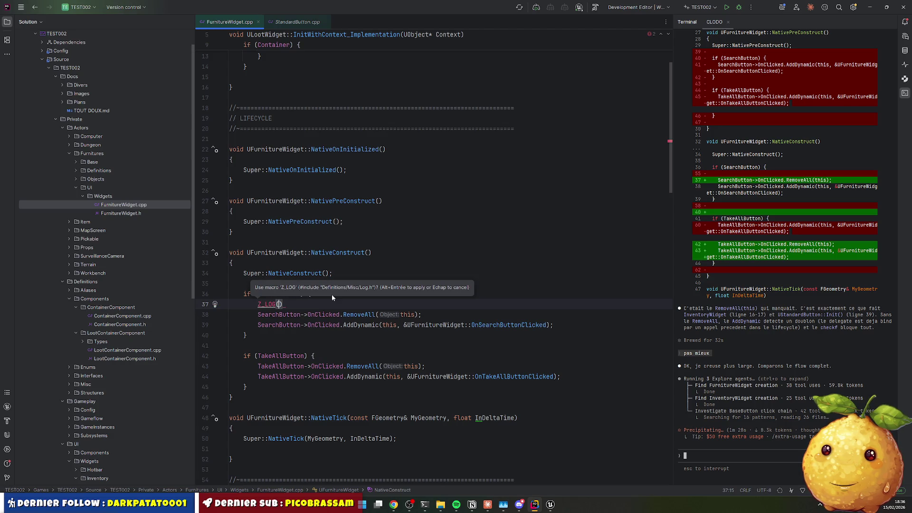
{"action": "type", "text": "Warni"}
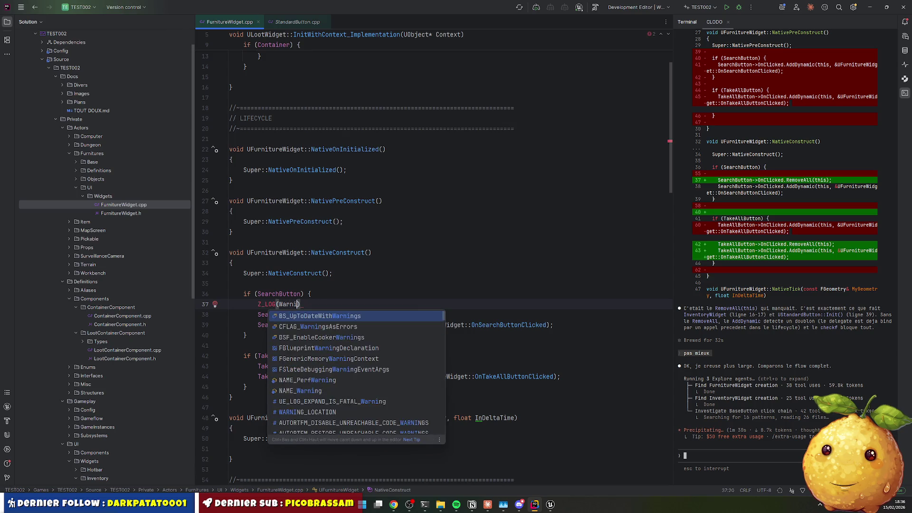
{"action": "key", "text": "Return"}
{"action": "type", "text": ", \""}
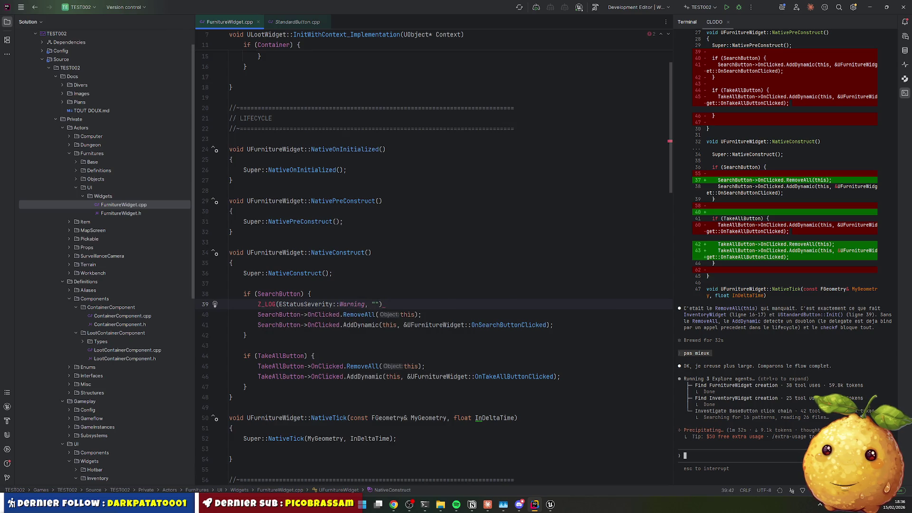
{"action": "type", "text": "TTESTS"}
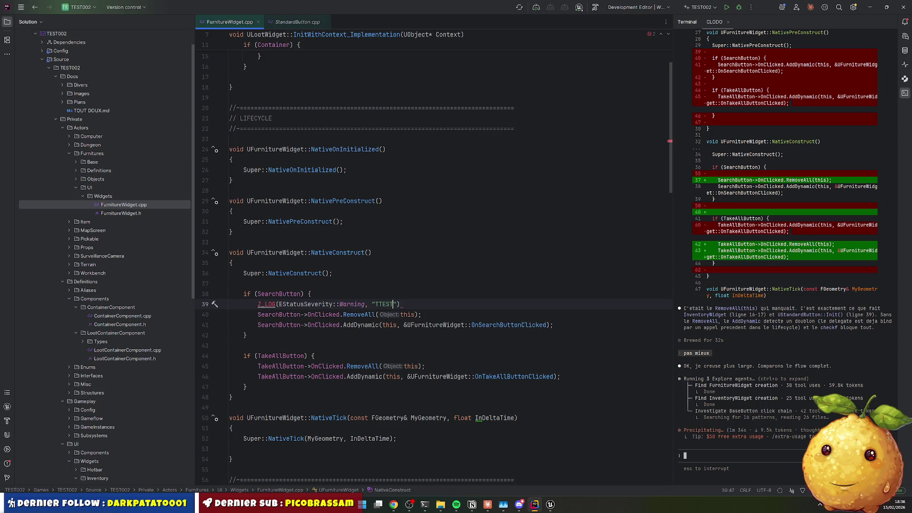
{"action": "type", "text": "SSSSSSSSSSS"}
{"action": "left_click", "coordinate": [276, 304]}
{"action": "key", "text": "ctrl+Delete"}
{"action": "key", "text": "ctrl+p"}
{"action": "key", "text": "Delete"}
{"action": "key", "text": "Delete"}
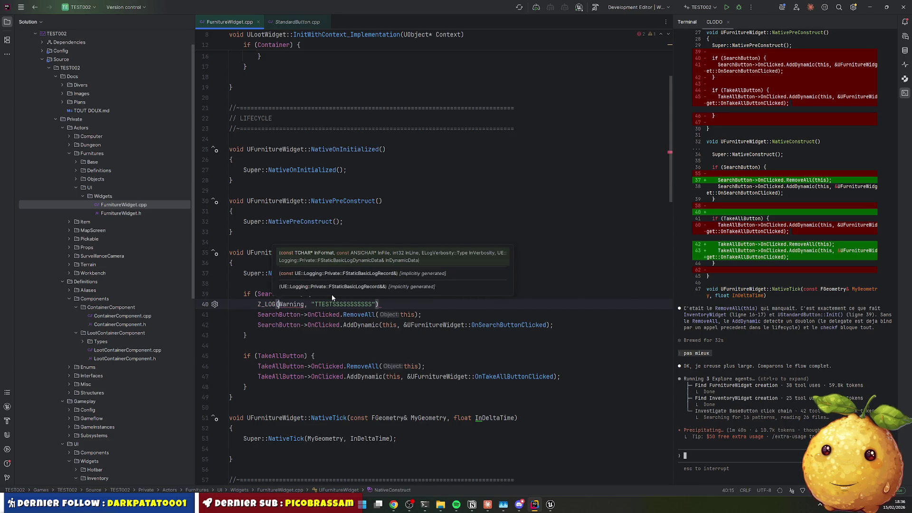
{"action": "key", "text": "End"}
Paste the same test log into the TakeAllButton block and run a Live Coding recompile
{"action": "key", "text": "Down"}
{"action": "key", "text": "Down"}
{"action": "key", "text": "Down"}
{"action": "key", "text": "Return"}
{"action": "type", "text": "Z_LOG(Warning, \"TTESTSSSSSSSSSSS\")"}
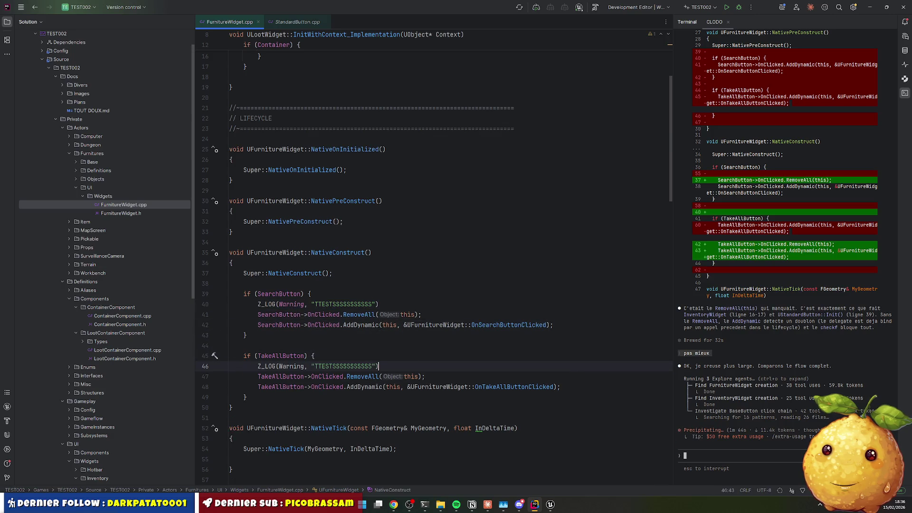
{"action": "key", "text": "ctrl+alt+F11"}
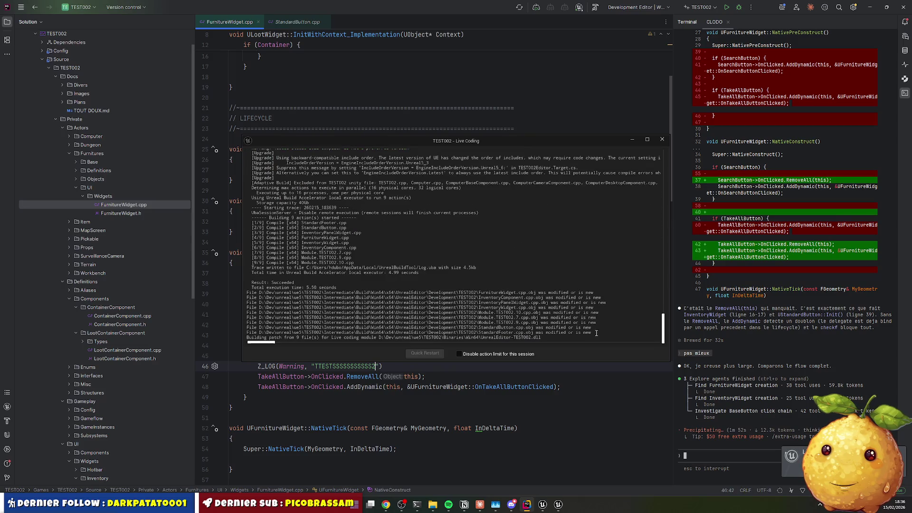
Start a play session, open the wardrobe's loot panels, and filter the Output Log
{"action": "left_click", "coordinate": [543, 504]}
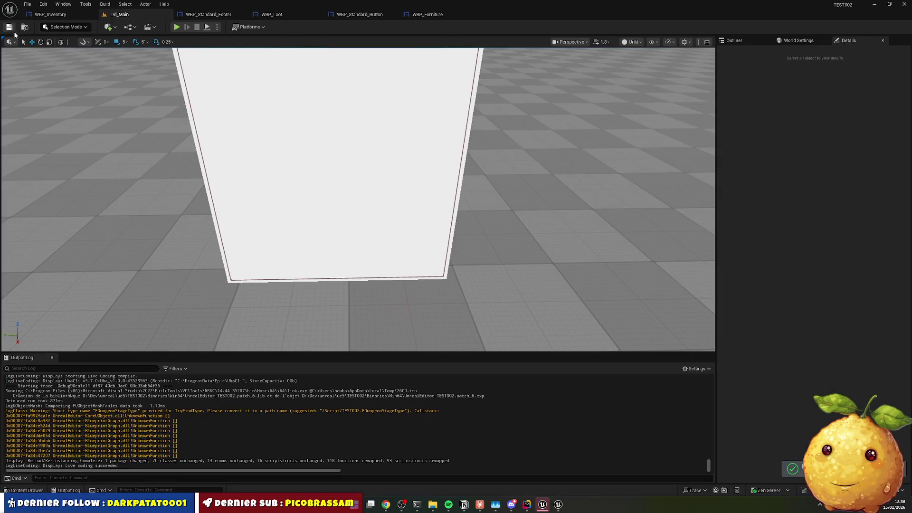
{"action": "left_click", "coordinate": [177, 27]}
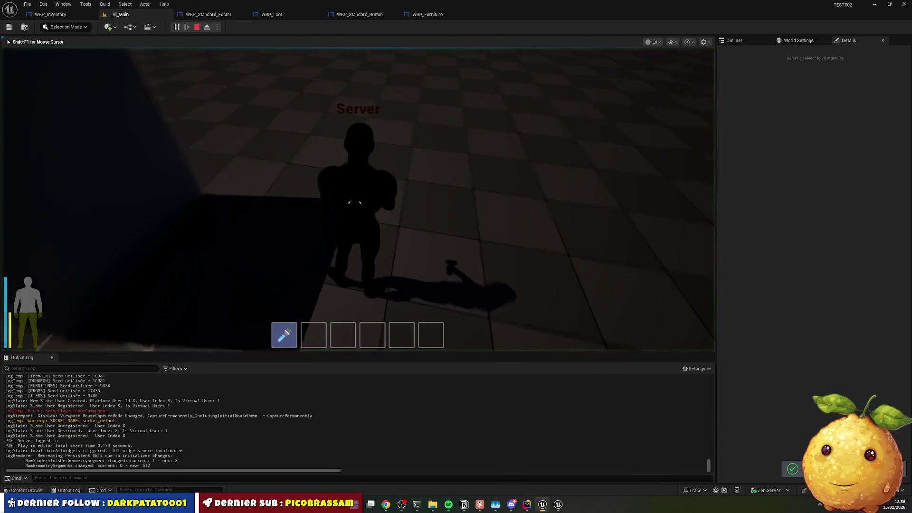
{"action": "key", "text": "e"}
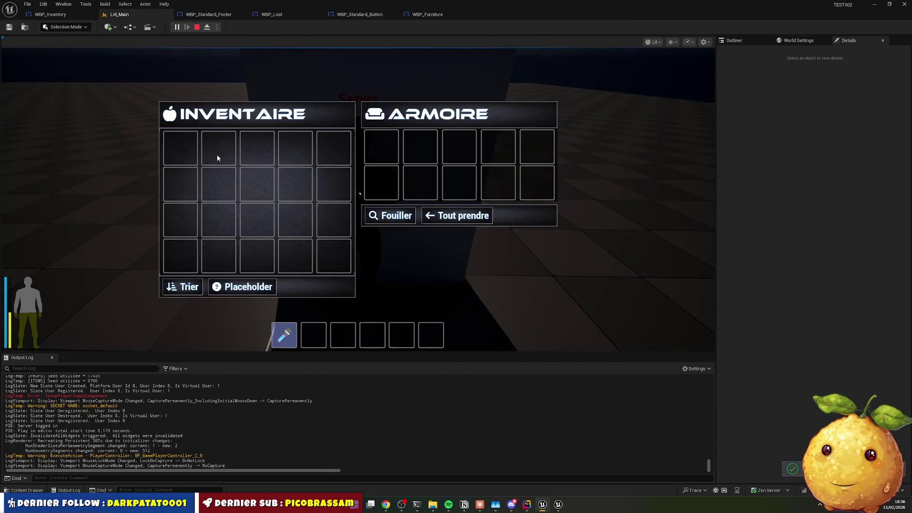
{"action": "left_click", "coordinate": [89, 368]}
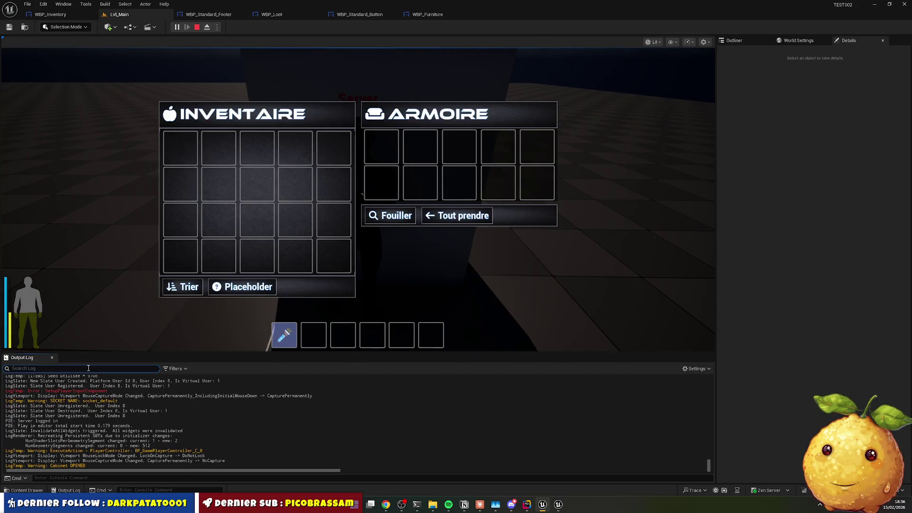
{"action": "type", "text": "TES"}
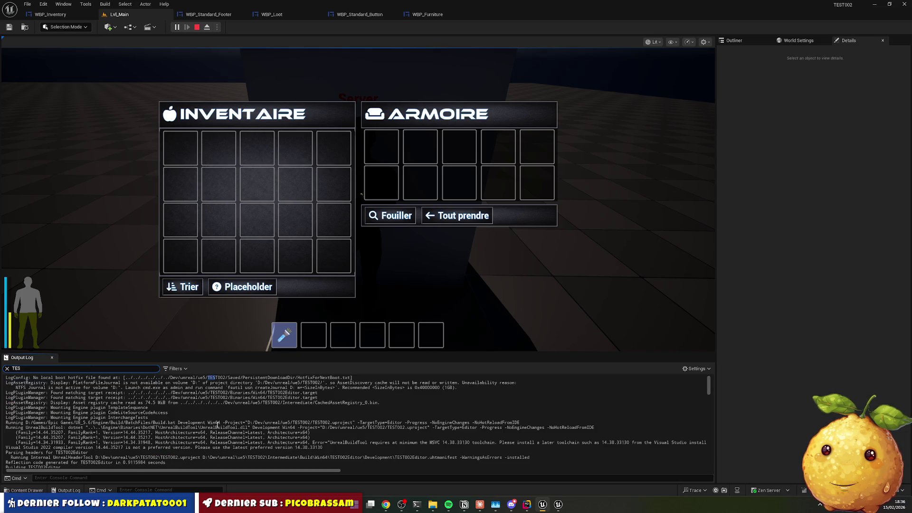
{"action": "scroll", "coordinate": [204, 428], "scroll_direction": "down", "scroll_amount": 5}
{"action": "scroll", "coordinate": [210, 430], "scroll_direction": "down", "scroll_amount": 10}
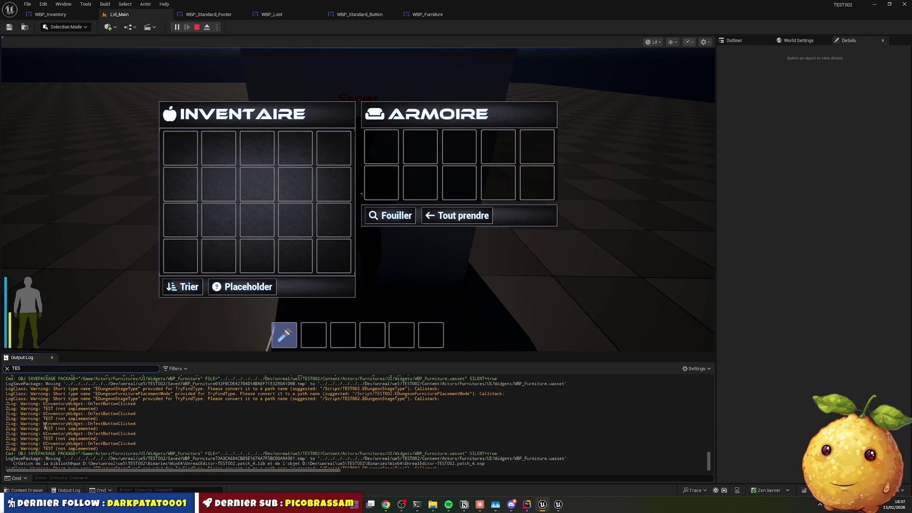
Clear the Output Log and copy the TTEST test string from Rider's log call
{"action": "right_click", "coordinate": [169, 431]}
{"action": "left_click", "coordinate": [193, 351]}
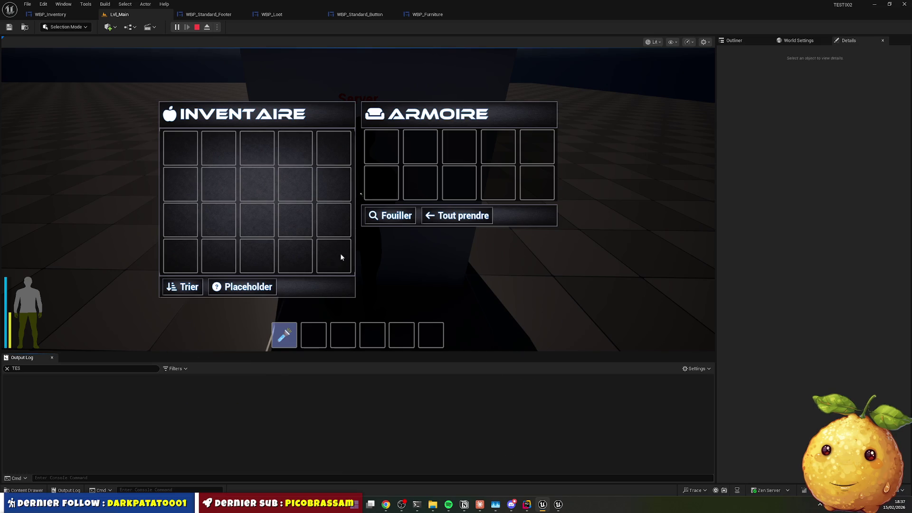
{"action": "left_click", "coordinate": [182, 409]}
{"action": "key", "text": "alt+Tab"}
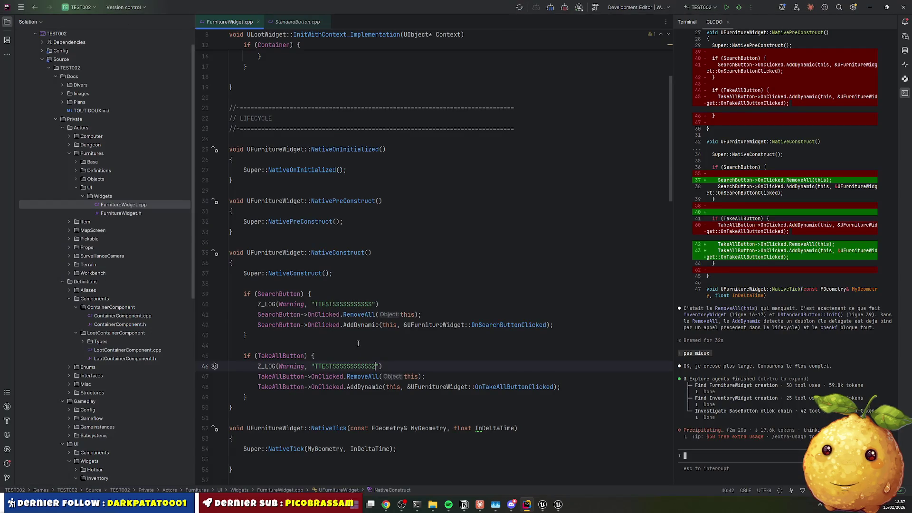
{"action": "double_click", "coordinate": [324, 366]}
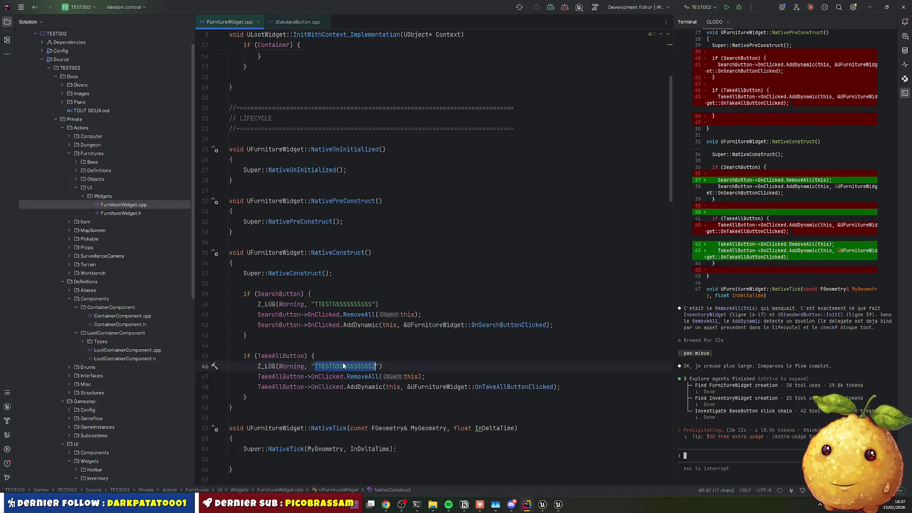
{"action": "key", "text": "alt+Tab"}
{"action": "left_click", "coordinate": [598, 151]}
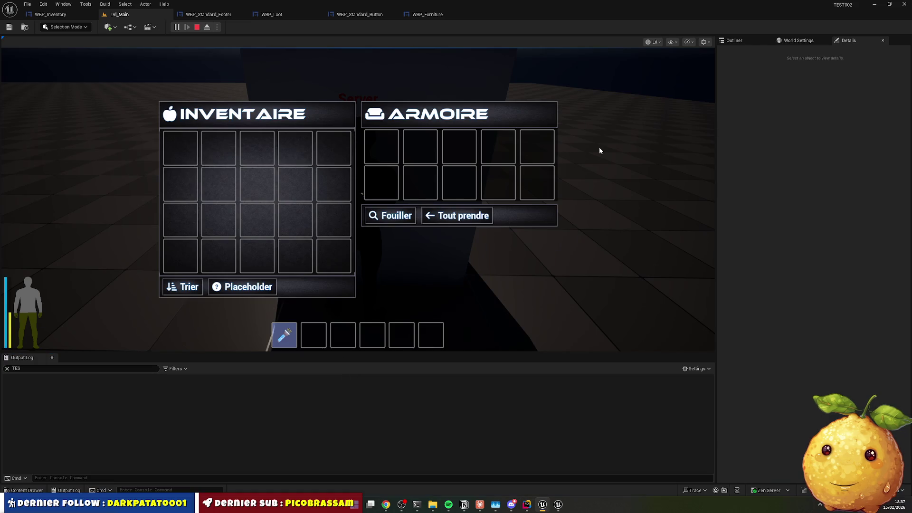
{"action": "key", "text": "Tab"}
Return to the player camera, walk up to the wardrobe and reopen its loot panels
{"action": "key", "text": "F8"}
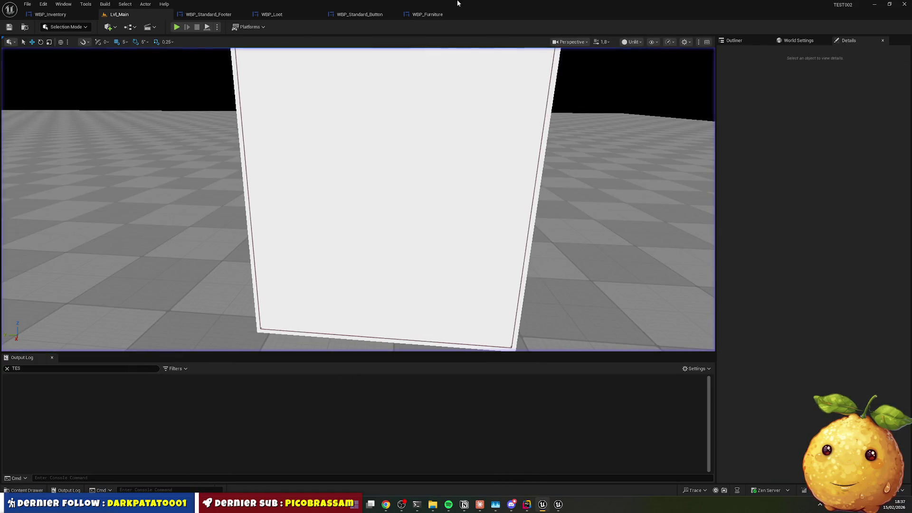
{"action": "left_click", "coordinate": [187, 23]}
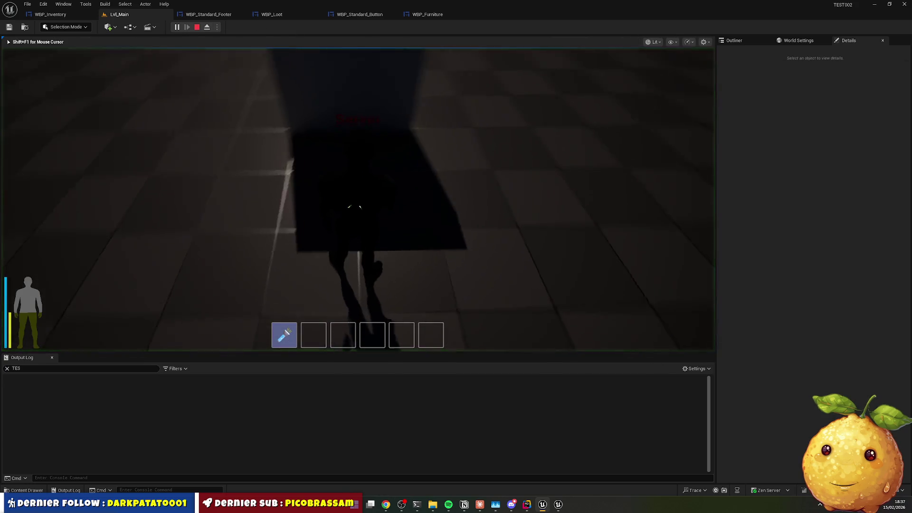
{"action": "key", "text": "super"}
{"action": "left_click", "coordinate": [76, 386]}
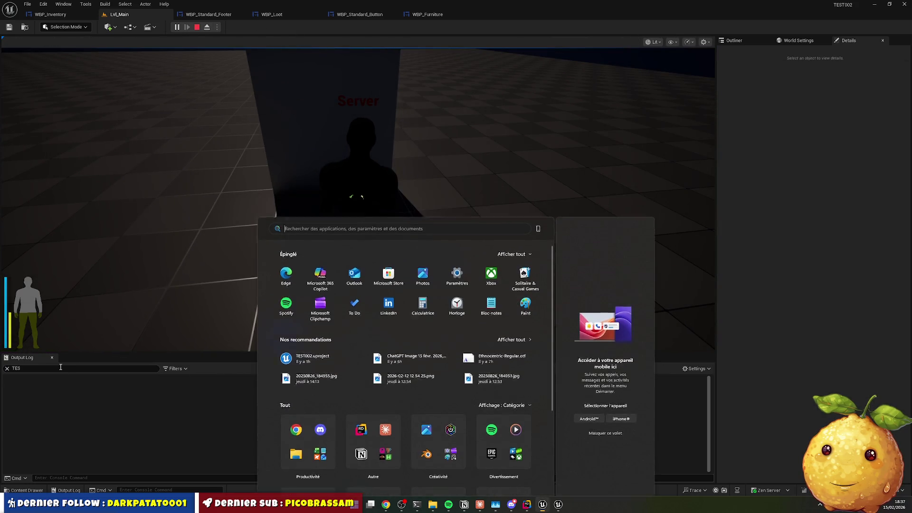
{"action": "left_click", "coordinate": [219, 244]}
{"action": "key", "text": "w"}
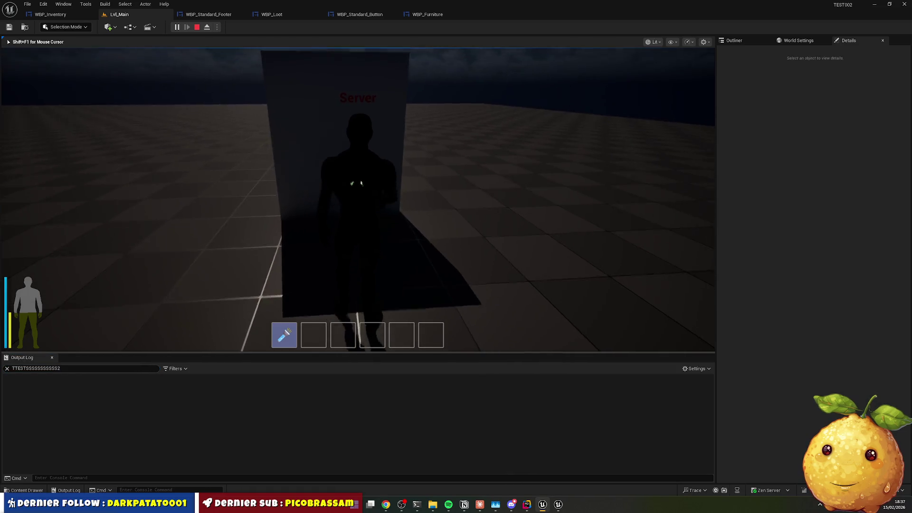
{"action": "key", "text": "e"}
Clear the log filter, stop the play session, and highlight SearchButton's usages in Rider
{"action": "left_click", "coordinate": [77, 369]}
{"action": "key", "text": "ctrl+a"}
{"action": "key", "text": "BackSpace"}
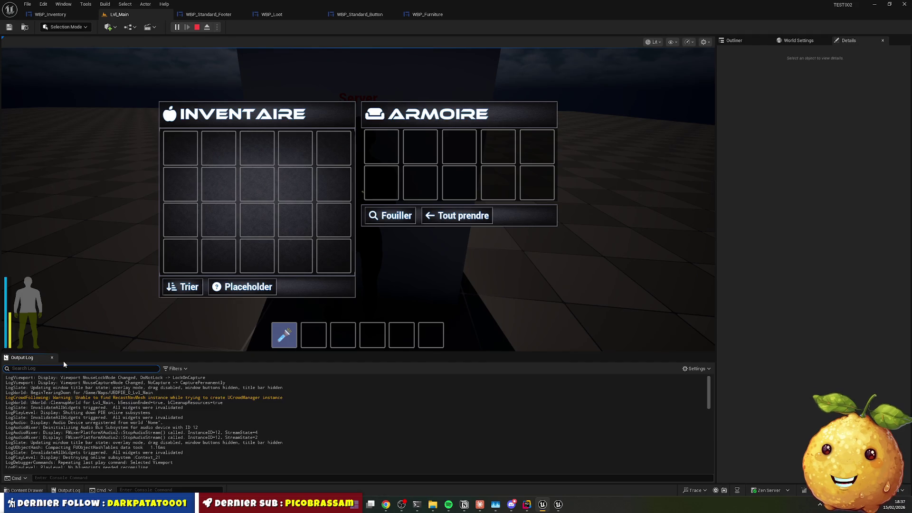
{"action": "left_click", "coordinate": [67, 333]}
{"action": "key", "text": "Escape"}
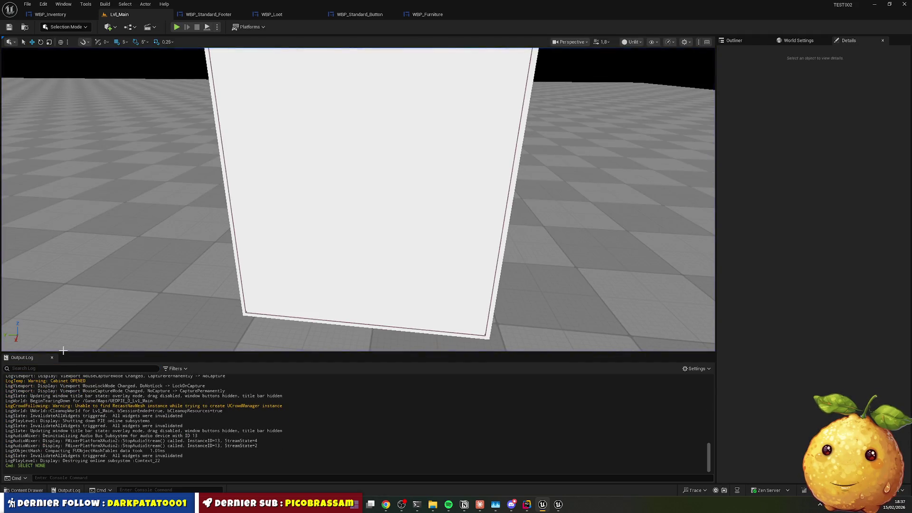
{"action": "key", "text": "alt+Tab"}
{"action": "double_click", "coordinate": [279, 294]}
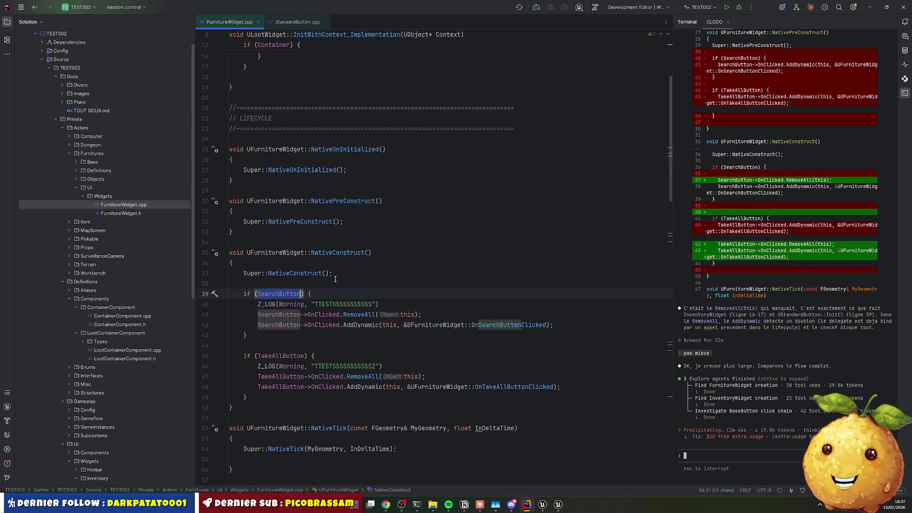
Check SearchButton's BindWidget UStandardButton declaration in FurnitureWidget.h, then return to the Unreal Editor
{"action": "left_click", "coordinate": [275, 295], "text": "ctrl"}
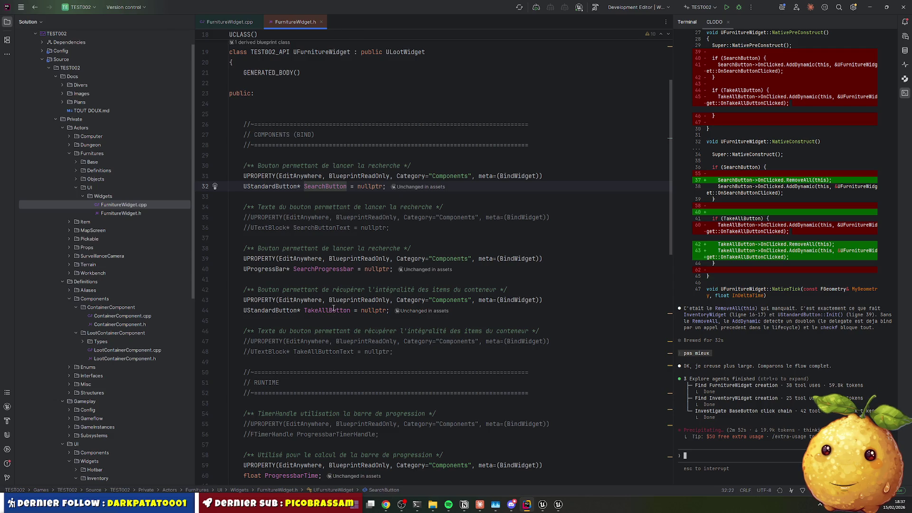
{"action": "left_click", "coordinate": [541, 506]}
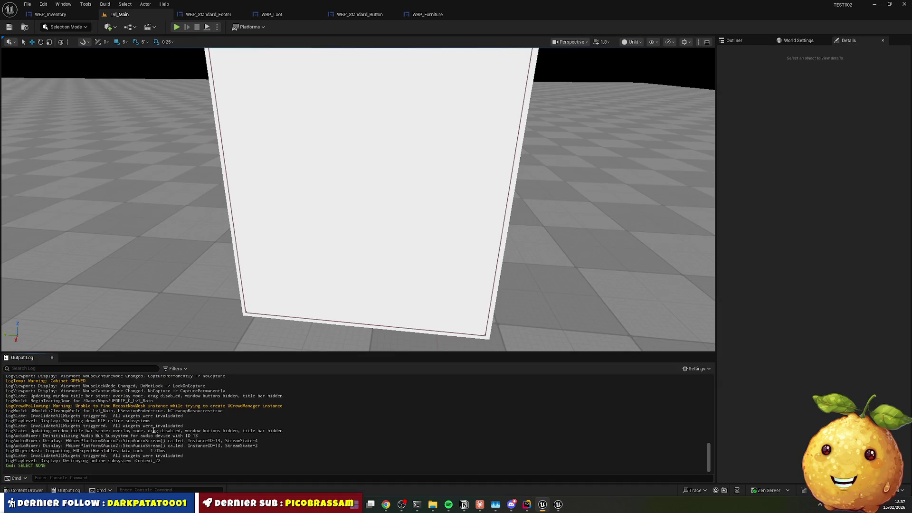
Inspect SearchButton, TakeAllButton and the Vertical Box in WBP_Furniture, then open File Explorer
{"action": "left_click", "coordinate": [416, 17]}
{"action": "left_click", "coordinate": [54, 347]}
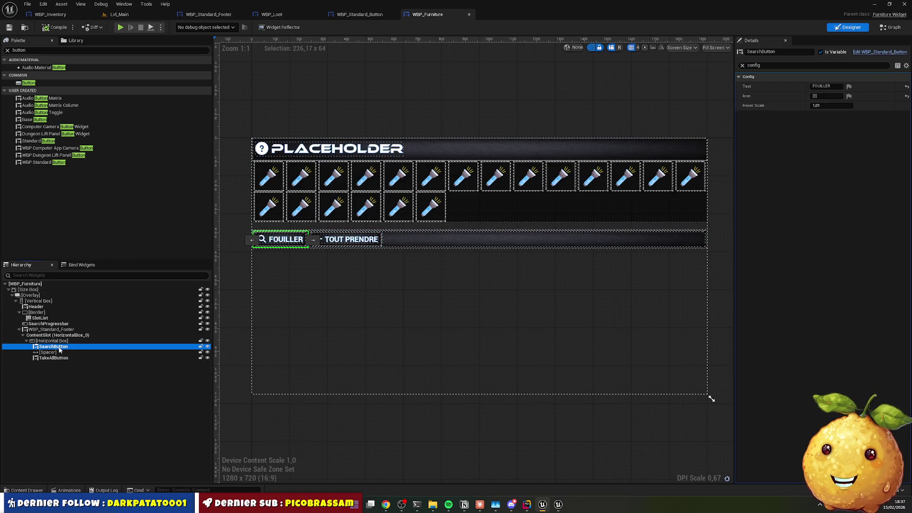
{"action": "left_click", "coordinate": [155, 358]}
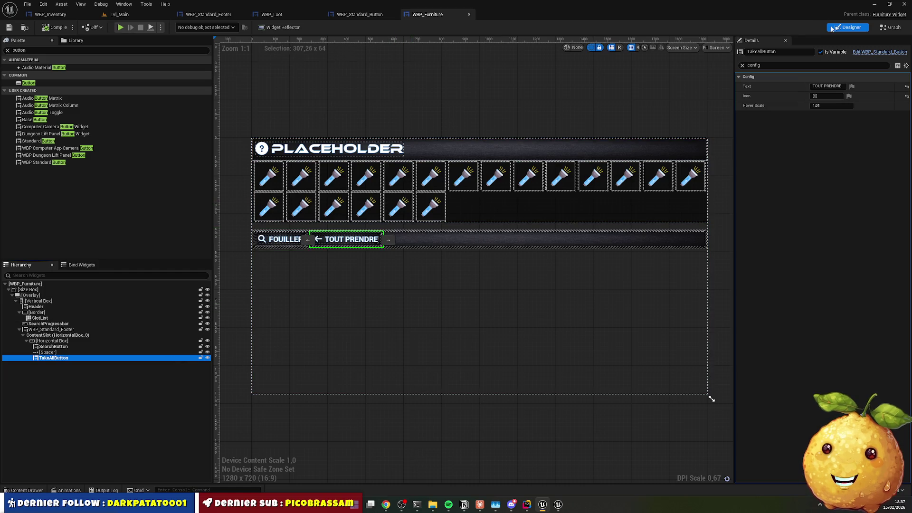
{"action": "left_click", "coordinate": [366, 289]}
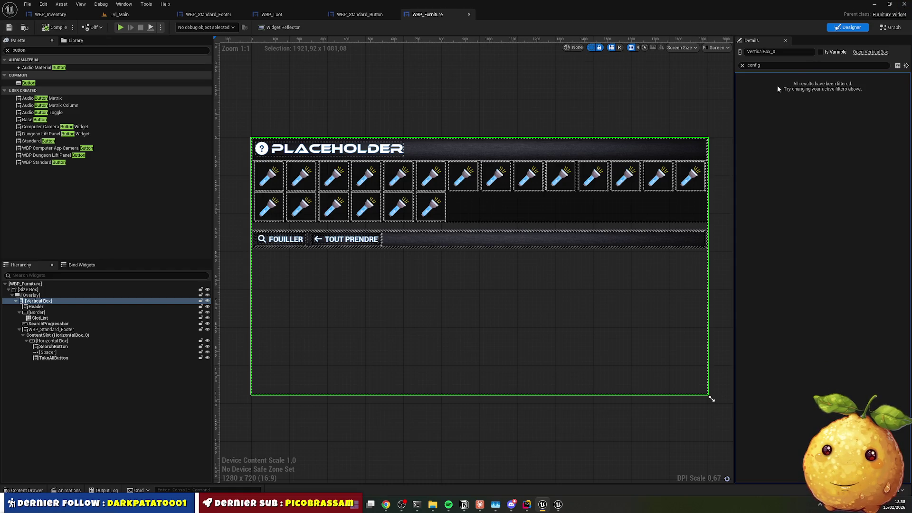
{"action": "key", "text": "alt+Tab"}
{"action": "key", "text": "super+e"}
Launch TEST002.uproject from D:\Dev\unreal\ue5\TEST002, then go back to Rider while it rebuilds
{"action": "double_click", "coordinate": [284, 283]}
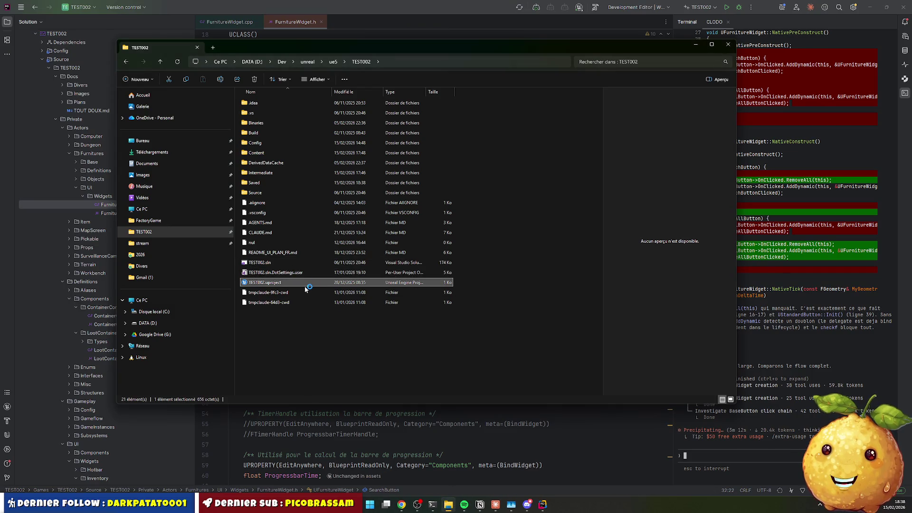
{"action": "mouse_move", "coordinate": [496, 507]}
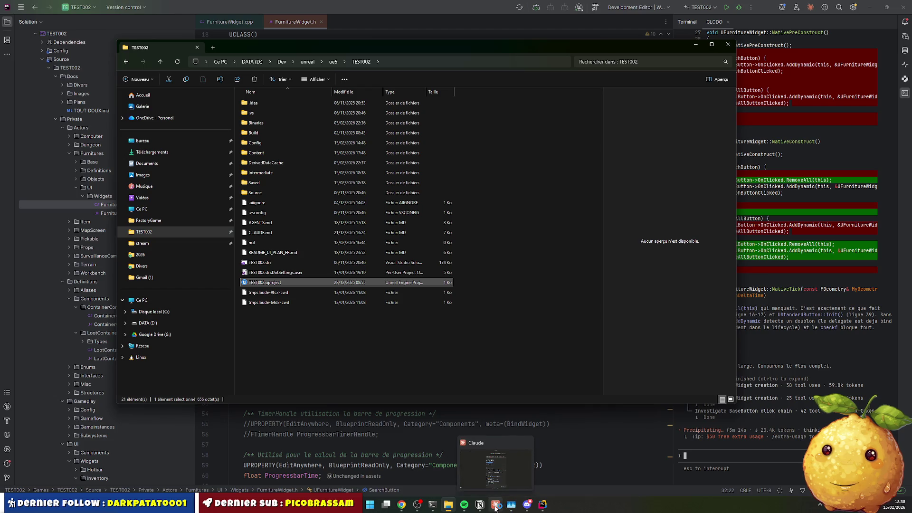
{"action": "left_click", "coordinate": [542, 504]}
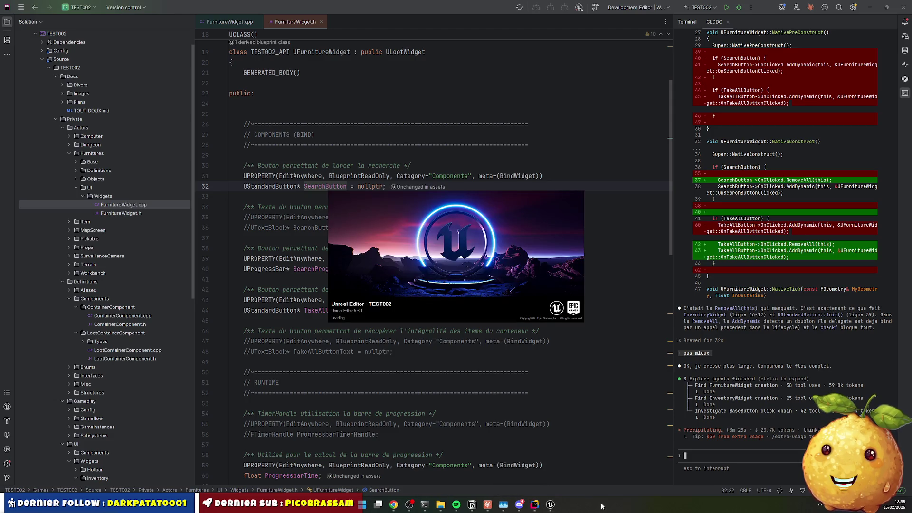
Wait for the TEST002 splash to finish until the Lvl_Main level editor appears
{"action": "left_click", "coordinate": [552, 509]}
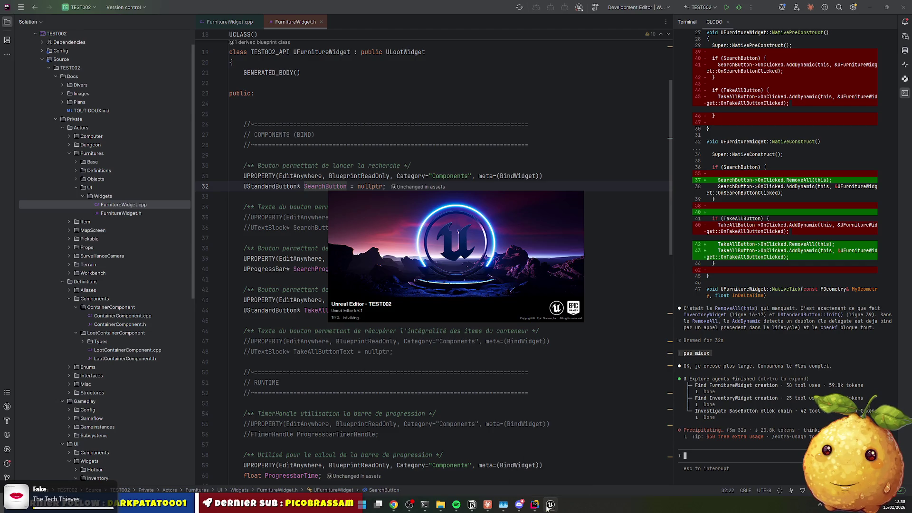
{"action": "mouse_move", "coordinate": [535, 506]}
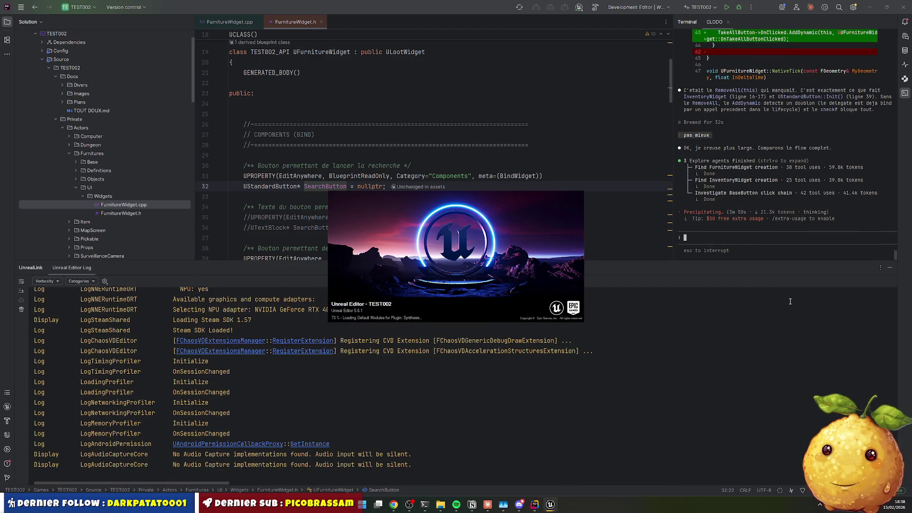
{"action": "left_click", "coordinate": [765, 352]}
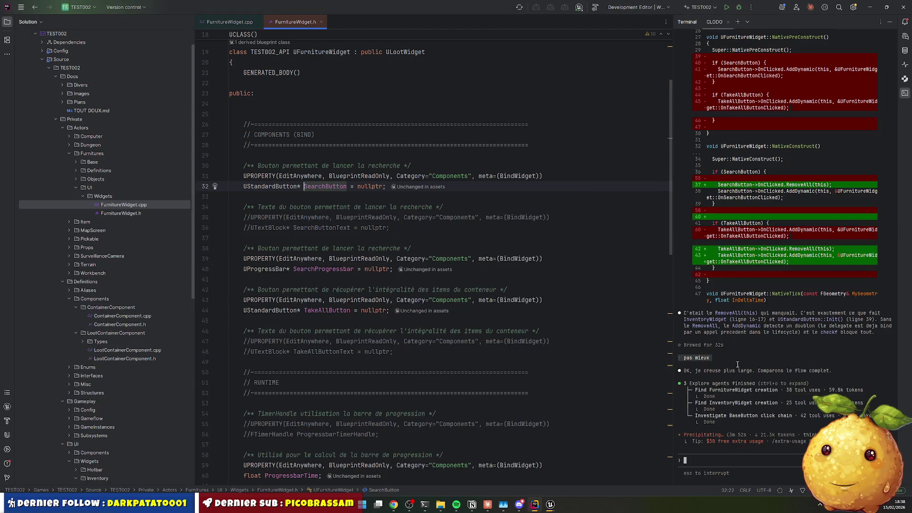
{"action": "left_click", "coordinate": [556, 506]}
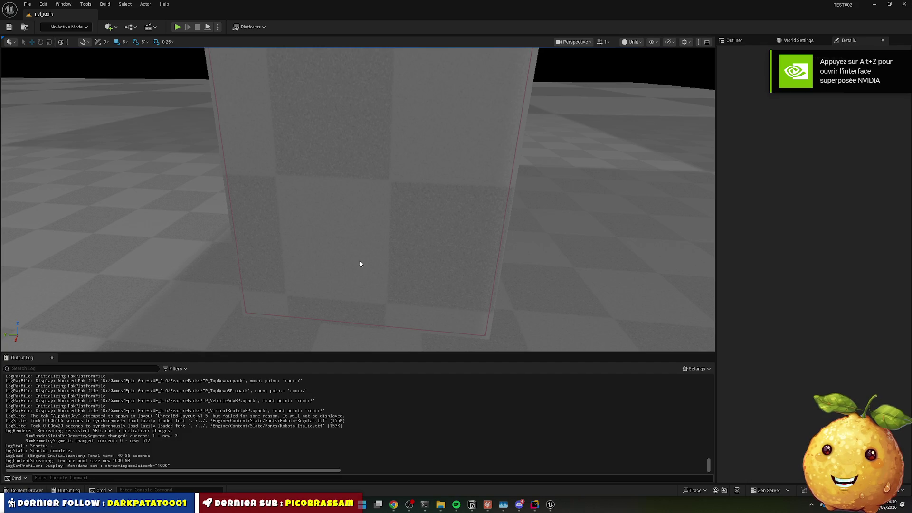
Browse Content > UI > Widgets > Shared > Buttons in the Content Drawer and open WBP_Standard_Button
{"action": "left_click", "coordinate": [545, 133]}
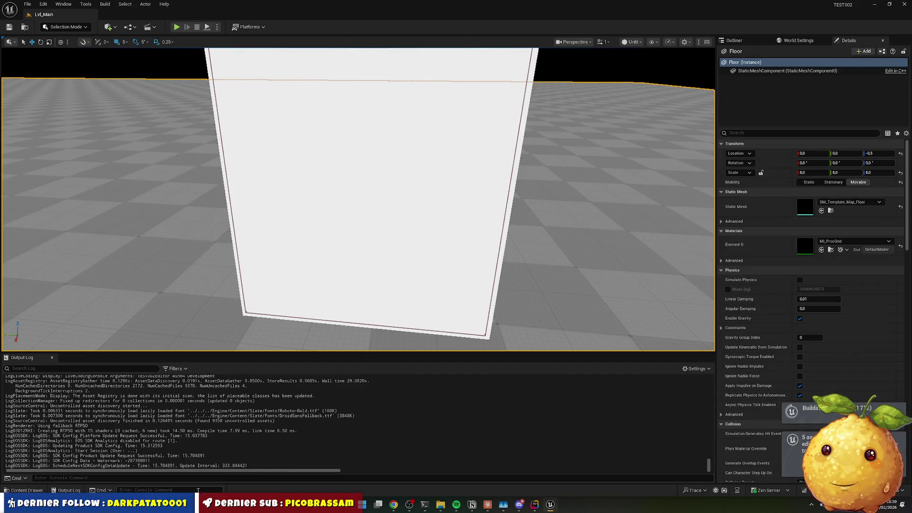
{"action": "left_click", "coordinate": [27, 491]}
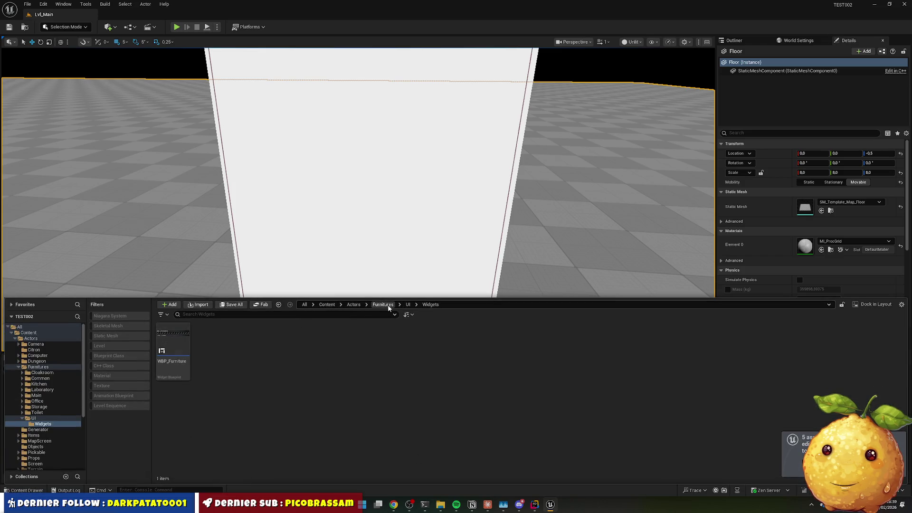
{"action": "left_click", "coordinate": [327, 304]}
{"action": "left_click", "coordinate": [619, 341]}
{"action": "double_click", "coordinate": [618, 341]}
{"action": "double_click", "coordinate": [173, 339]}
{"action": "double_click", "coordinate": [469, 339]}
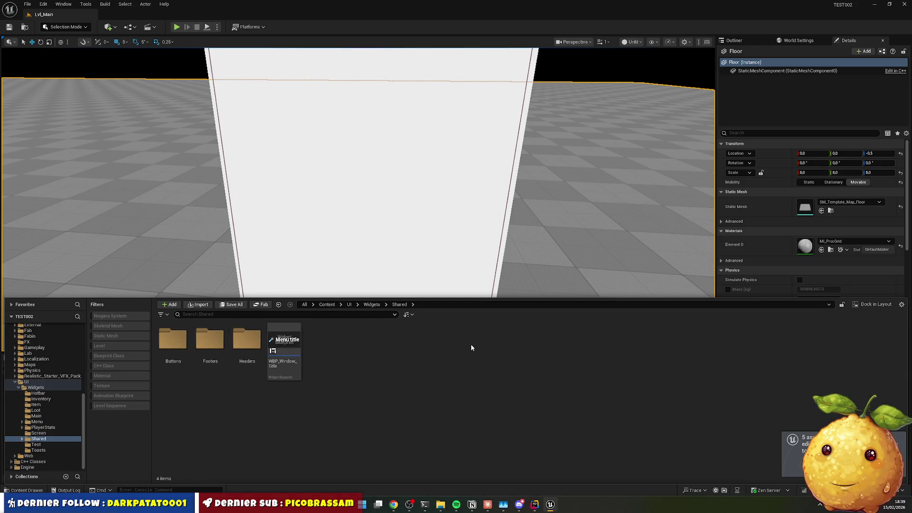
{"action": "double_click", "coordinate": [173, 339]}
{"action": "double_click", "coordinate": [172, 340]}
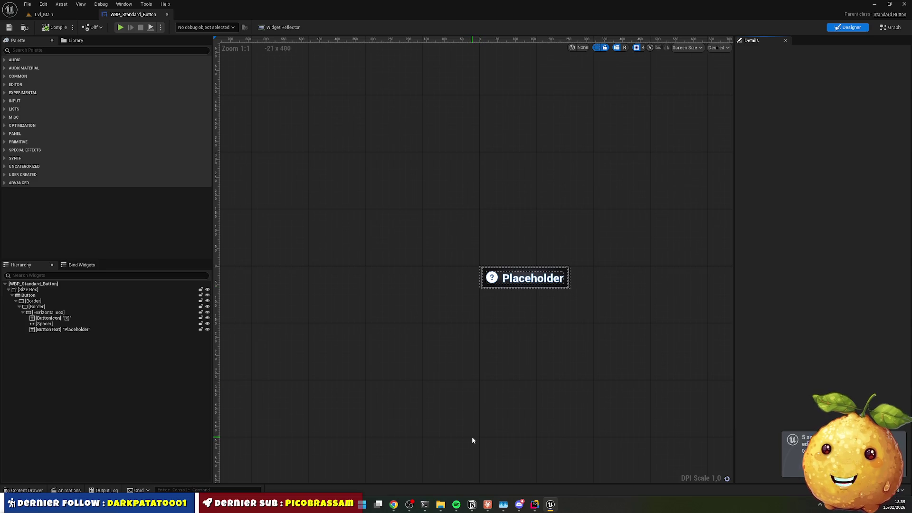
{"action": "left_click", "coordinate": [26, 490]}
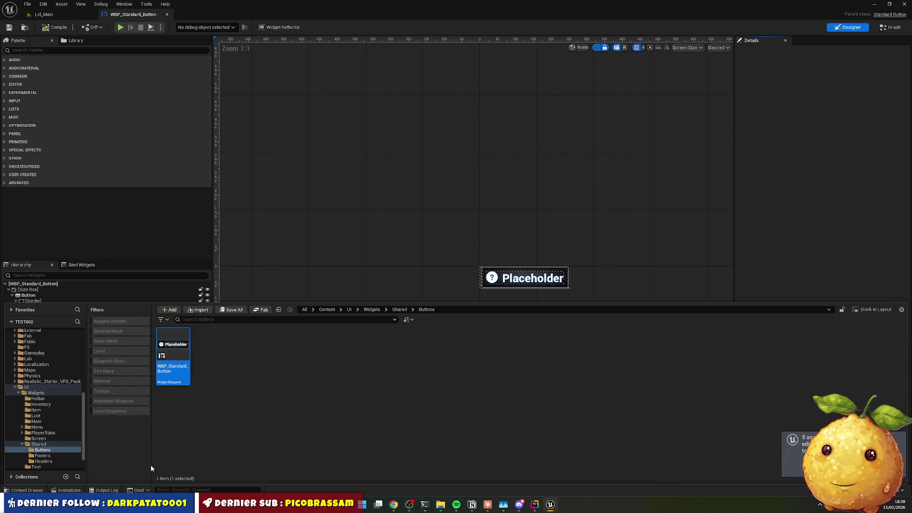
{"action": "left_click", "coordinate": [401, 310]}
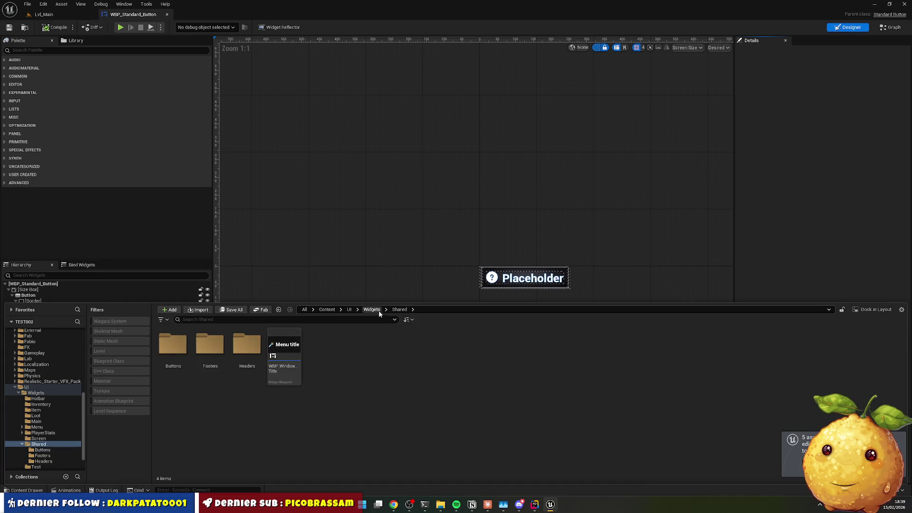
{"action": "left_click", "coordinate": [155, 53]}
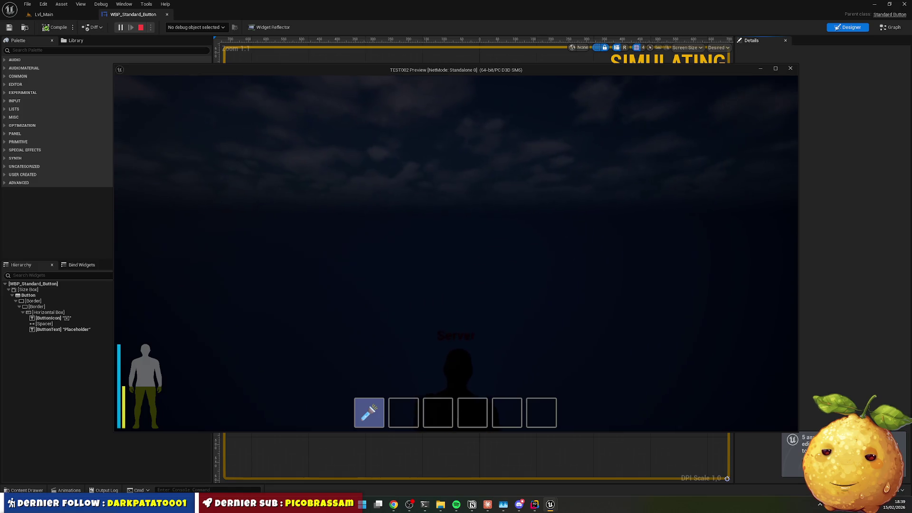
Play Lvl_Main, open the wardrobe's loot panel with E, click its buttons, then stop
{"action": "key", "text": "Escape"}
{"action": "left_click", "coordinate": [44, 14]}
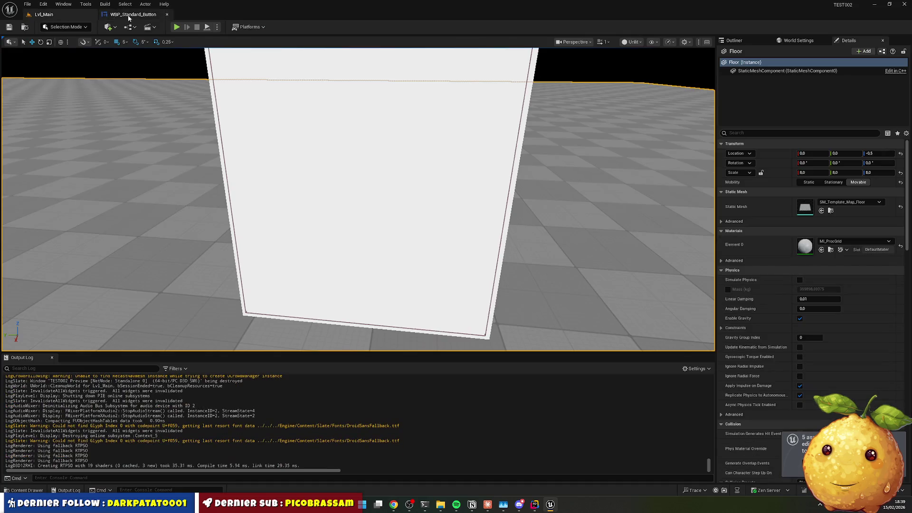
{"action": "left_click", "coordinate": [177, 27]}
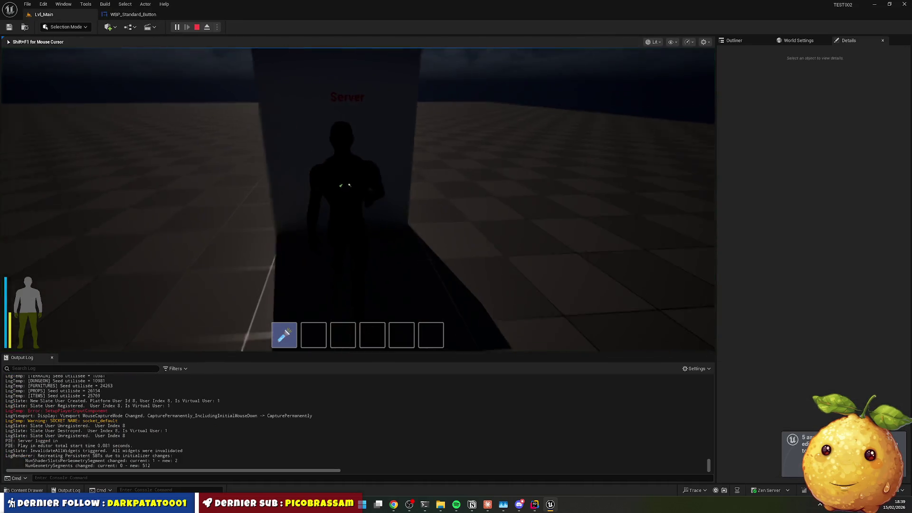
{"action": "key", "text": "e"}
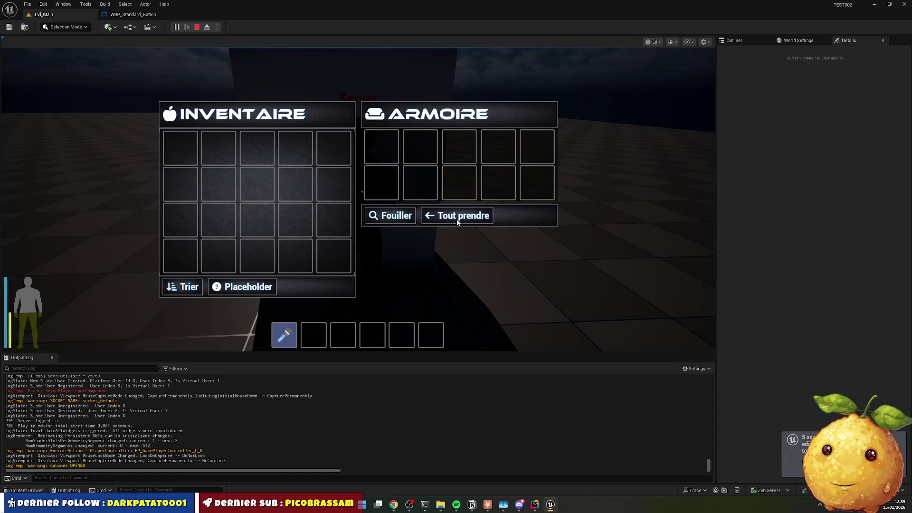
{"action": "left_click", "coordinate": [244, 288]}
{"action": "left_click", "coordinate": [244, 288]}
{"action": "left_click", "coordinate": [243, 288]}
{"action": "key", "text": "Escape"}
{"action": "key", "text": "Escape"}
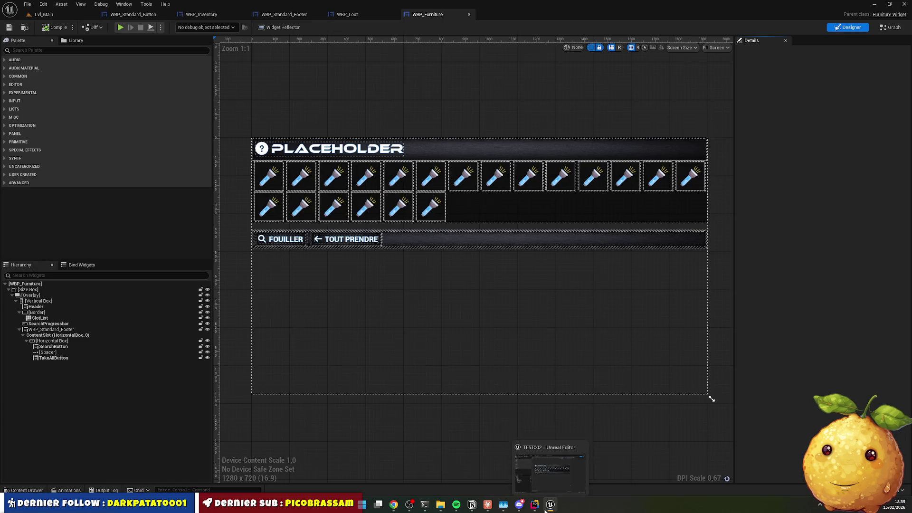
Tell Claude Code the NativeConstruct Z_LOG test logs never appear ('souci est là'), then return to Unreal
{"action": "left_click", "coordinate": [535, 505]}
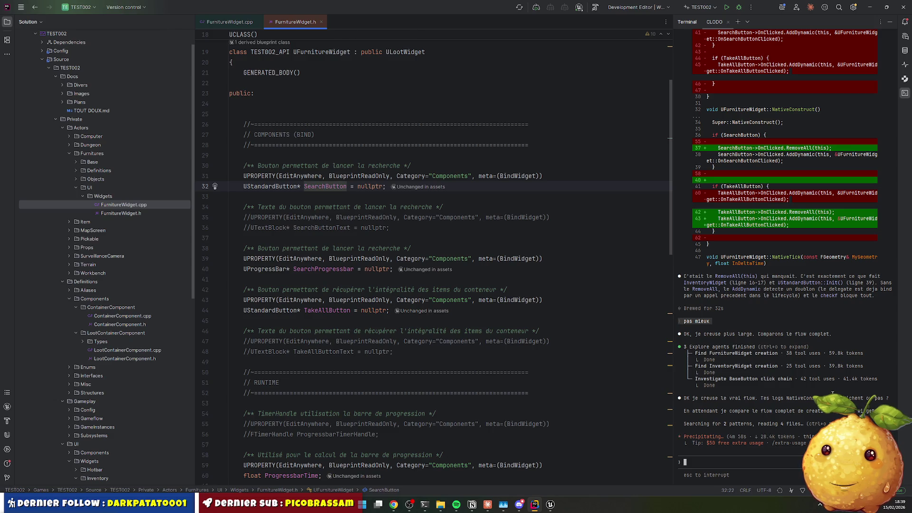
{"action": "left_click", "coordinate": [772, 459]}
{"action": "type", "text": "non les logs "}
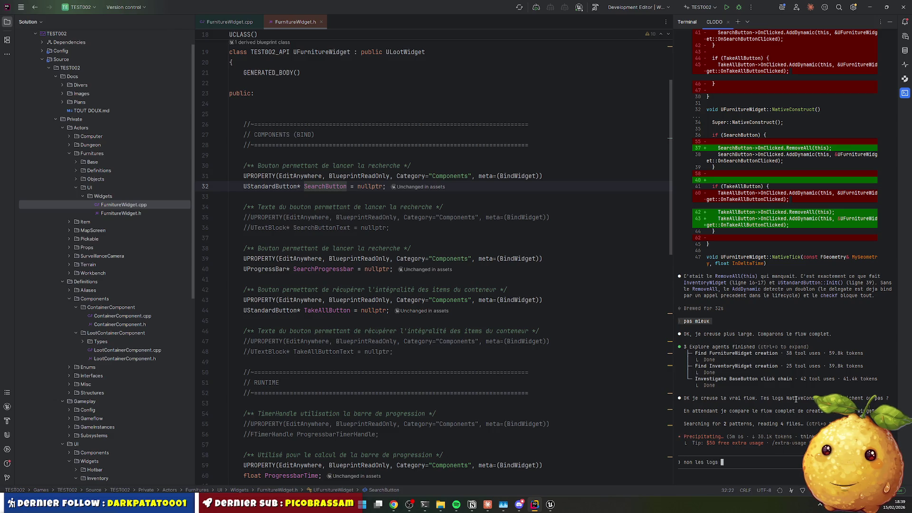
{"action": "type", "text": "NativeConstruct"}
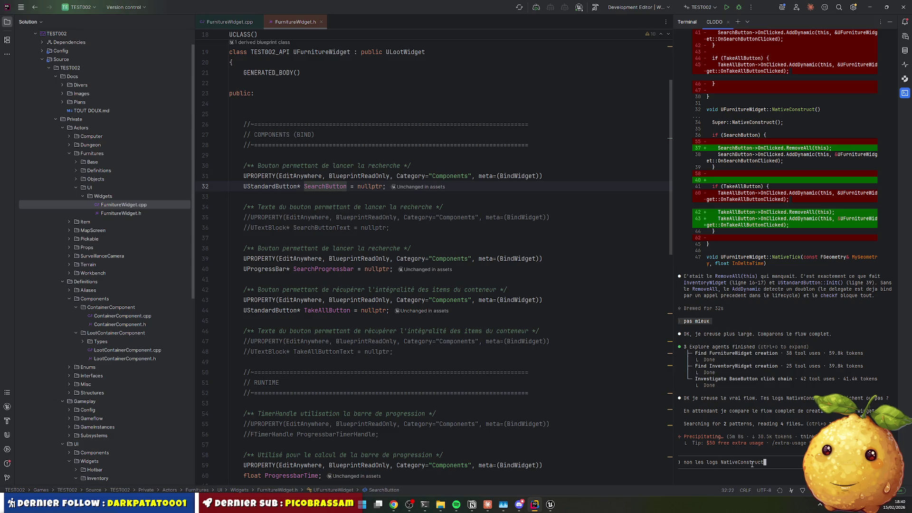
{"action": "type", "text": " NativeConstru"}
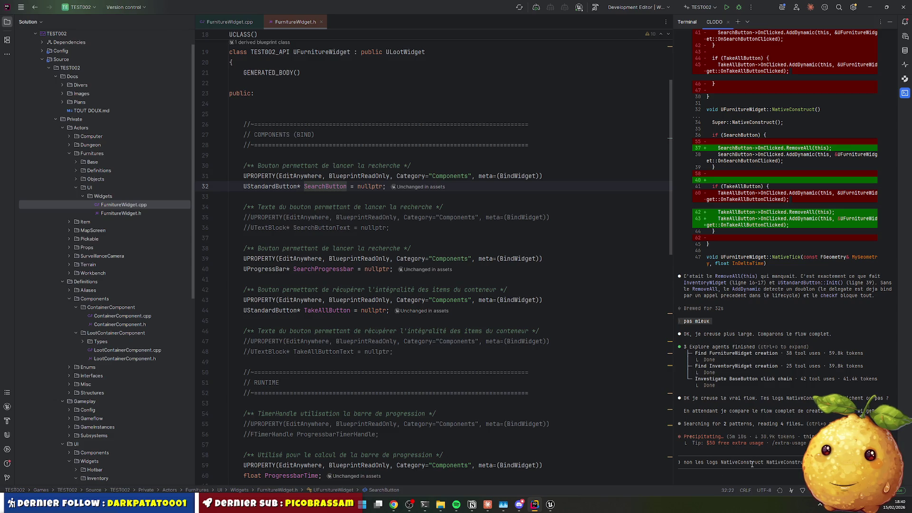
{"action": "key", "text": "BackSpace"}
{"action": "key", "text": "BackSpace"}
{"action": "key", "text": "BackSpace"}
{"action": "left_click", "coordinate": [226, 21]}
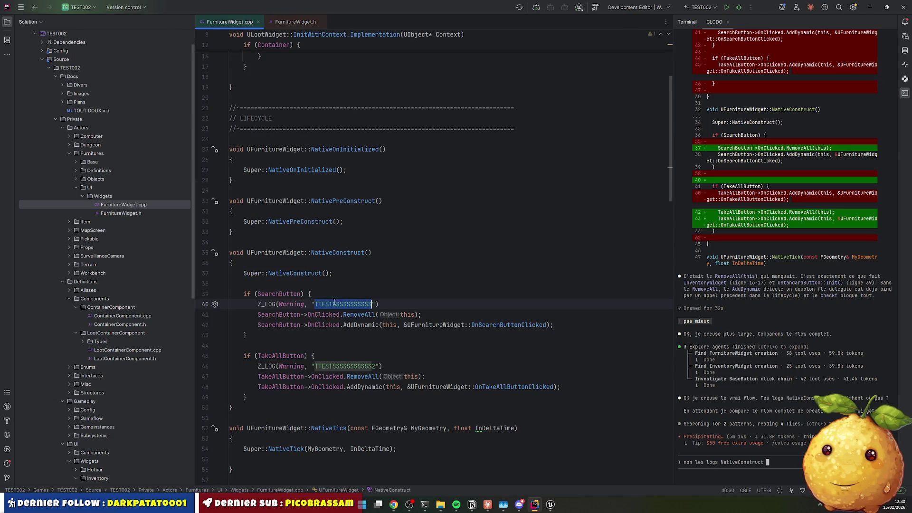
{"action": "key", "text": "ctrl+v"}
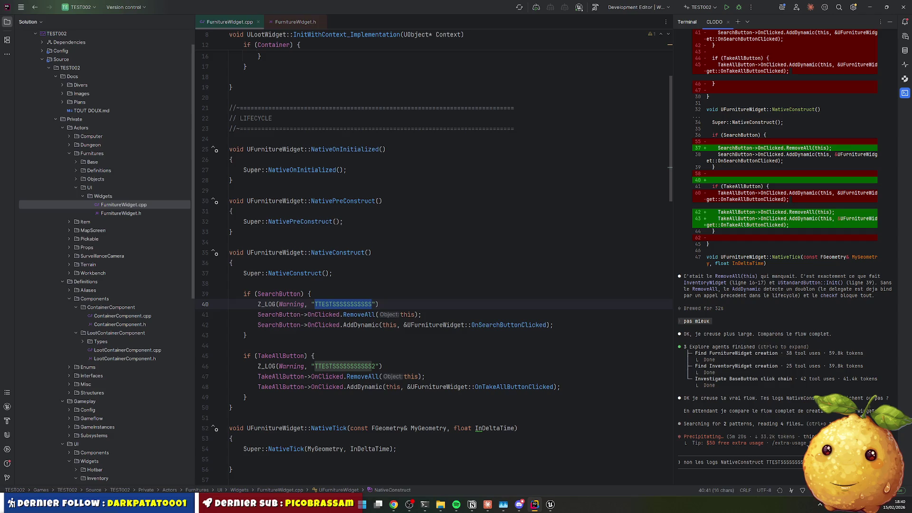
{"action": "type", "text": "souci e"}
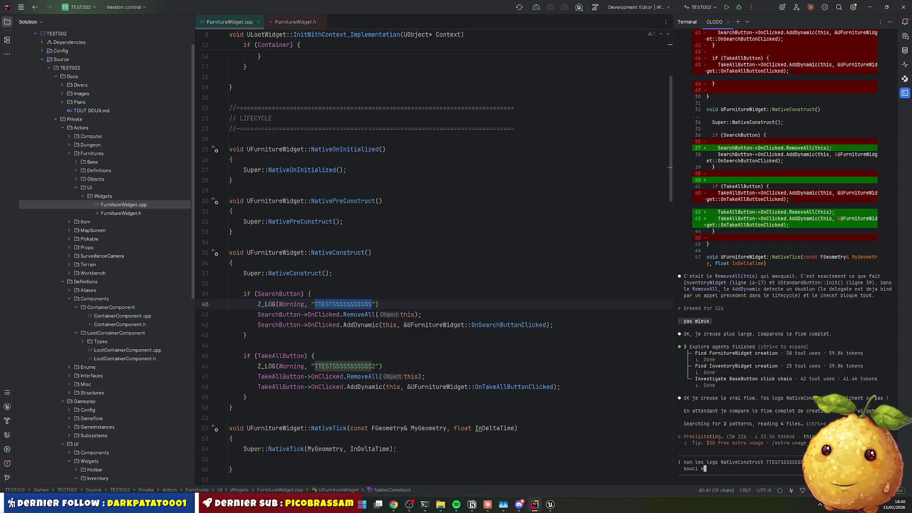
{"action": "type", "text": "st là"}
{"action": "key", "text": "Return"}
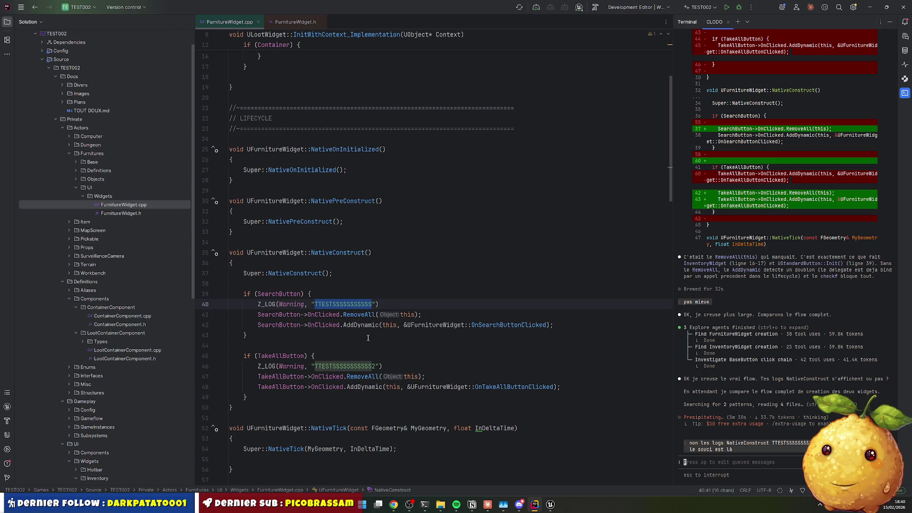
{"action": "left_click", "coordinate": [407, 300]}
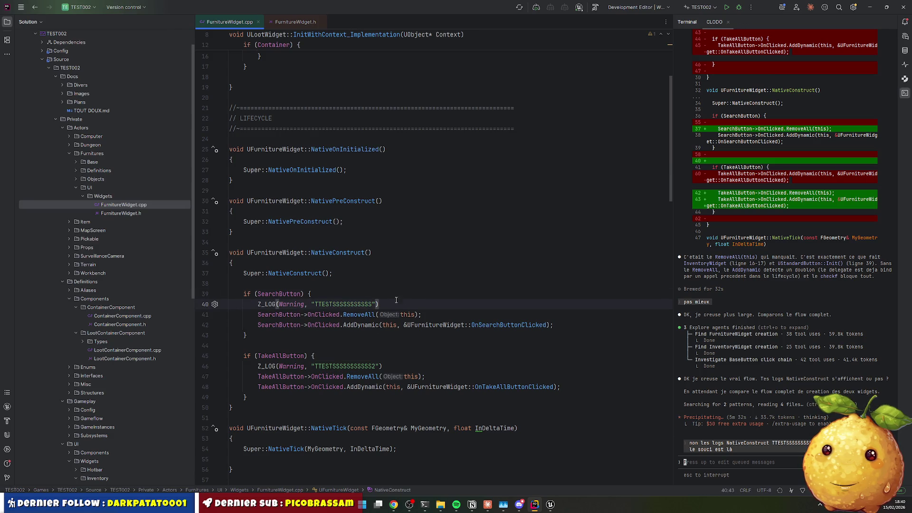
{"action": "key", "text": "alt+Tab"}
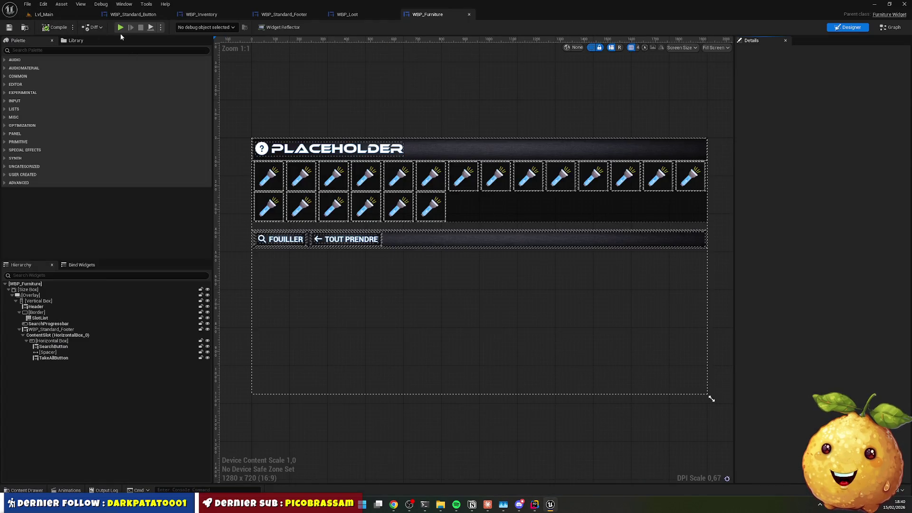
Play-test Lvl_Main, walking to the wardrobe and opening its ARMOIRE loot window
{"action": "left_click", "coordinate": [120, 27]}
{"action": "key", "text": "Escape"}
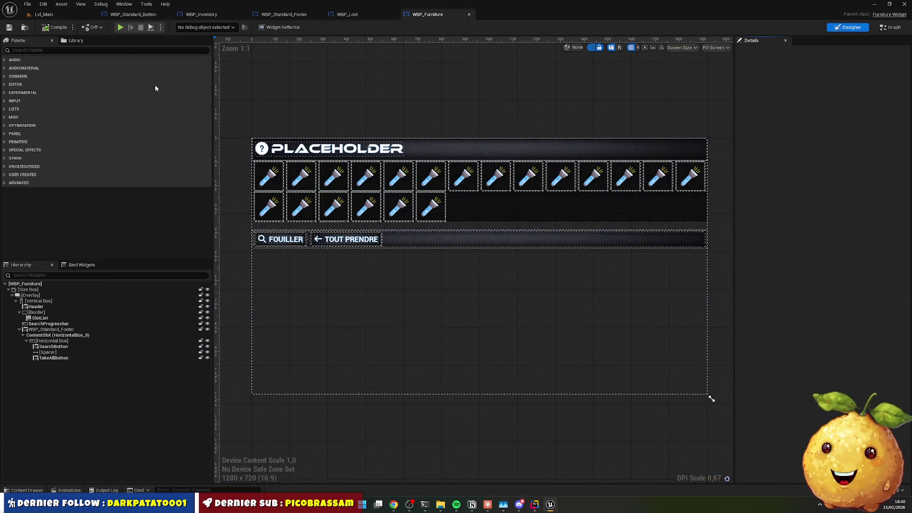
{"action": "left_click", "coordinate": [63, 18]}
{"action": "mouse_move", "coordinate": [341, 144]}
{"action": "left_mouse_down"}
{"action": "mouse_move", "coordinate": [328, 145]}
{"action": "mouse_move", "coordinate": [323, 171]}
{"action": "mouse_move", "coordinate": [342, 152]}
{"action": "mouse_move", "coordinate": [272, 153]}
{"action": "left_mouse_up"}
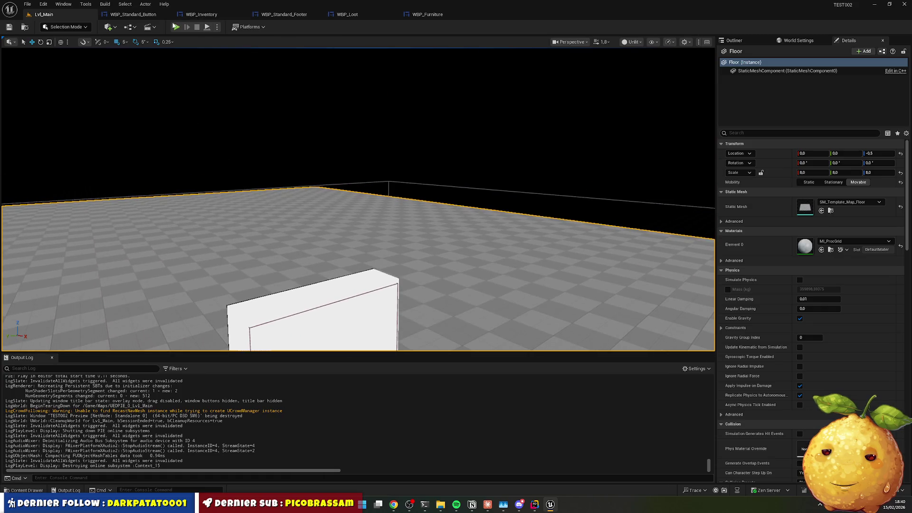
{"action": "left_click", "coordinate": [176, 27]}
{"action": "key", "text": "w"}
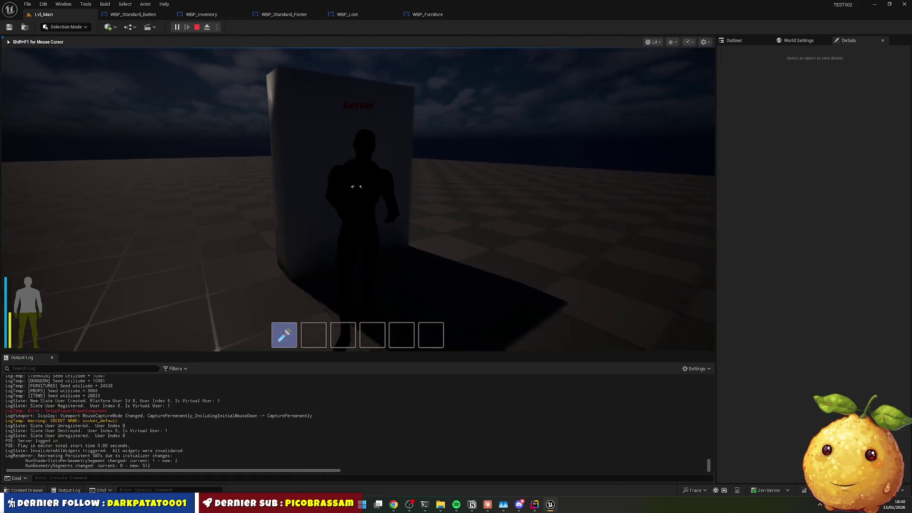
{"action": "key", "text": "e"}
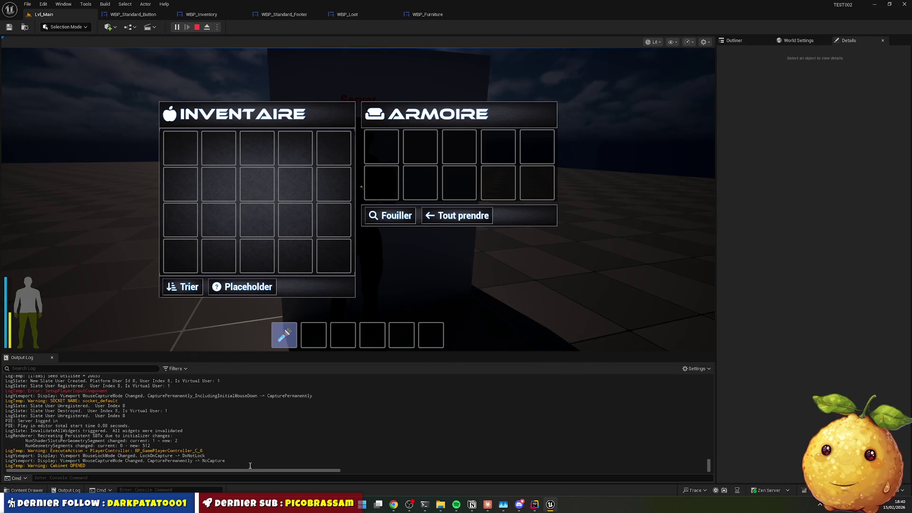
Filter the Output Log for 'TTESTSSSSSSSSSSSe', which shows no entries, and stop playing
{"action": "left_click", "coordinate": [113, 369]}
{"action": "type", "text": "TTESTSSSSSSSSSSS"}
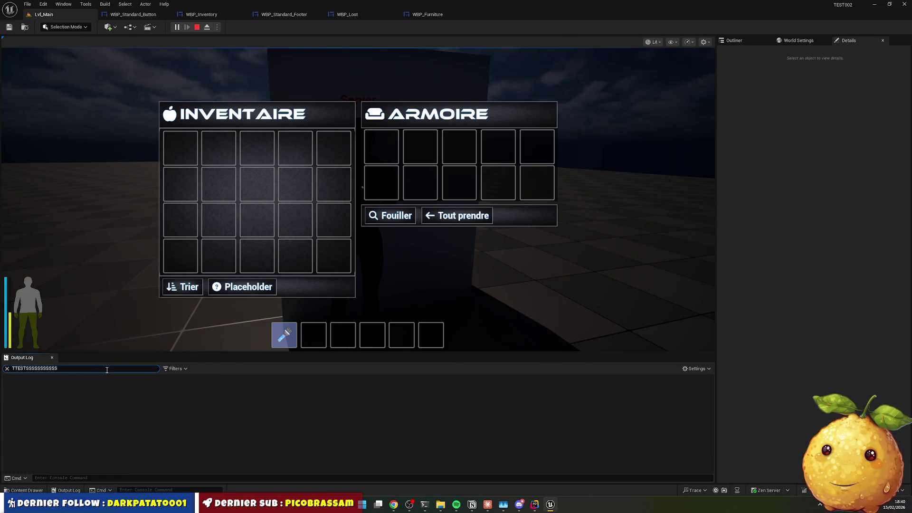
{"action": "type", "text": "e"}
{"action": "key", "text": "Escape"}
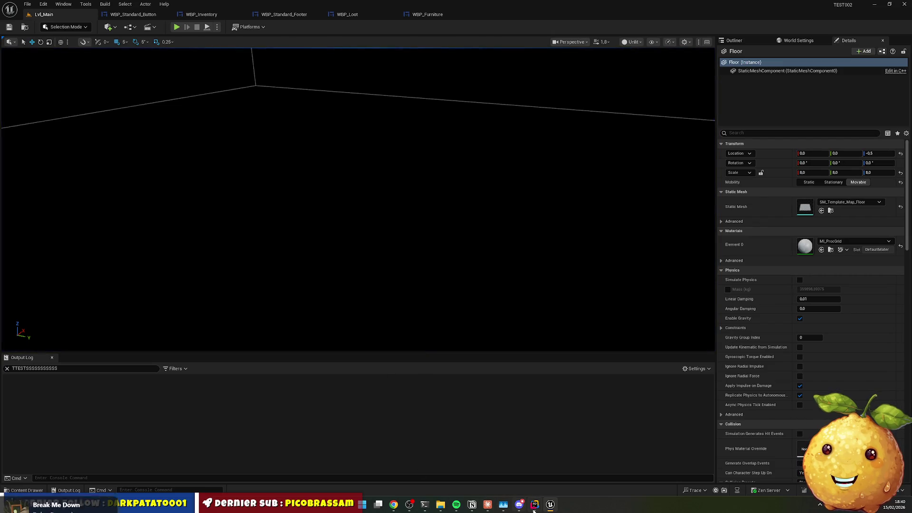
Look up SearchButton's declaration in FurnitureWidget.h in Rider, then return to Unreal's Lvl_Main editor
{"action": "left_click", "coordinate": [534, 506]}
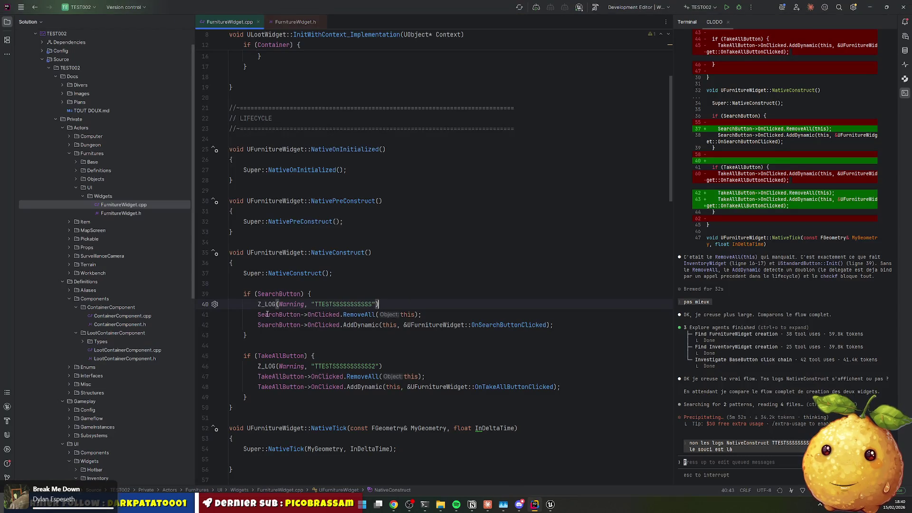
{"action": "left_click", "coordinate": [287, 295], "text": "ctrl"}
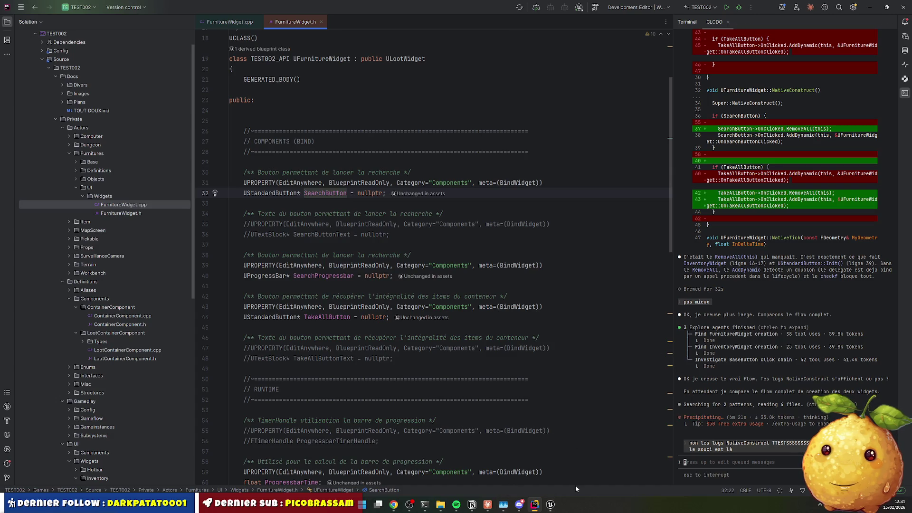
{"action": "left_click", "coordinate": [551, 504]}
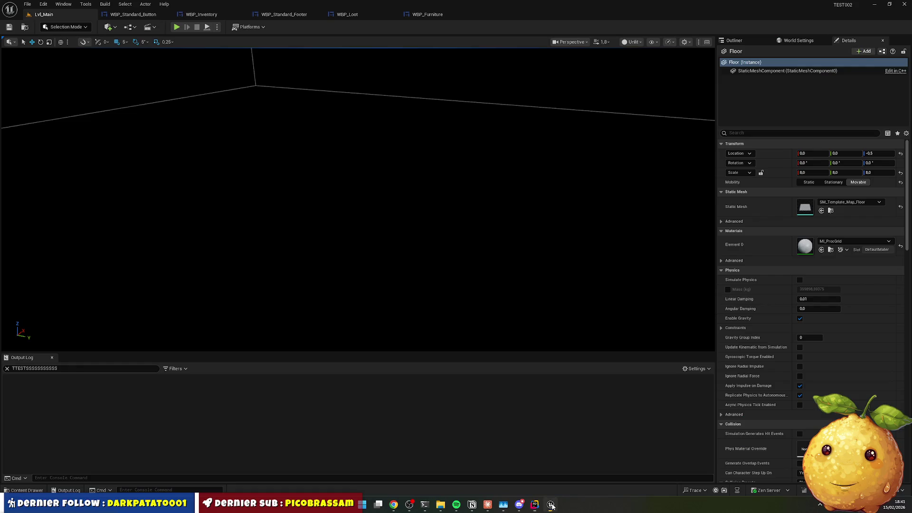
Rename the button row under ContentSlot to HorizontalBox and compile WBP_Furniture
{"action": "left_click", "coordinate": [119, 15]}
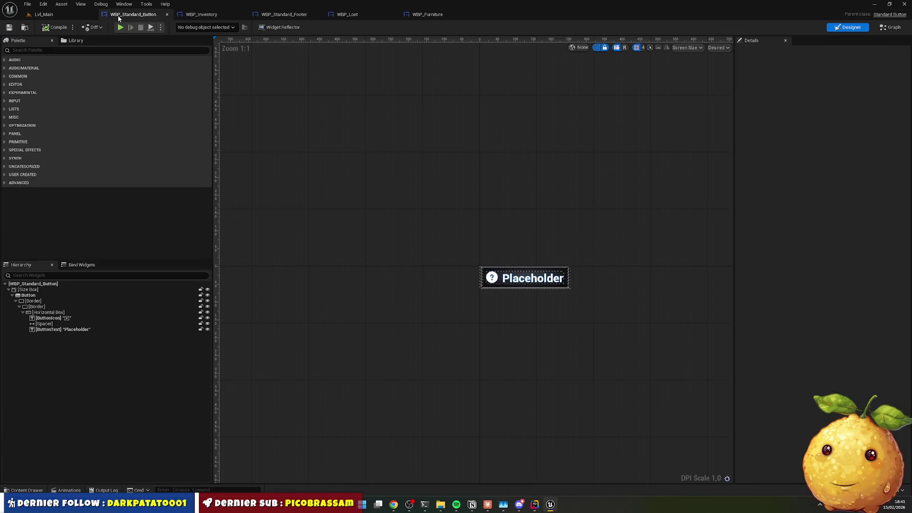
{"action": "left_click", "coordinate": [416, 15]}
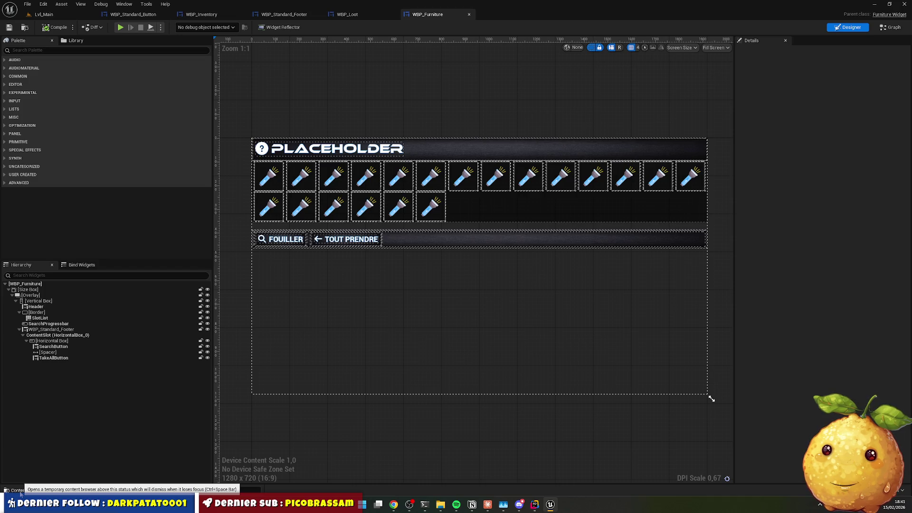
{"action": "left_click", "coordinate": [77, 335]}
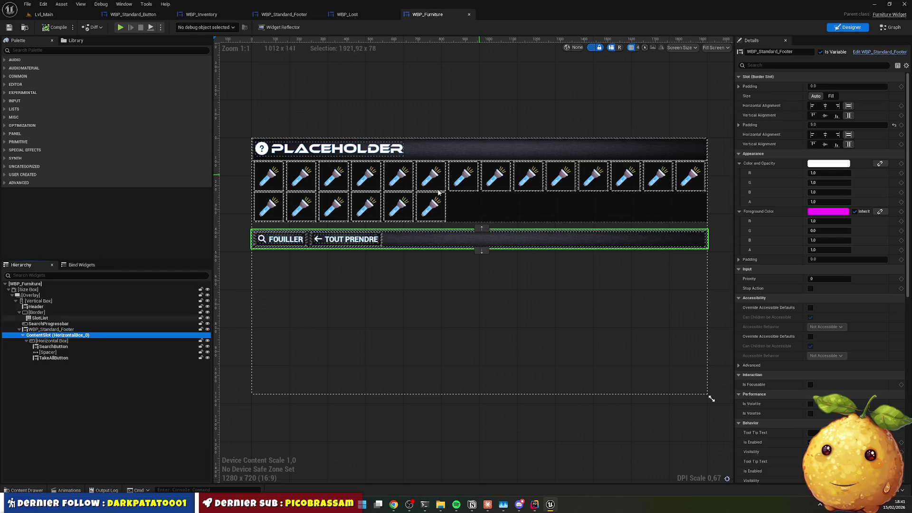
{"action": "left_click", "coordinate": [81, 341]}
{"action": "left_click", "coordinate": [796, 51]}
{"action": "left_click", "coordinate": [796, 51]}
{"action": "key", "text": "Return"}
{"action": "left_click", "coordinate": [66, 29]}
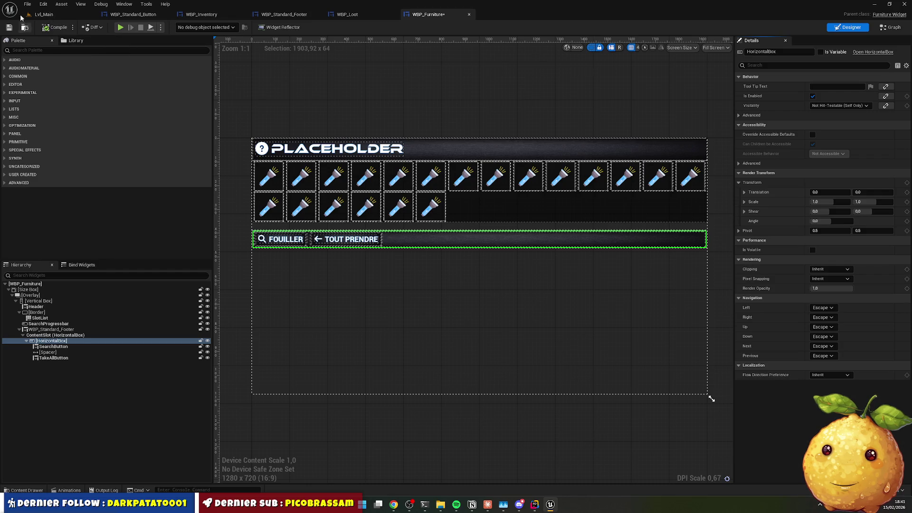
Run a quick play preview, stop it, and return to the Lvl_Main level
{"action": "left_click", "coordinate": [120, 27]}
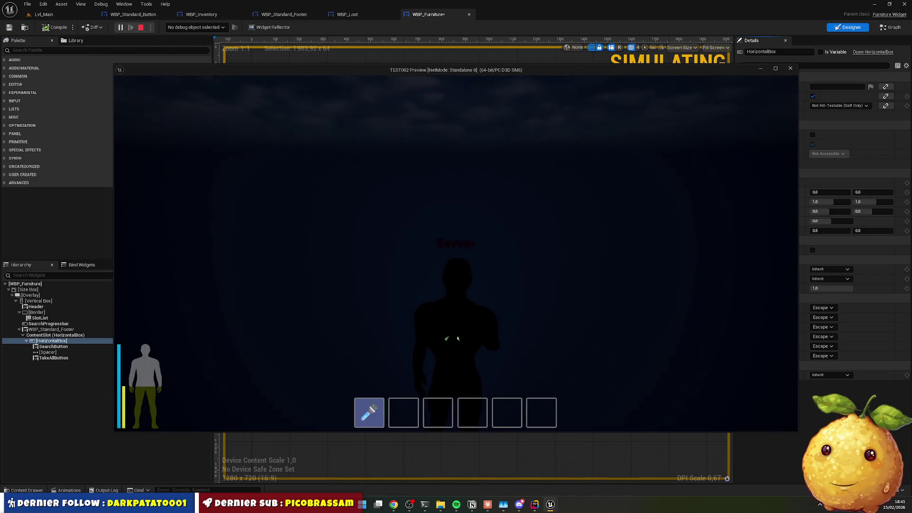
{"action": "left_click", "coordinate": [142, 27]}
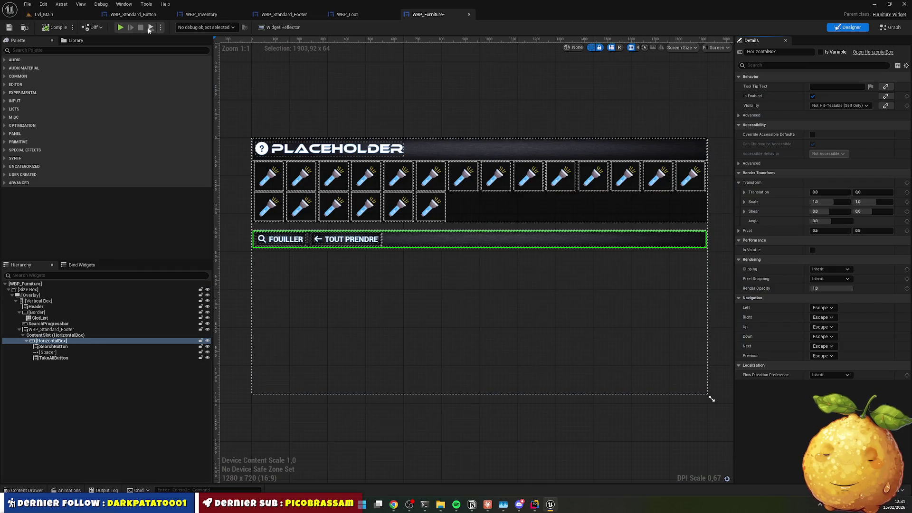
{"action": "left_click", "coordinate": [42, 14]}
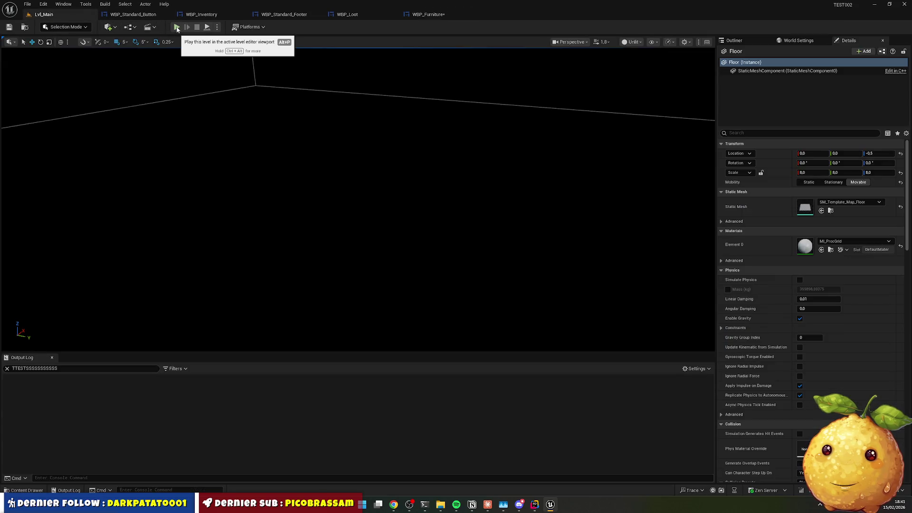
Search the Outliner for 'pla' and delete the duplicate PlayerStart2 from Lvl_Main
{"action": "left_click", "coordinate": [218, 58]}
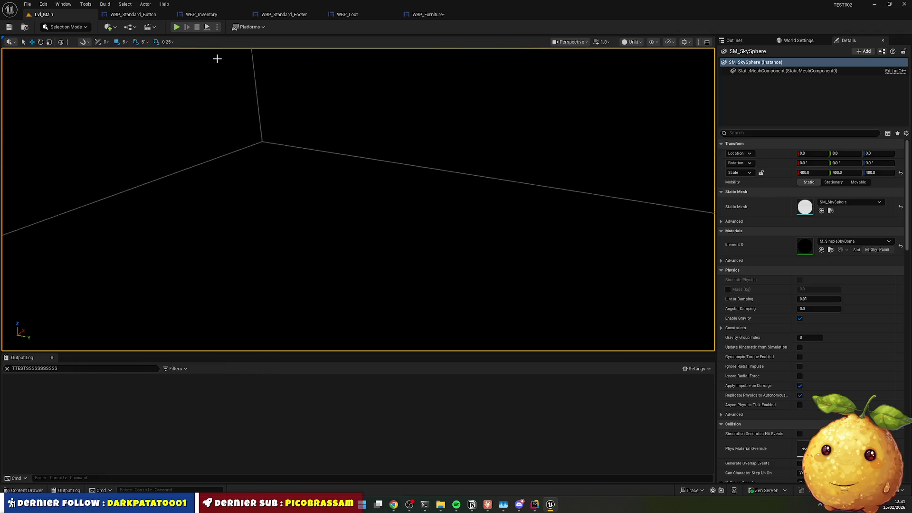
{"action": "scroll", "coordinate": [217, 59], "scroll_direction": "down", "scroll_amount": 10}
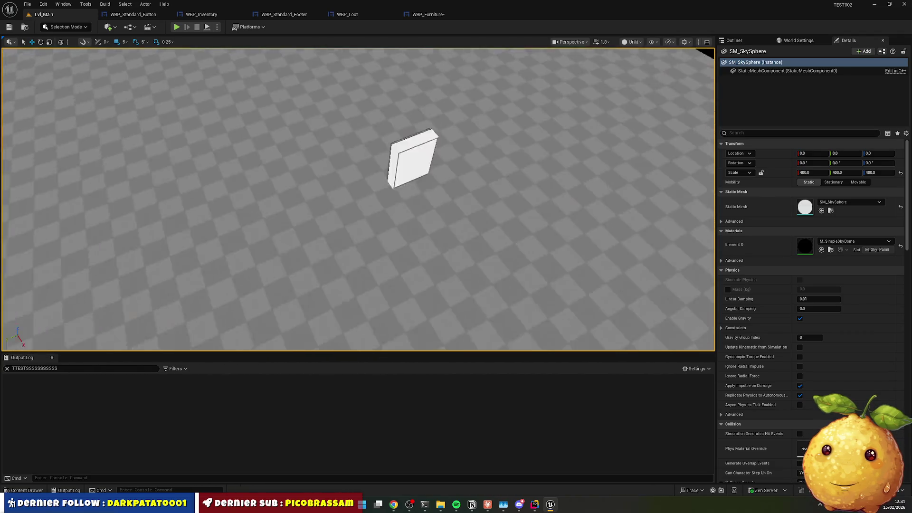
{"action": "scroll", "coordinate": [358, 200], "scroll_direction": "up", "scroll_amount": 10}
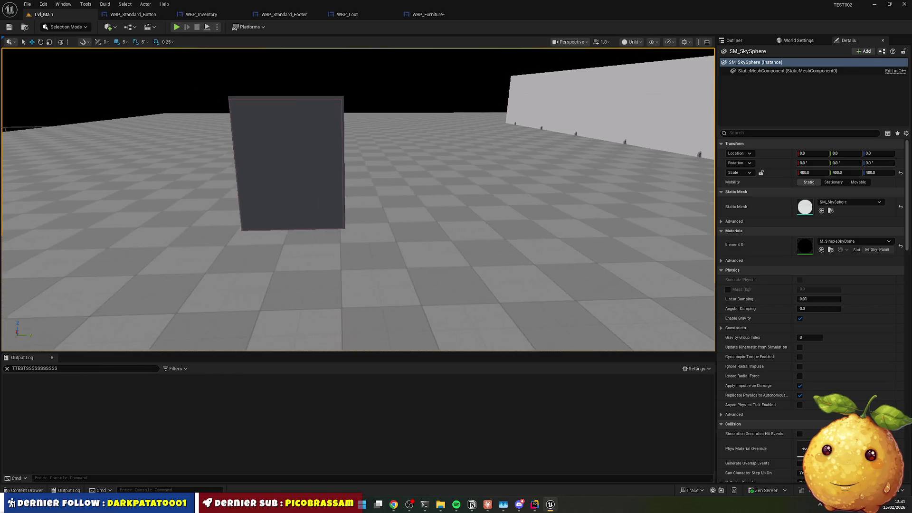
{"action": "scroll", "coordinate": [358, 199], "scroll_direction": "up", "scroll_amount": 8}
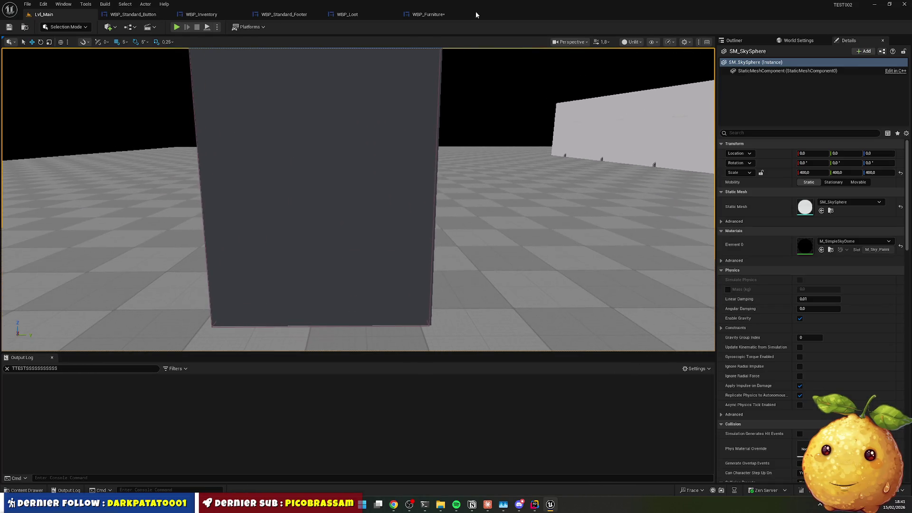
{"action": "left_click", "coordinate": [749, 38]}
{"action": "left_click", "coordinate": [759, 52]}
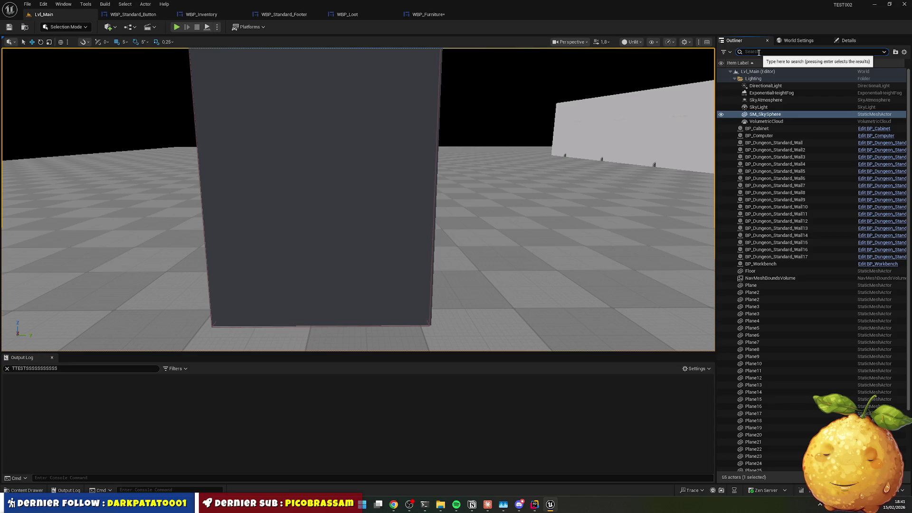
{"action": "type", "text": "pla"}
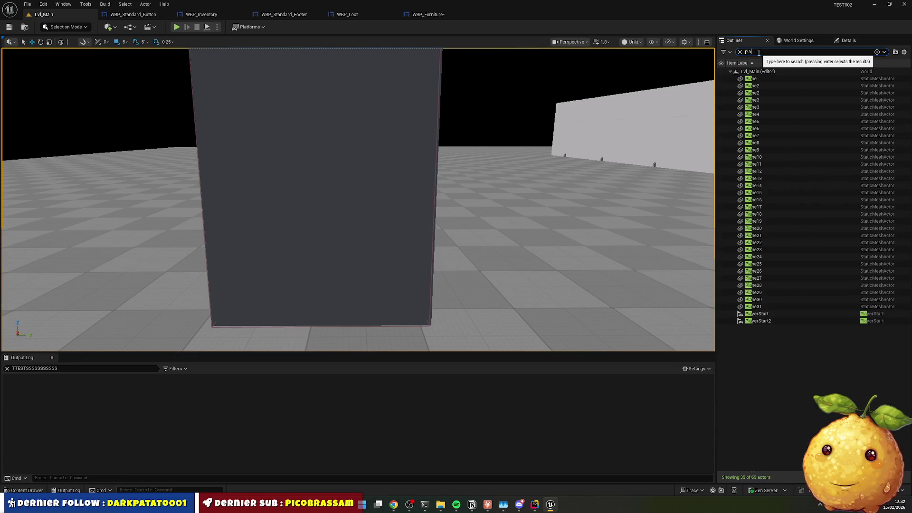
{"action": "left_click", "coordinate": [777, 320]}
{"action": "key", "text": "Delete"}
Frame the remaining PlayerStart and drag it down against the wall by the wardrobe
{"action": "right_click", "coordinate": [757, 315]}
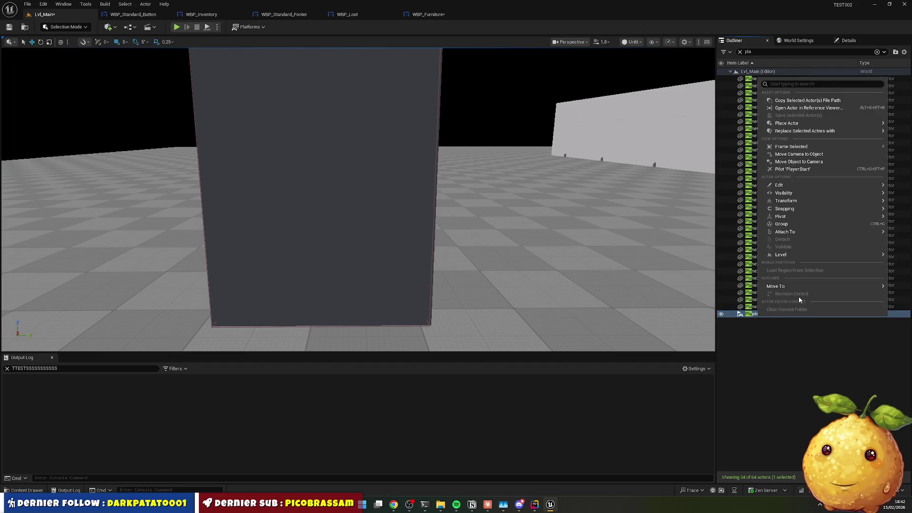
{"action": "left_click", "coordinate": [799, 154]}
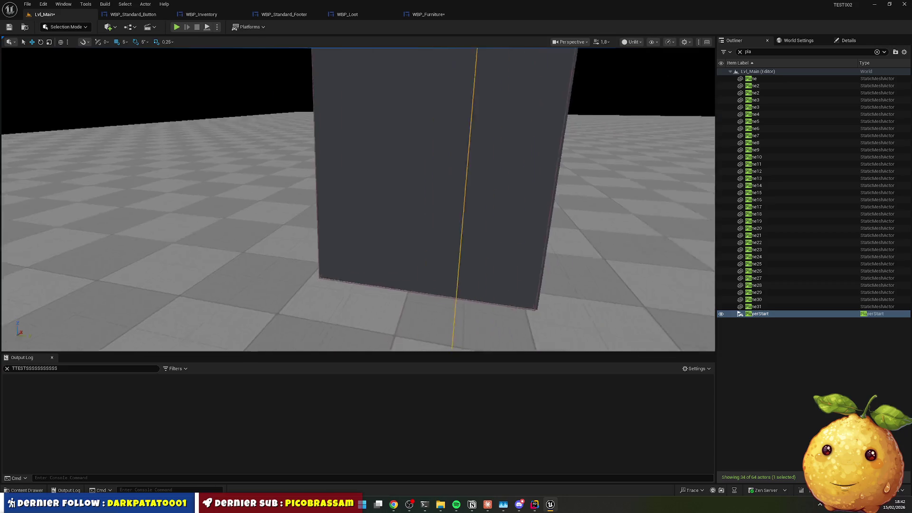
{"action": "scroll", "coordinate": [358, 200], "scroll_direction": "down", "scroll_amount": 3}
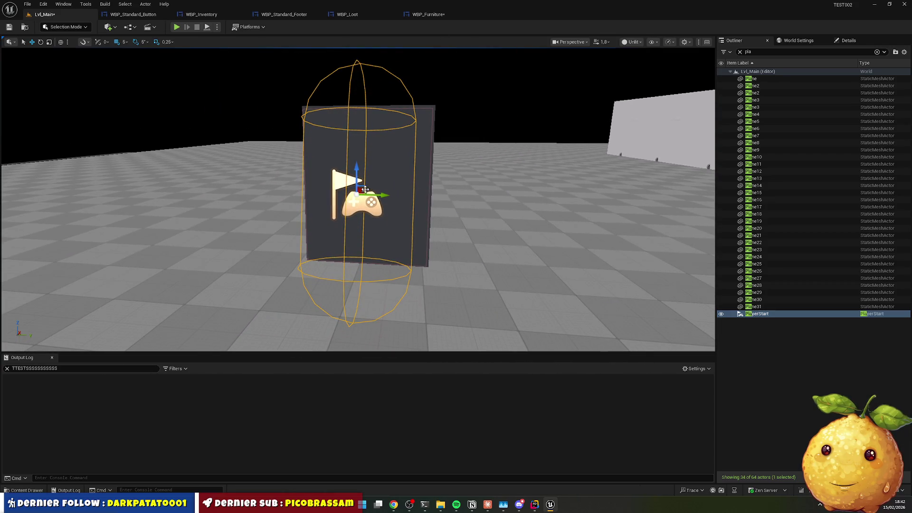
{"action": "left_click_drag", "start_coordinate": [364, 174], "coordinate": [364, 213]}
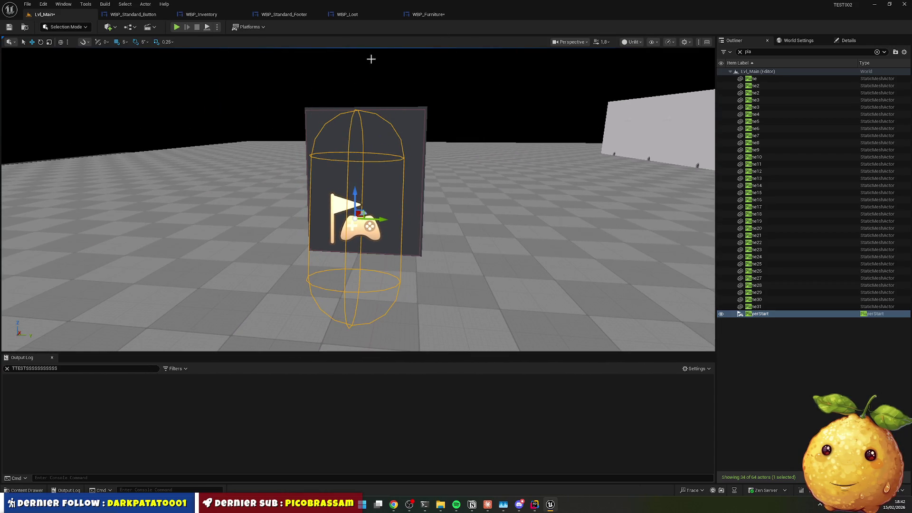
Set play to Spawn at Default Player Start and launch a test session
{"action": "left_click", "coordinate": [217, 26]}
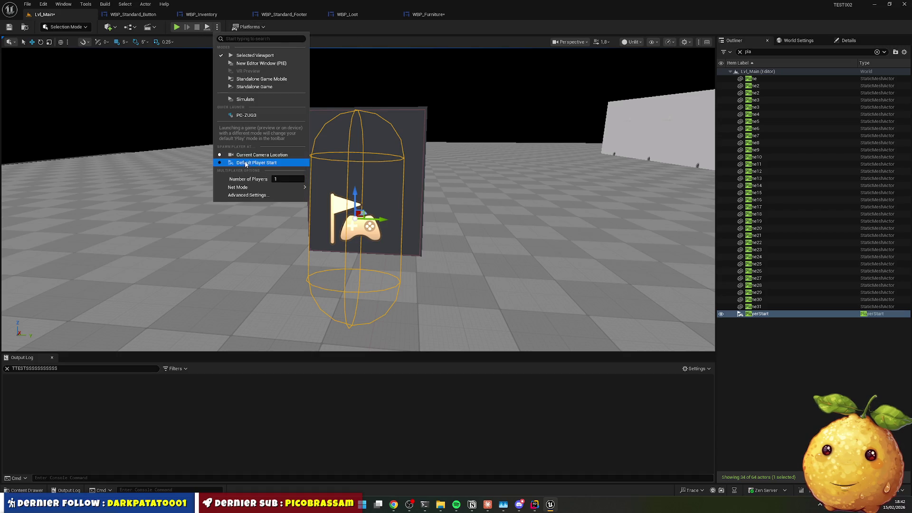
{"action": "left_click", "coordinate": [247, 163]}
{"action": "left_click", "coordinate": [176, 28]}
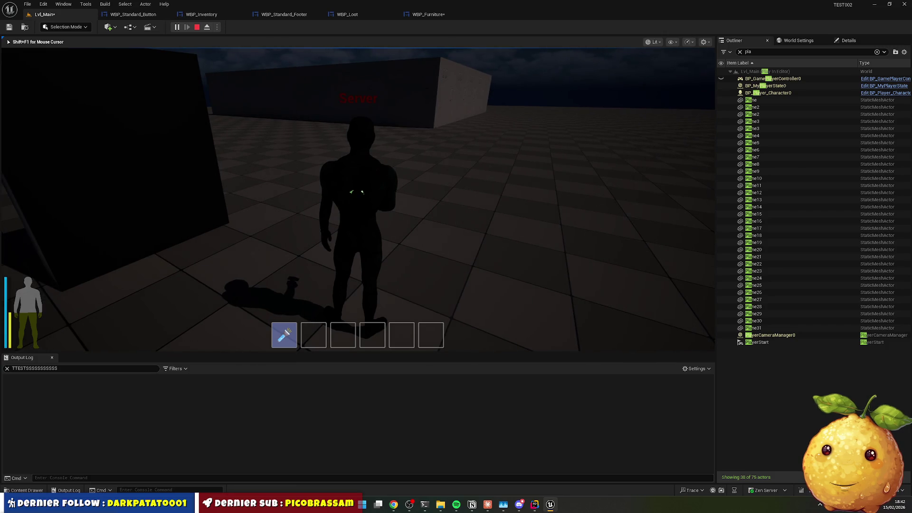
Open the ARMOIRE loot panel at the wardrobe with E, close it, and stop the play session
{"action": "key", "text": "e"}
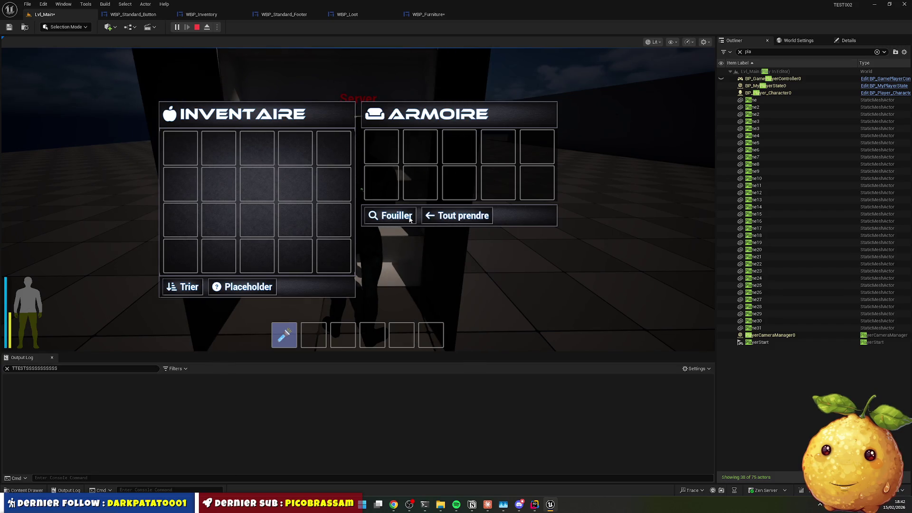
{"action": "key", "text": "e"}
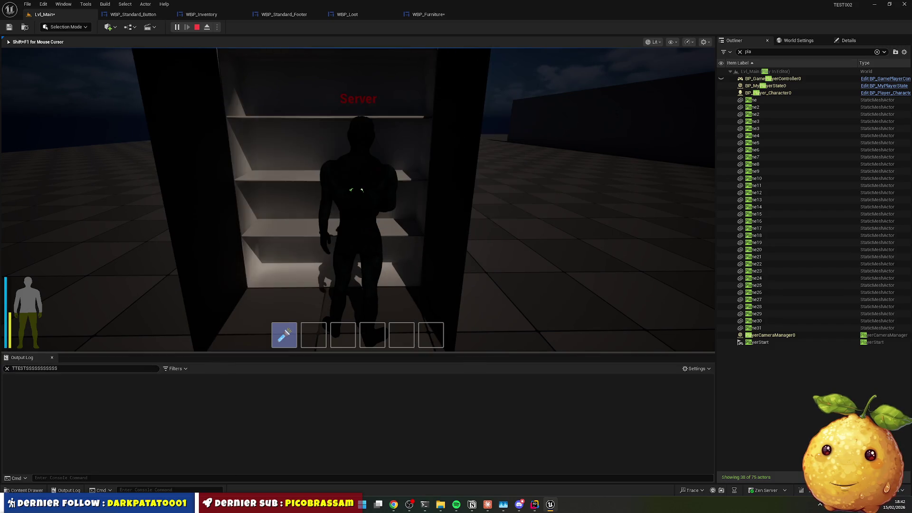
{"action": "key", "text": "Escape"}
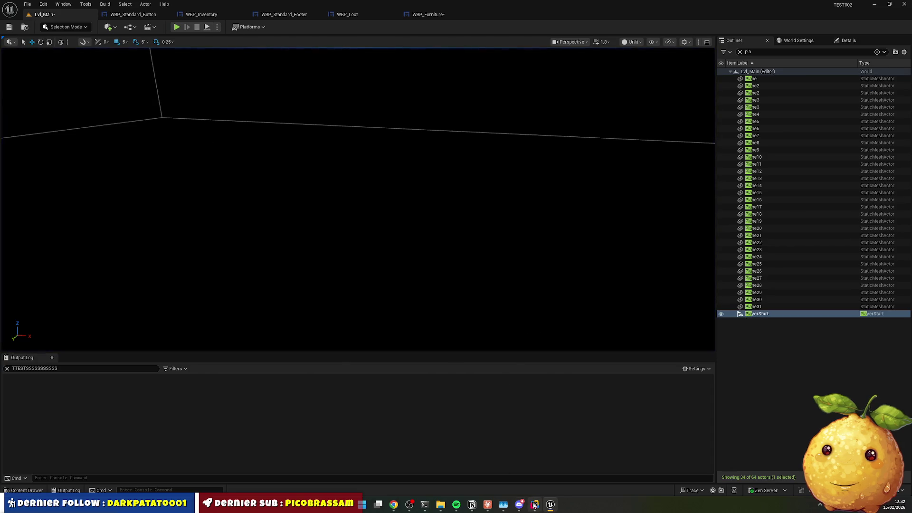
{"action": "left_click", "coordinate": [535, 504]}
{"action": "left_click", "coordinate": [550, 506]}
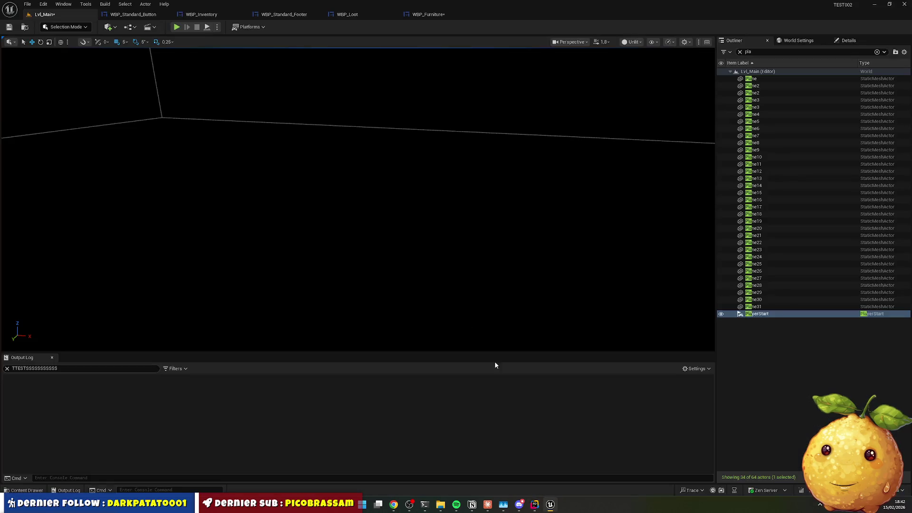
Interrupt Claude Code in Rider and resend the queued note about the missing NativeConstruct logs
{"action": "key", "text": "alt+Tab"}
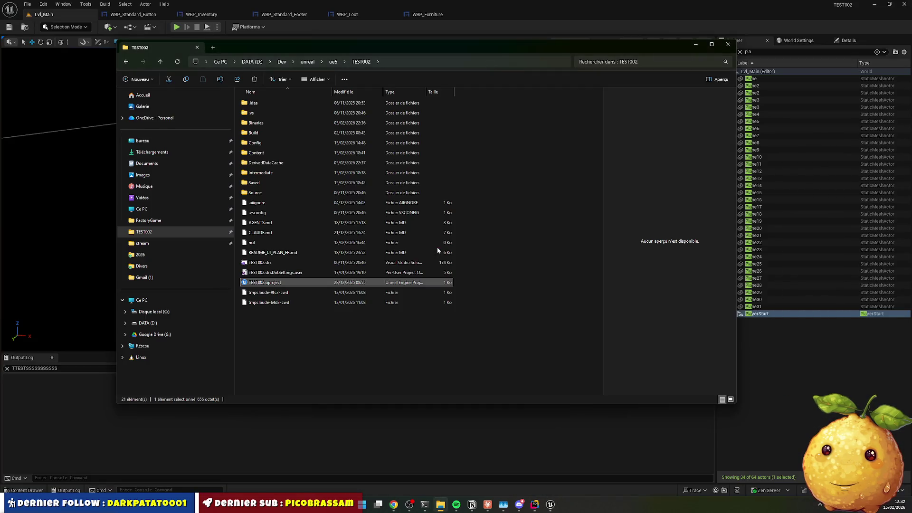
{"action": "key", "text": "alt+Tab"}
{"action": "key", "text": "alt+Tab"}
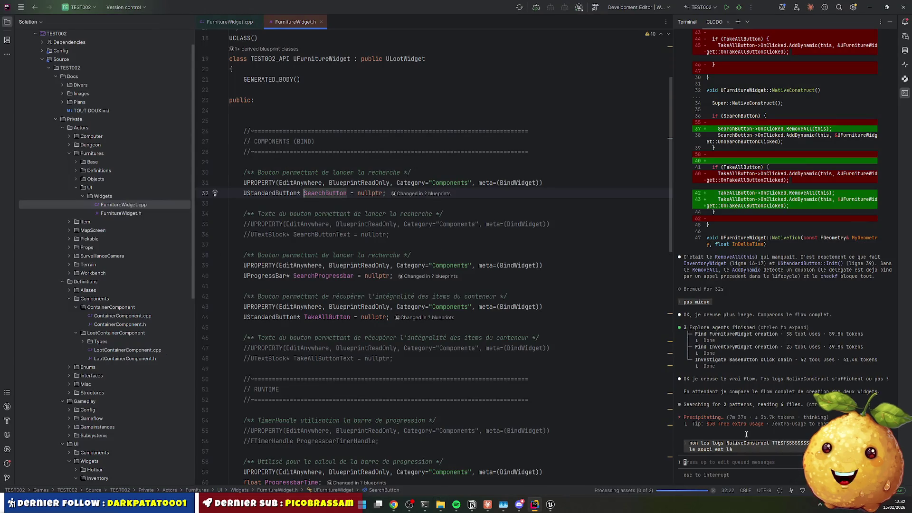
{"action": "left_click", "coordinate": [787, 436]}
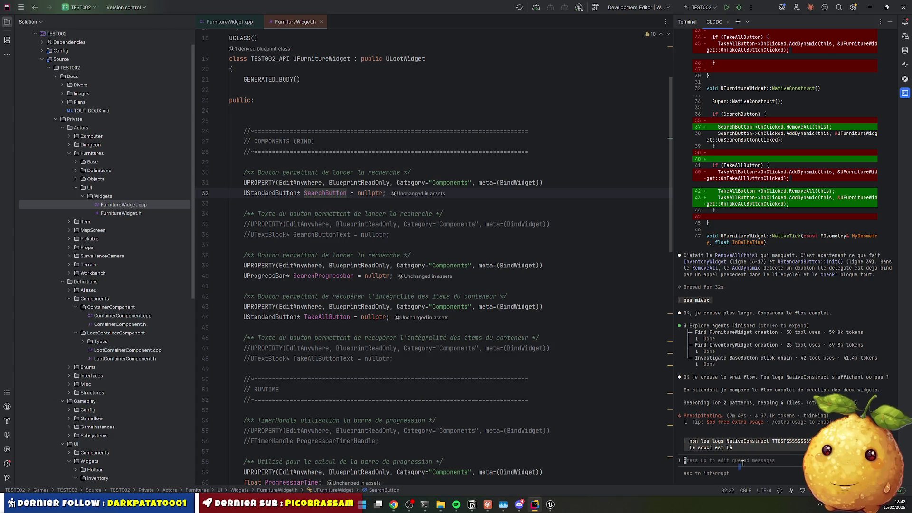
{"action": "key", "text": "Escape"}
{"action": "key", "text": "Up"}
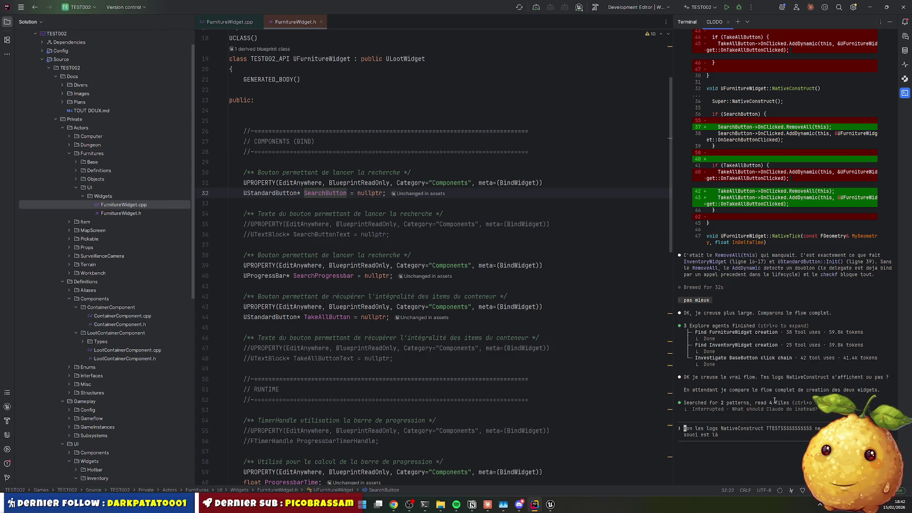
{"action": "key", "text": "Return"}
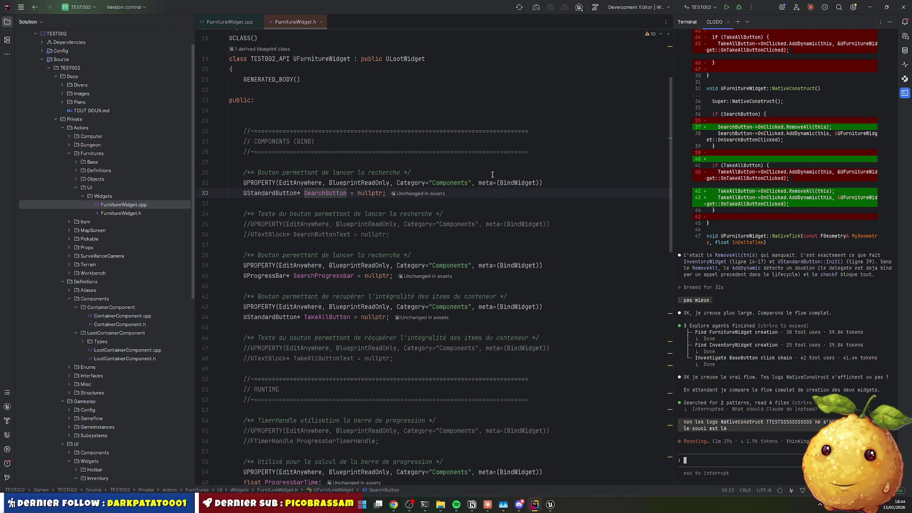
Select all of FurnitureWidget.cpp in Rider and bring up the Claude chat app
{"action": "scroll", "coordinate": [321, 203], "scroll_direction": "up", "scroll_amount": 3}
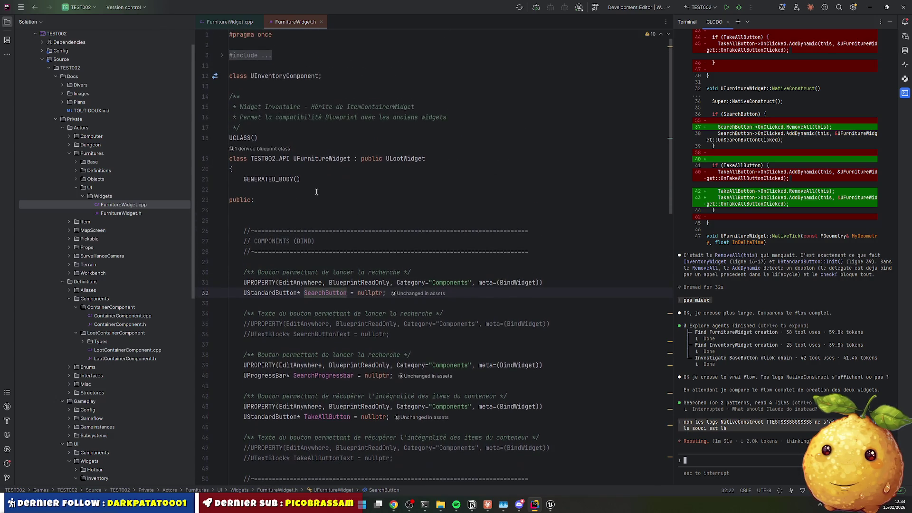
{"action": "scroll", "coordinate": [320, 203], "scroll_direction": "down", "scroll_amount": 12}
{"action": "scroll", "coordinate": [479, 257], "scroll_direction": "up", "scroll_amount": 12}
{"action": "scroll", "coordinate": [478, 258], "scroll_direction": "down", "scroll_amount": 2}
{"action": "left_click", "coordinate": [233, 22]}
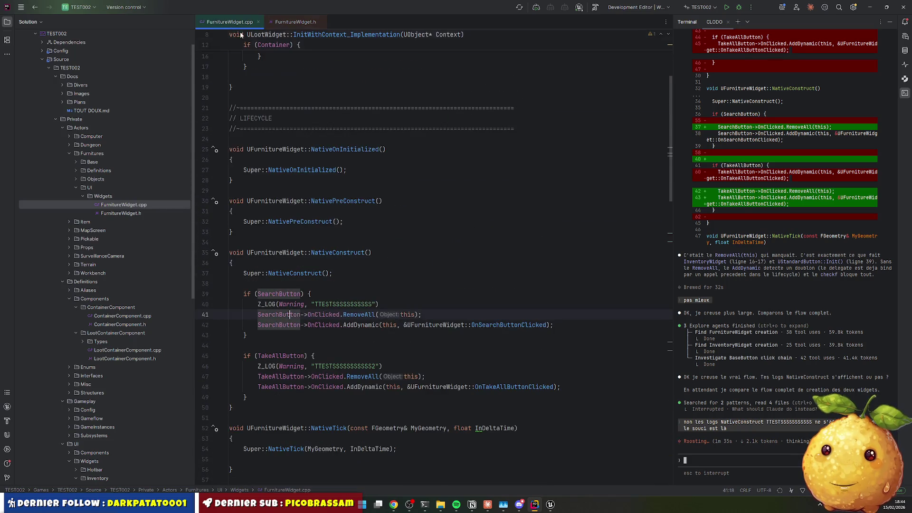
{"action": "scroll", "coordinate": [326, 304], "scroll_direction": "up", "scroll_amount": 1}
{"action": "left_click", "coordinate": [326, 305]}
{"action": "scroll", "coordinate": [326, 305], "scroll_direction": "up", "scroll_amount": 1}
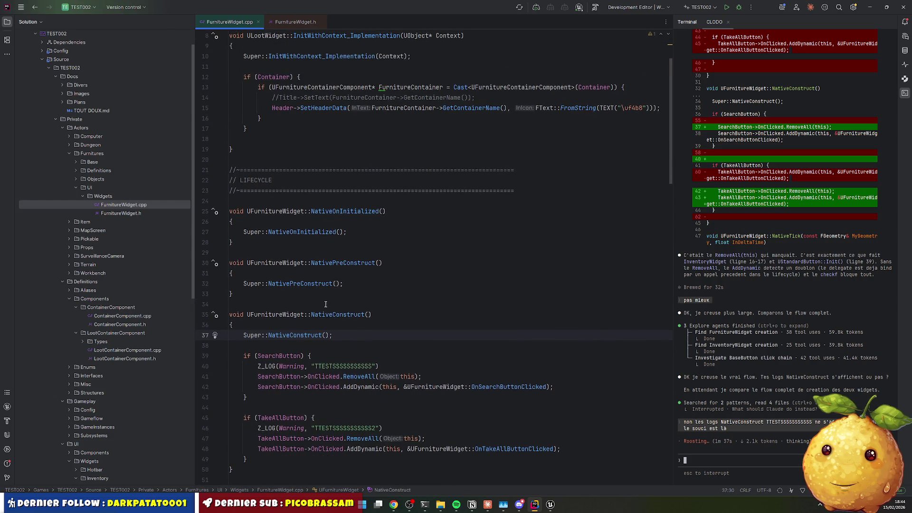
{"action": "scroll", "coordinate": [325, 305], "scroll_direction": "up", "scroll_amount": 2}
{"action": "key", "text": "ctrl+a"}
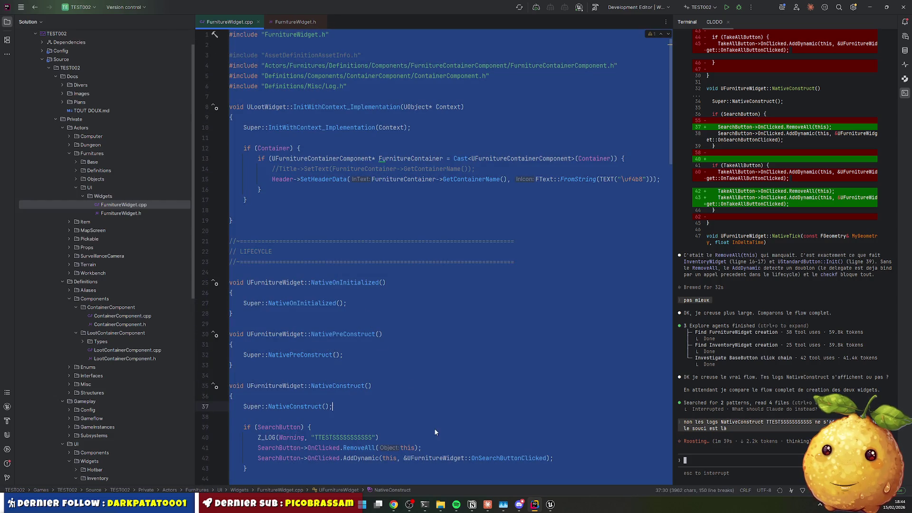
{"action": "left_click", "coordinate": [488, 505]}
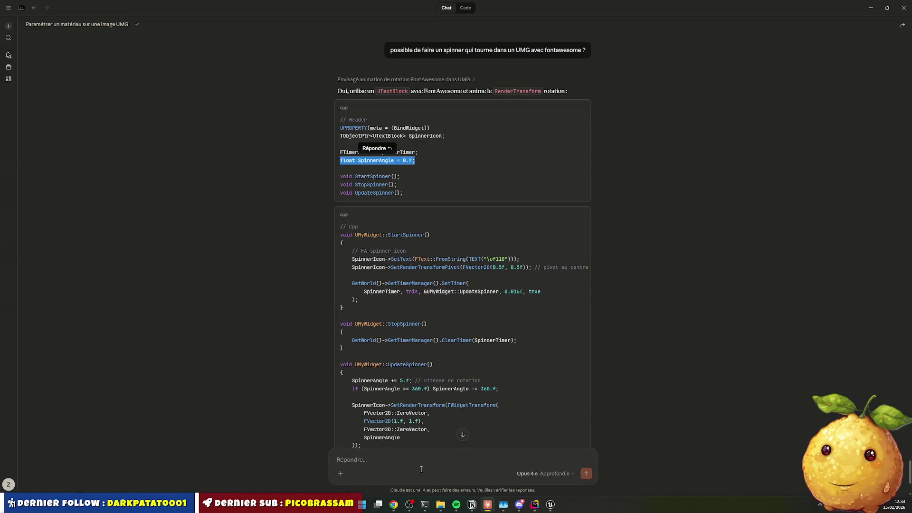
Paste FurnitureWidget.cpp and FurnitureWidget.h into the Claude chat as two code attachments
{"action": "left_click", "coordinate": [421, 468]}
{"action": "key", "text": "ctrl+v"}
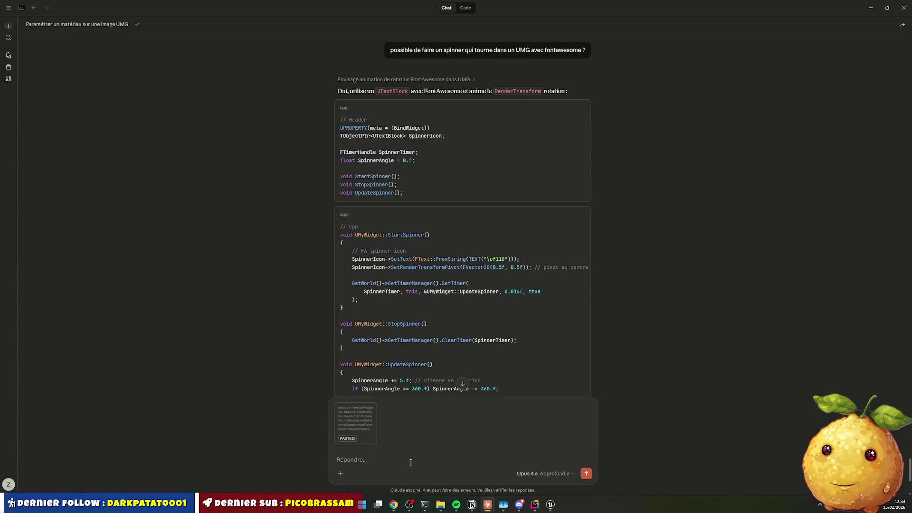
{"action": "key", "text": "alt+Tab"}
{"action": "left_click", "coordinate": [281, 24]}
{"action": "left_click", "coordinate": [375, 220]}
{"action": "key", "text": "ctrl+a"}
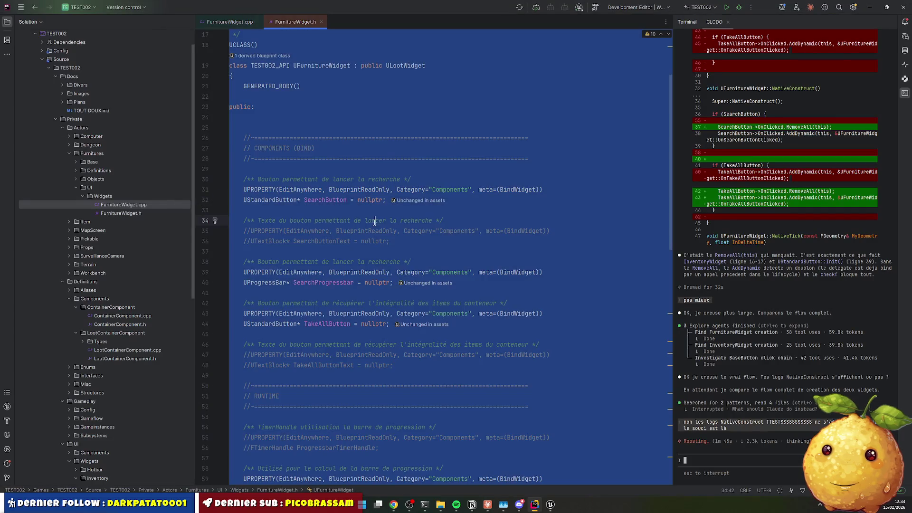
{"action": "key", "text": "ctrl+c"}
{"action": "key", "text": "alt+Tab"}
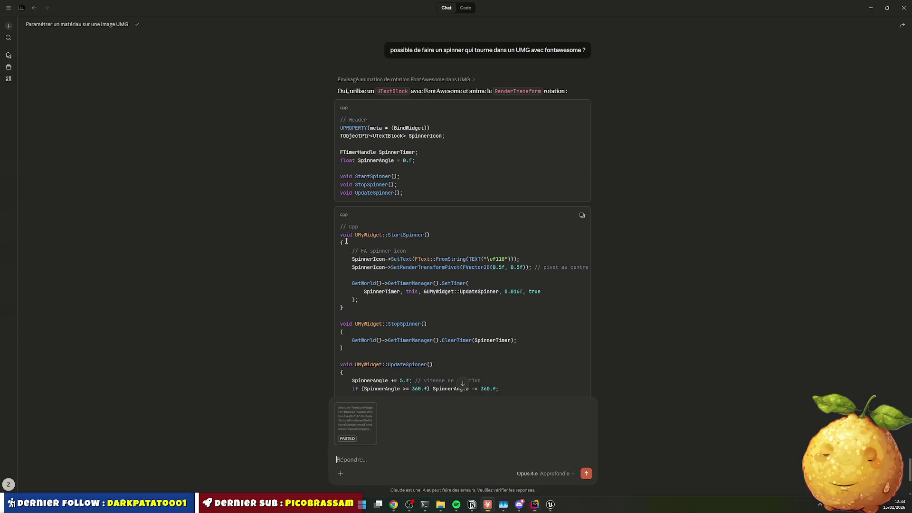
{"action": "key", "text": "ctrl+v"}
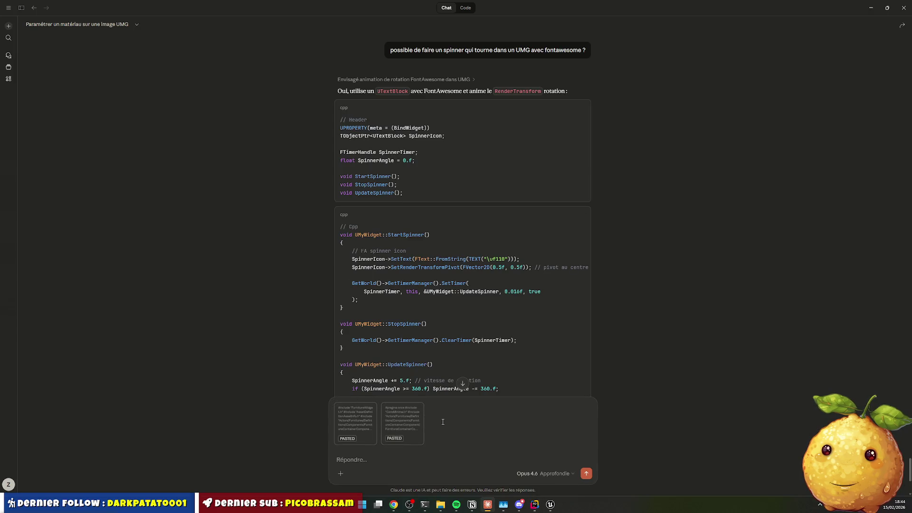
Send 'j'ai aps mes logs' with the pasted test log string and 'une idée ?'
{"action": "type", "text": "j'ai aps mes "}
{"action": "type", "text": "logs"}
{"action": "key", "text": "alt+Tab"}
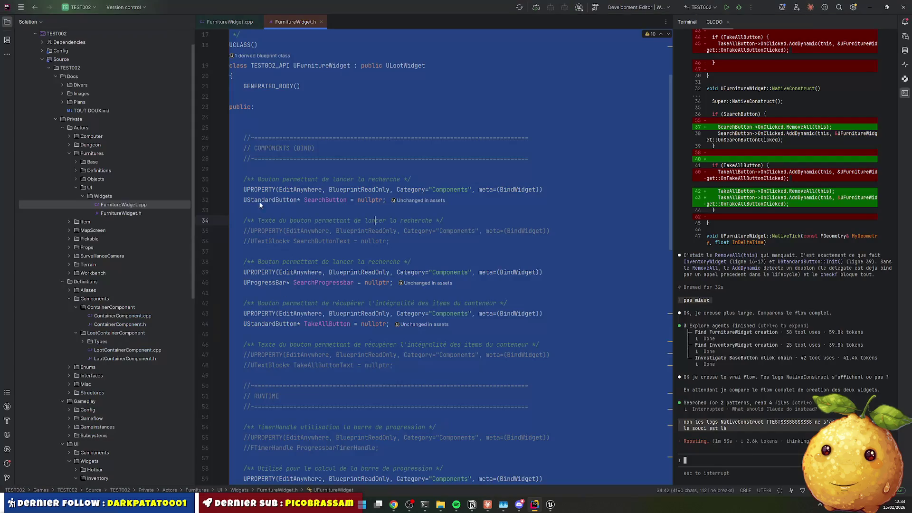
{"action": "key", "text": "ctrl+Tab"}
{"action": "scroll", "coordinate": [344, 204], "scroll_direction": "down", "scroll_amount": 3}
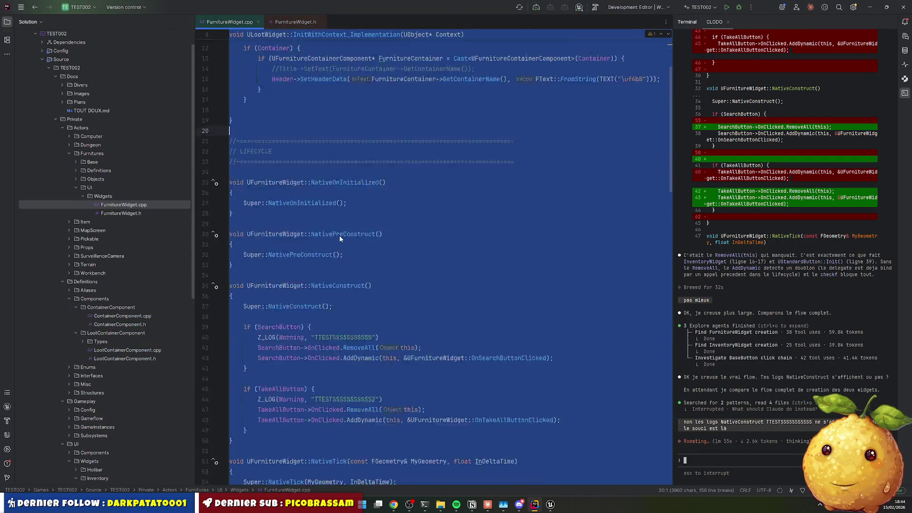
{"action": "double_click", "coordinate": [355, 250]}
{"action": "key", "text": "ctrl+Tab"}
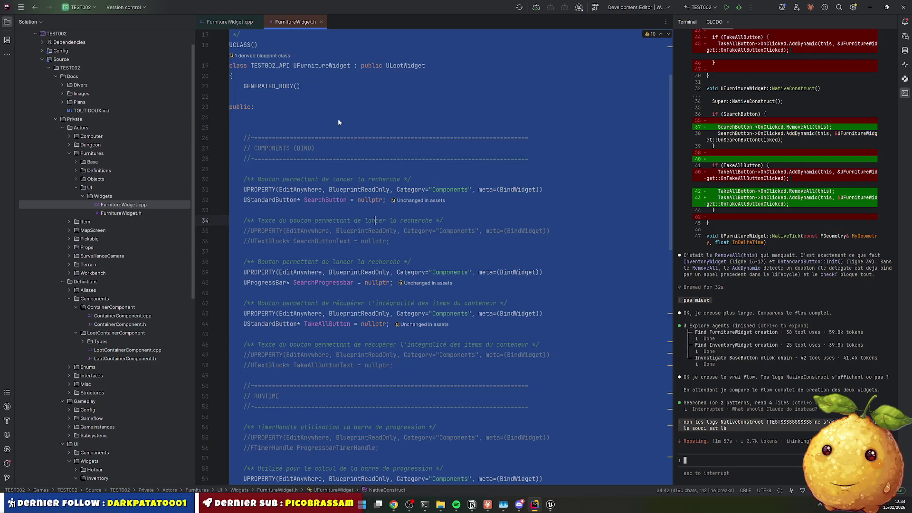
{"action": "key", "text": "alt+Tab"}
{"action": "key", "text": "ctrl+v"}
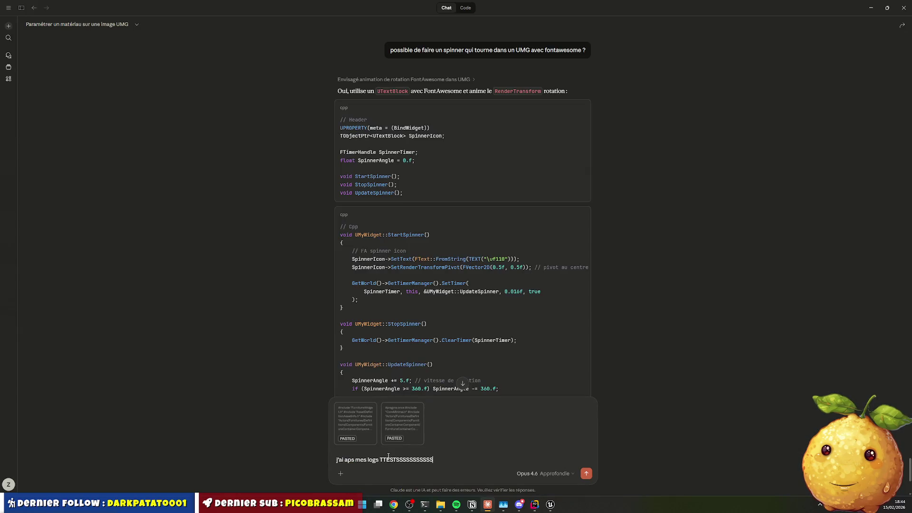
{"action": "key", "text": "shift+Return"}
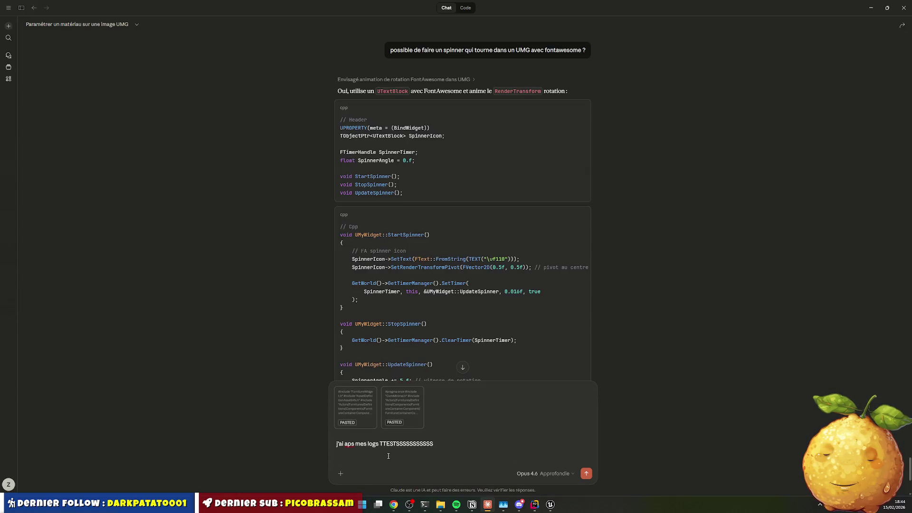
{"action": "type", "text": "une idée ?"}
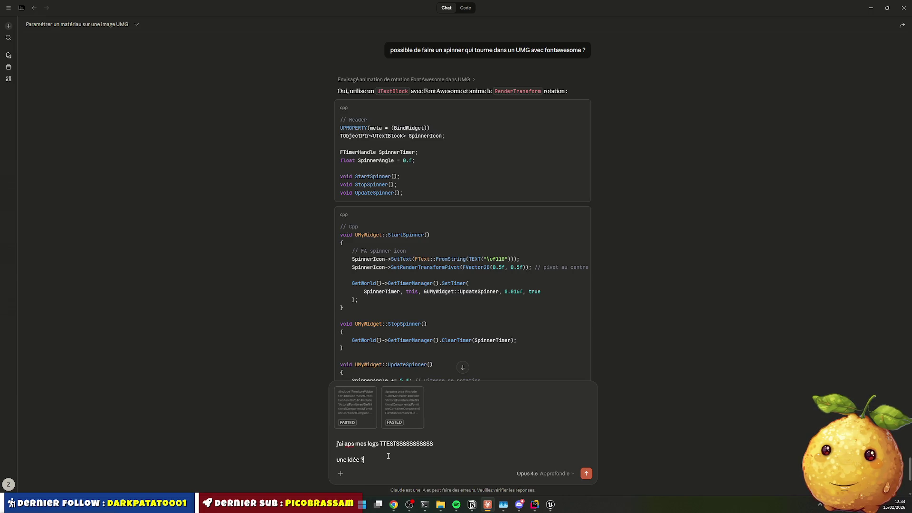
{"action": "key", "text": "Return"}
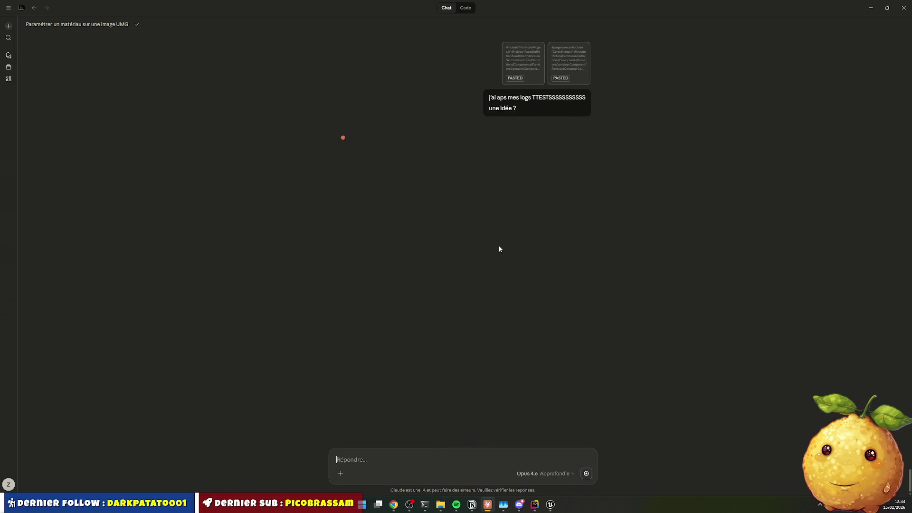
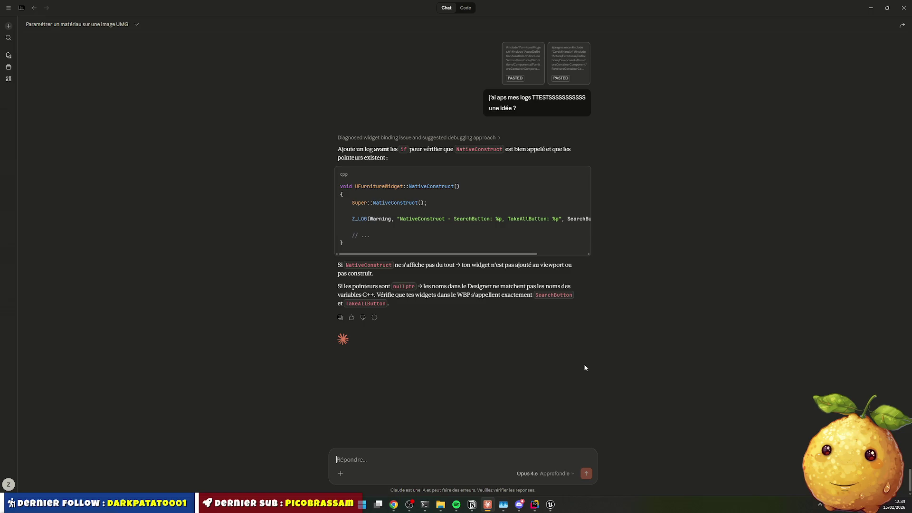
Copy Claude's suggested Z_LOG line that logs the SearchButton and TakeAllButton pointers
{"action": "triple_click", "coordinate": [408, 219]}
{"action": "key", "text": "alt+Tab"}
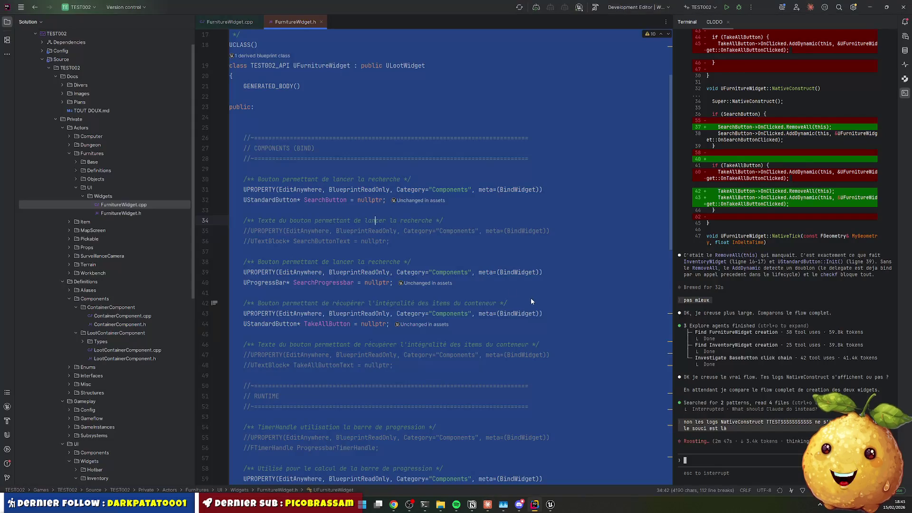
Paste the Z_LOG pointer check into NativeConstruct in FurnitureWidget.cpp and start a Live Coding recompile
{"action": "left_click", "coordinate": [230, 22]}
{"action": "left_click", "coordinate": [355, 230]}
{"action": "scroll", "coordinate": [355, 230], "scroll_direction": "down", "scroll_amount": 2}
{"action": "type", "text": "Z_LOG(Warning, \"NativeConstruct - SearchButton: %p, TakeAllButton: %p\", SearchButton, TakeAllButton);"}
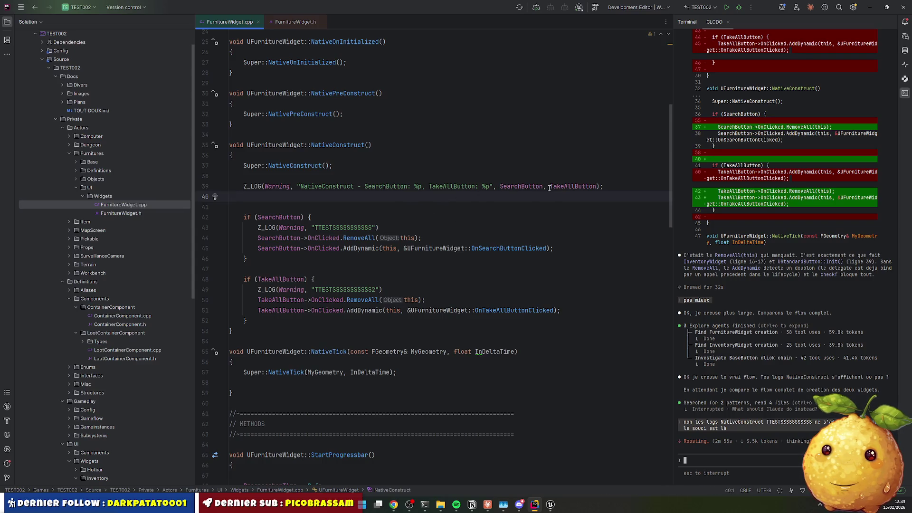
{"action": "key", "text": "ctrl+alt+F11"}
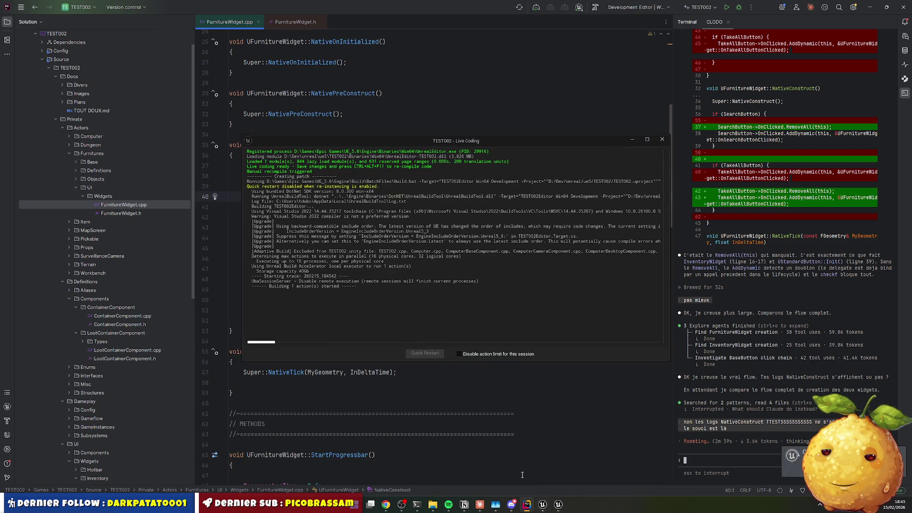
Start a play session, filter the Output Log for 'native', and open the wardrobe's inventory panels
{"action": "left_click", "coordinate": [543, 505]}
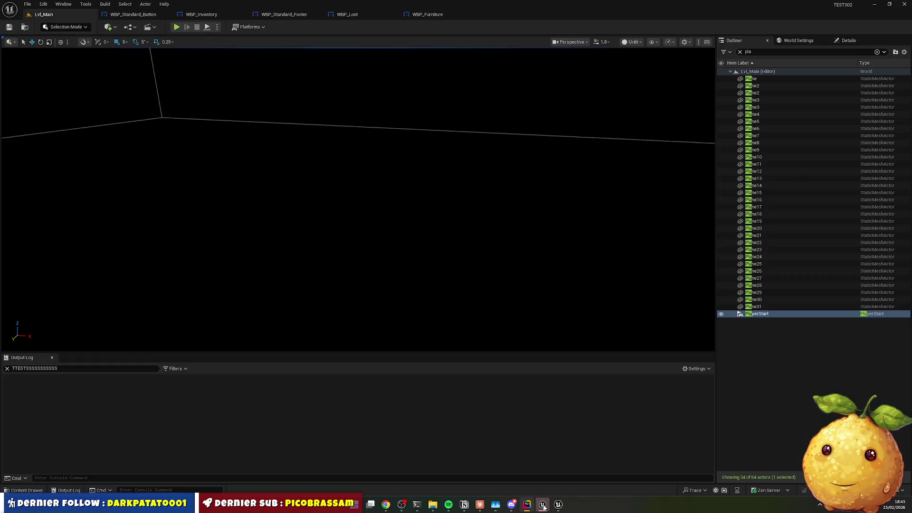
{"action": "left_click", "coordinate": [176, 27]}
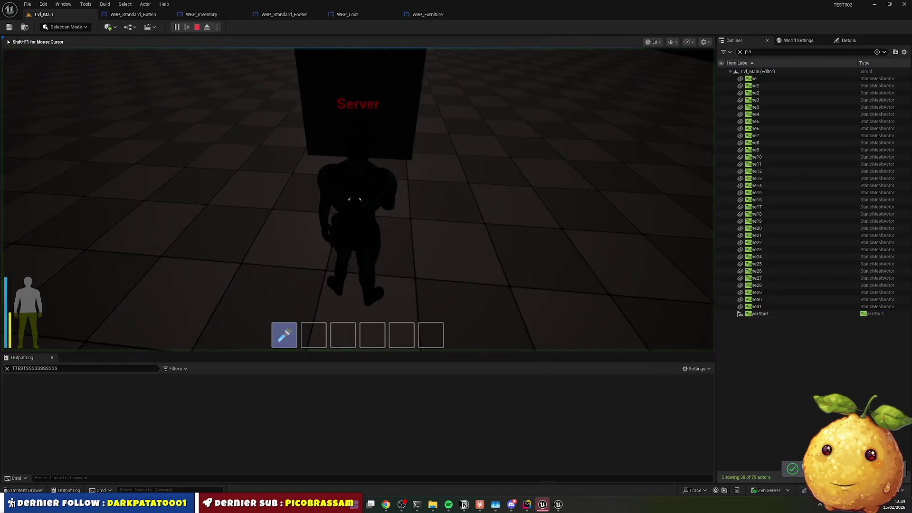
{"action": "key", "text": "super"}
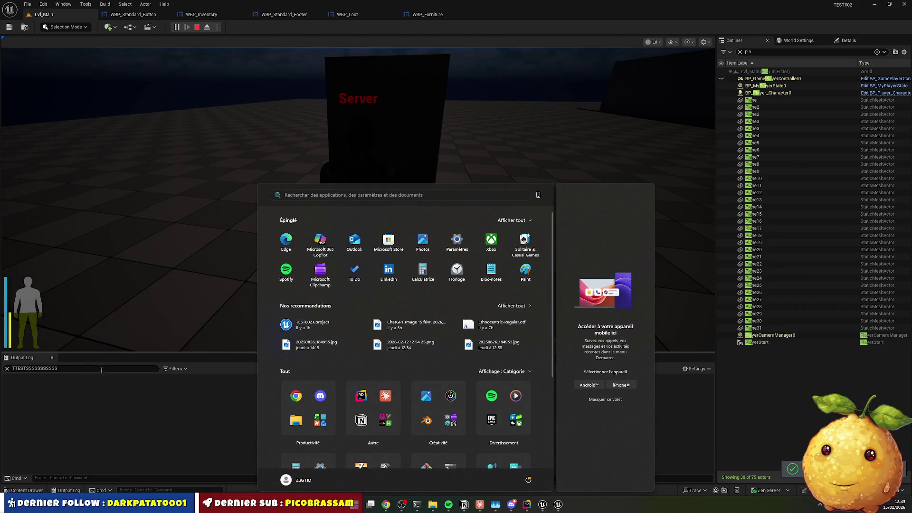
{"action": "left_click", "coordinate": [84, 370]}
{"action": "type", "text": "native"}
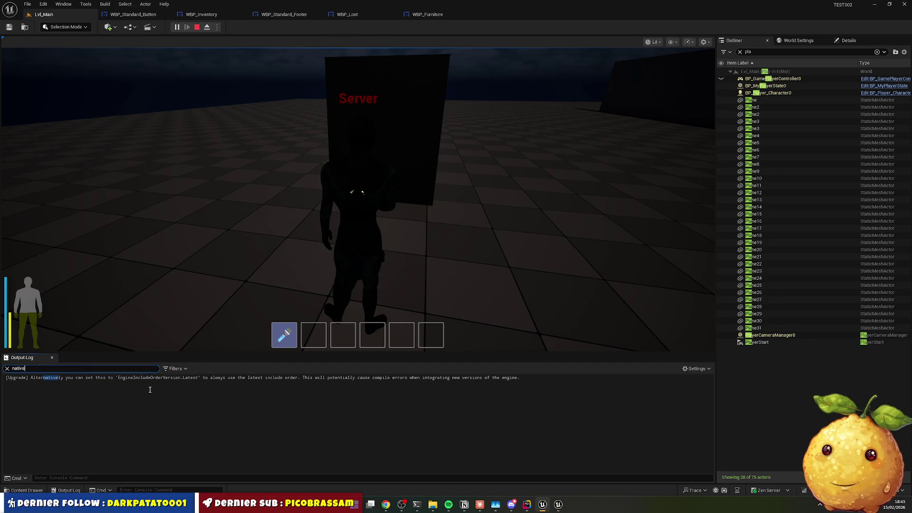
{"action": "left_click", "coordinate": [282, 183]}
{"action": "key", "text": "w"}
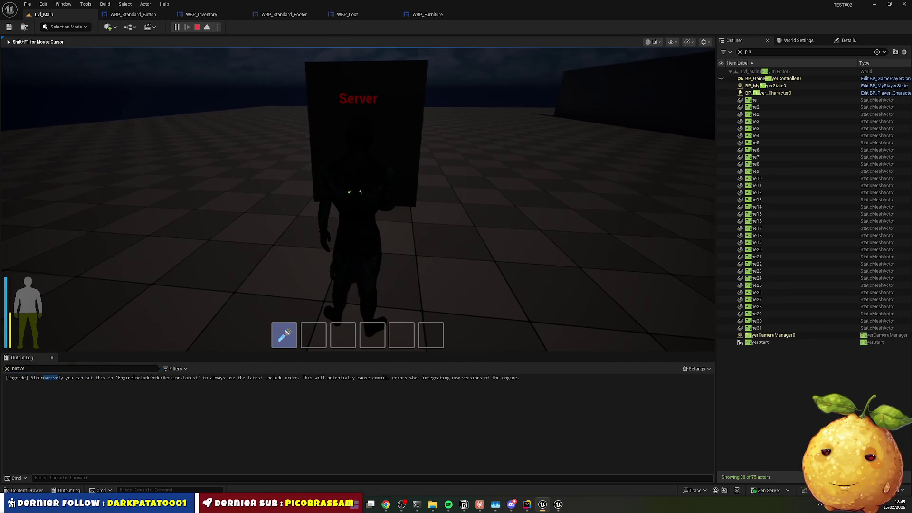
{"action": "key", "text": "e"}
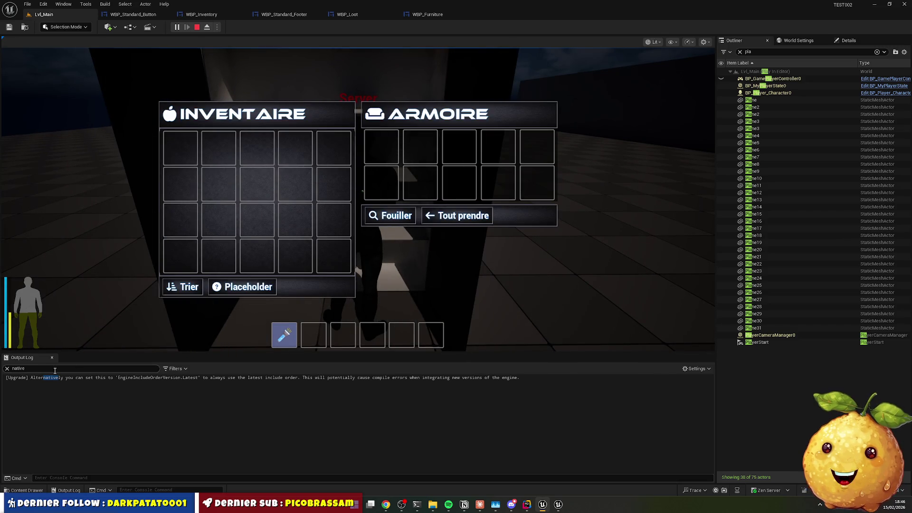
Filter the Output Log for NativeConstruct, copied from the code, which shows no matching entries
{"action": "left_click", "coordinate": [35, 368]}
{"action": "left_click", "coordinate": [35, 368]}
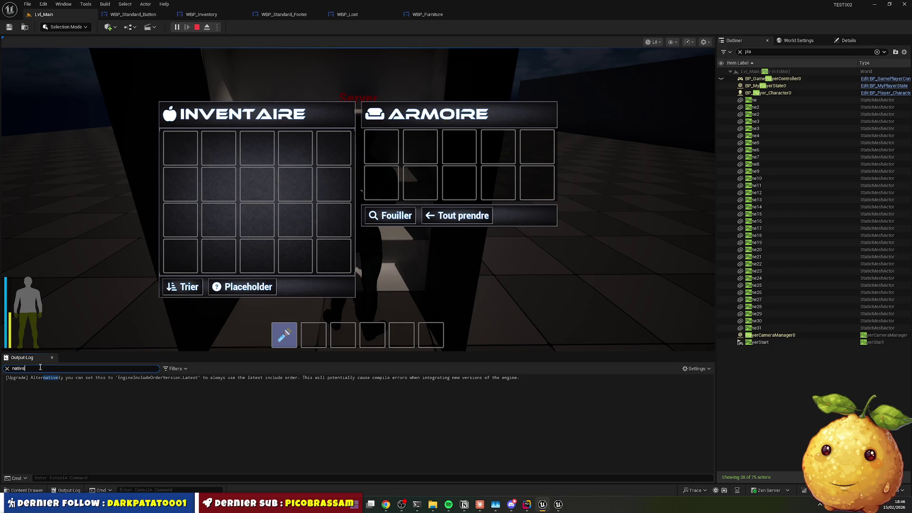
{"action": "key", "text": "alt+Tab"}
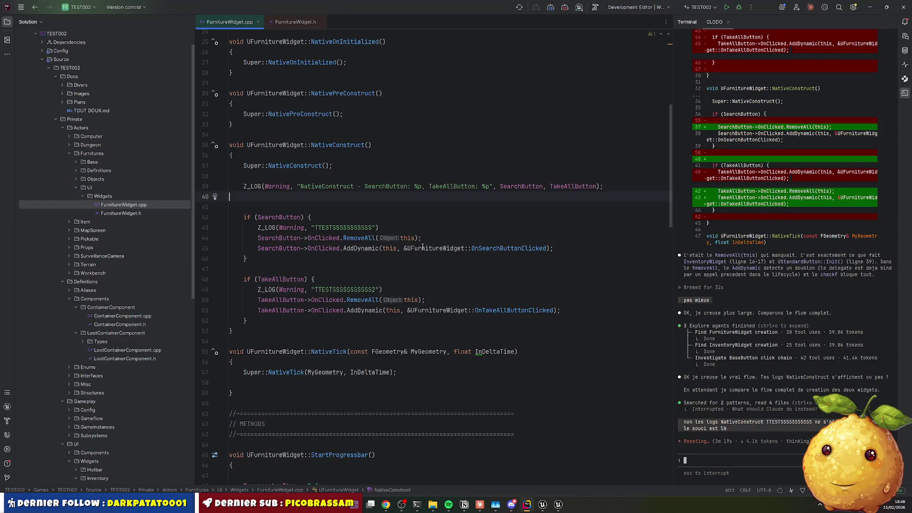
{"action": "double_click", "coordinate": [324, 185]}
{"action": "key", "text": "ctrl+c"}
{"action": "key", "text": "alt+Tab"}
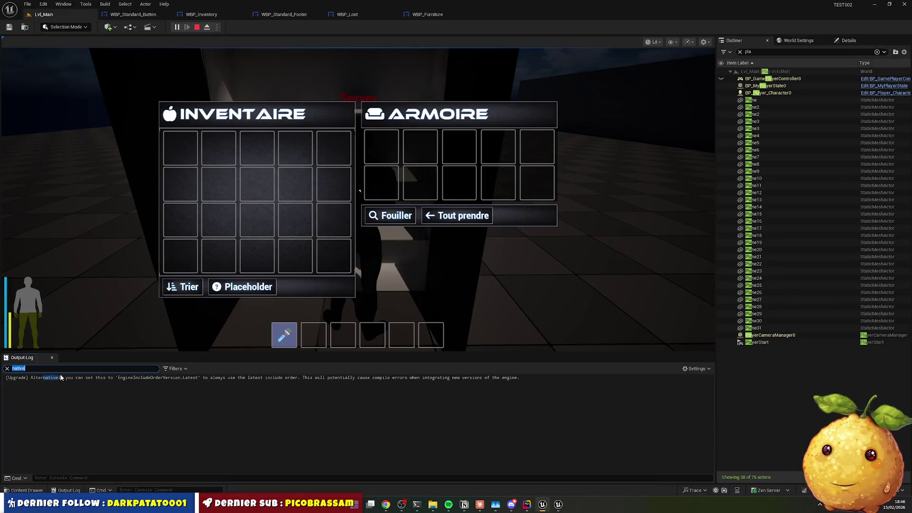
{"action": "key", "text": "ctrl+v"}
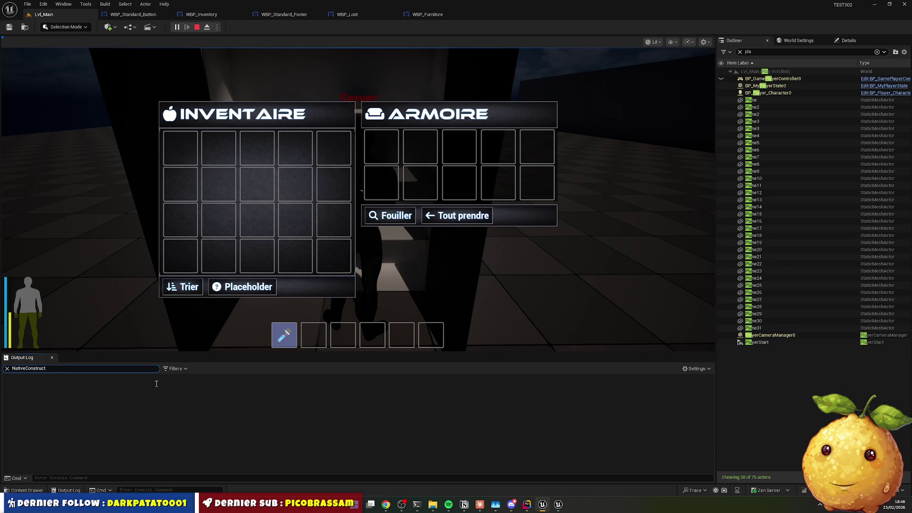
{"action": "key", "text": "alt+Tab"}
{"action": "left_click", "coordinate": [410, 228]}
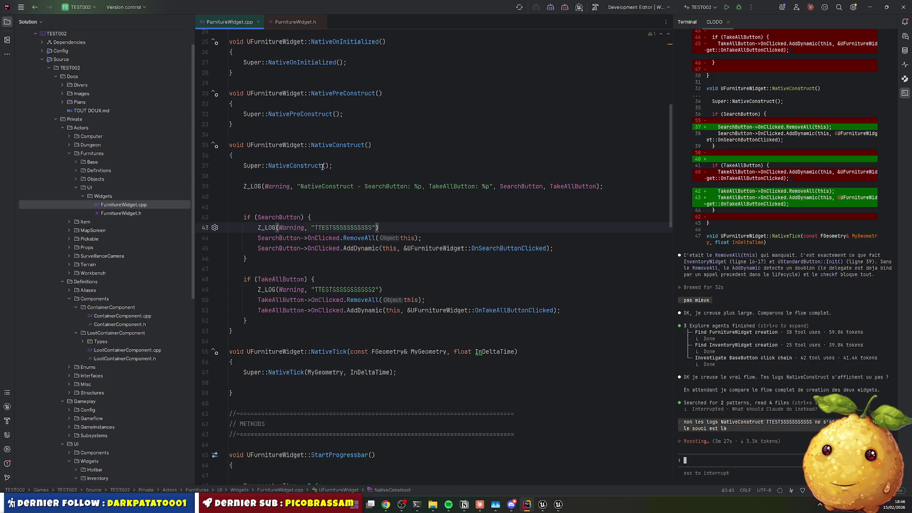
Copy the NativeConstruct log line into NativePreConstruct and NativeOnInitialized
{"action": "left_click", "coordinate": [355, 112]}
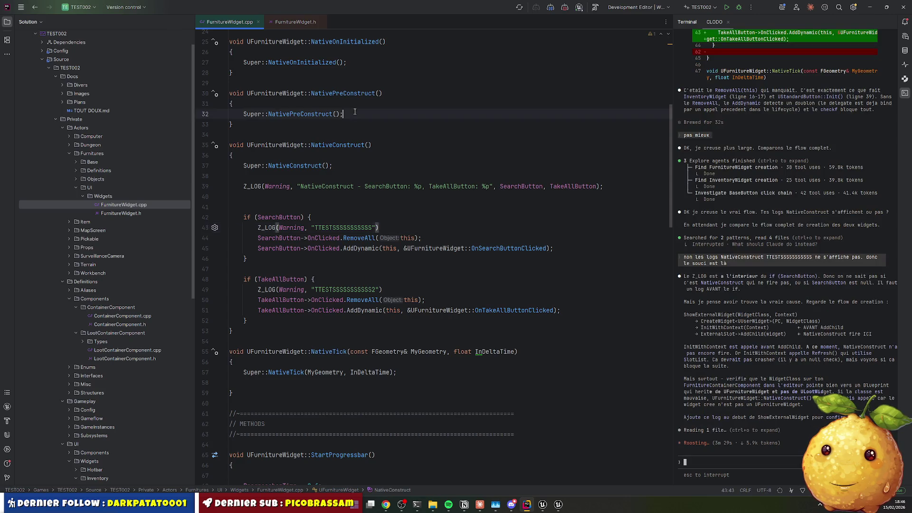
{"action": "key", "text": "Down"}
{"action": "key", "text": "Down"}
{"action": "key", "text": "Down"}
{"action": "key", "text": "Home"}
{"action": "key", "text": "Up"}
{"action": "key", "text": "Up"}
{"action": "key", "text": "Up"}
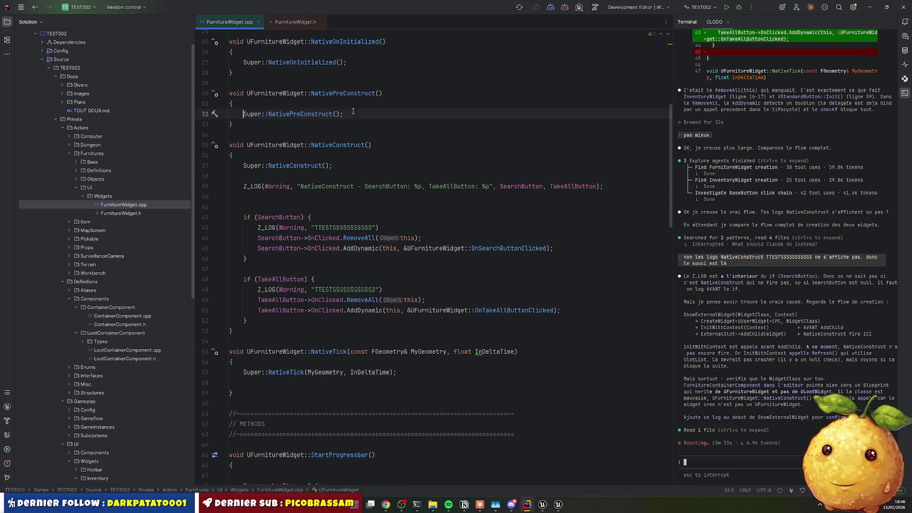
{"action": "key", "text": "End"}
{"action": "key", "text": "Return"}
{"action": "key", "text": "Return"}
{"action": "type", "text": "Z_LOG(Warning, \"NativeConstruct - SearchButton: %p, TakeAllButton: %p\", SearchButton, TakeAllButton);"}
{"action": "key", "text": "Up"}
{"action": "key", "text": "Up"}
{"action": "key", "text": "Up"}
{"action": "key", "text": "Return"}
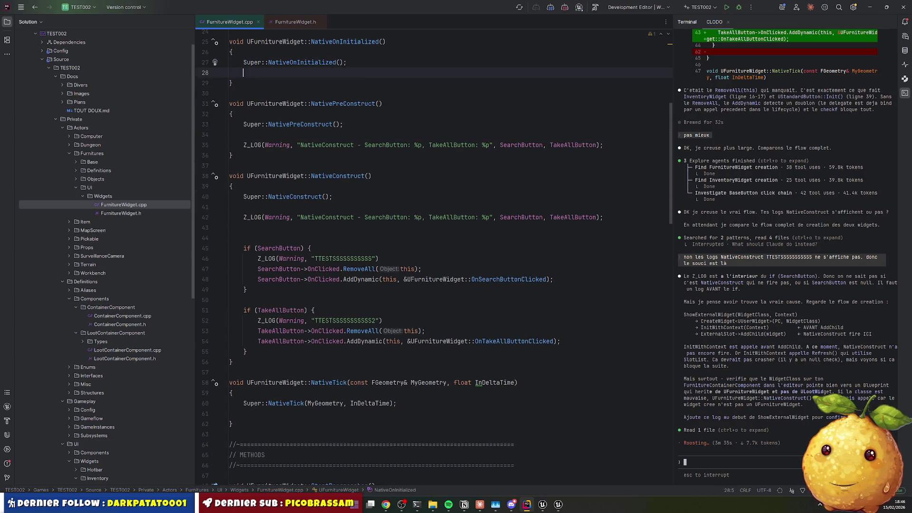
{"action": "key", "text": "Return"}
{"action": "type", "text": "Z_LOG(Warning, \"NativeConstruct - SearchButton: %p, TakeAllButton: %p\", SearchButton, TakeAllButton);"}
Relabel the new logs as NativeOnInitialized and NativePreConstruct and recompile successfully with Live Coding
{"action": "key", "text": "Up"}
{"action": "key", "text": "Up"}
{"action": "key", "text": "Up"}
{"action": "key", "text": "ctrl+w"}
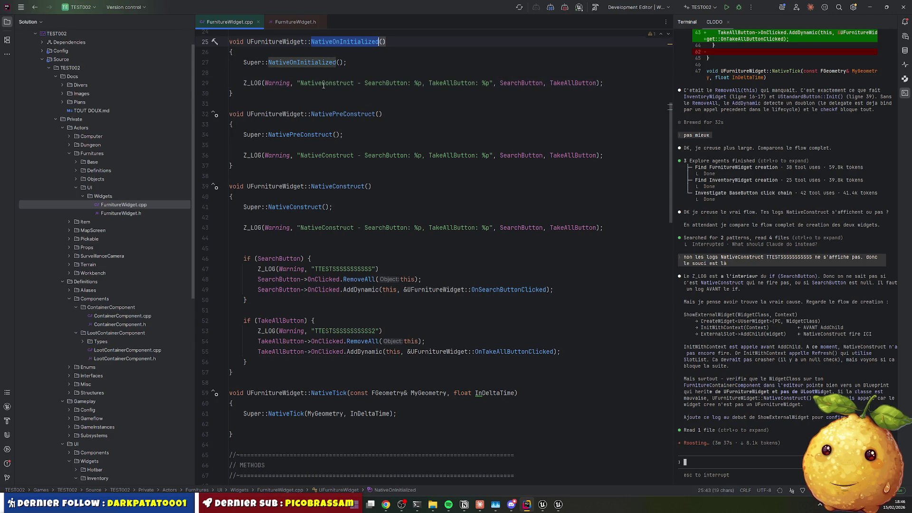
{"action": "key", "text": "ctrl+c"}
{"action": "double_click", "coordinate": [324, 85]}
{"action": "key", "text": "ctrl+v"}
{"action": "double_click", "coordinate": [328, 115]}
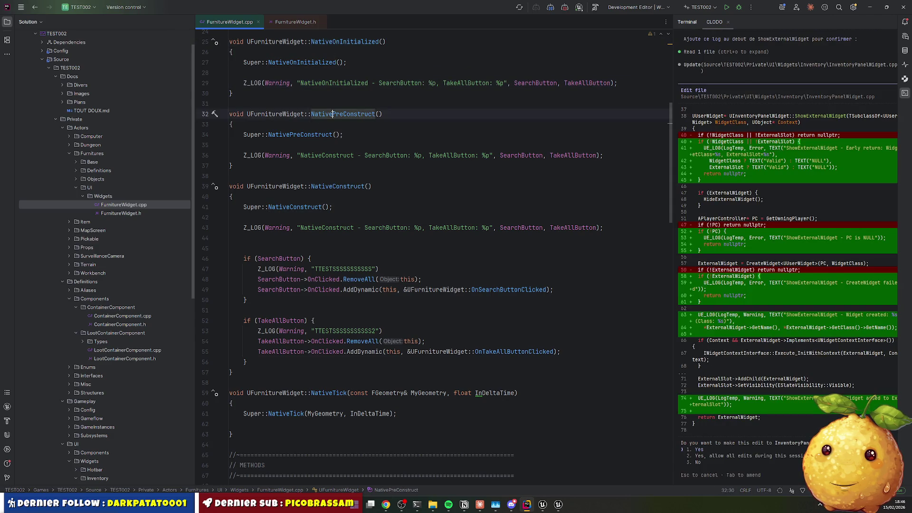
{"action": "key", "text": "ctrl+c"}
{"action": "double_click", "coordinate": [327, 156]}
{"action": "key", "text": "ctrl+v"}
{"action": "key", "text": "Up"}
{"action": "key", "text": "Up"}
{"action": "key", "text": "ctrl+alt+F11"}
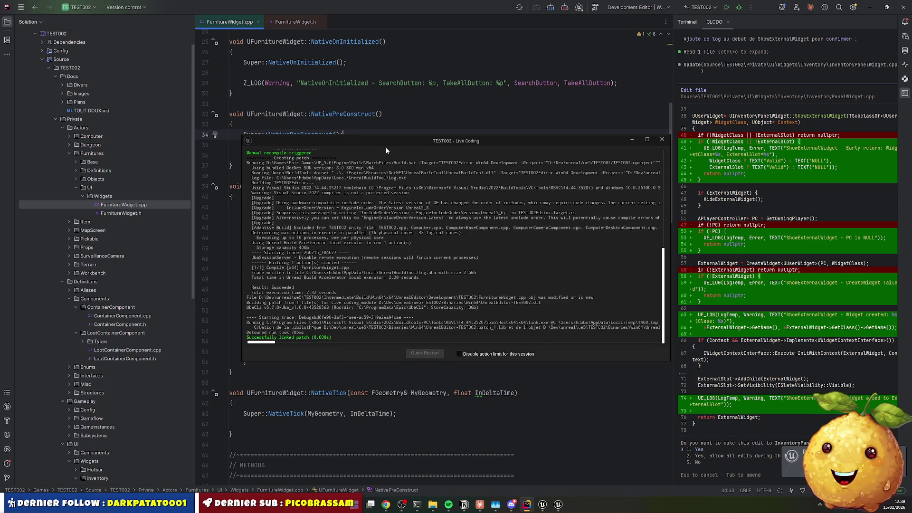
{"action": "left_click", "coordinate": [663, 140]}
Stop the running play session and trigger another Live Coding recompile
{"action": "left_click", "coordinate": [549, 504]}
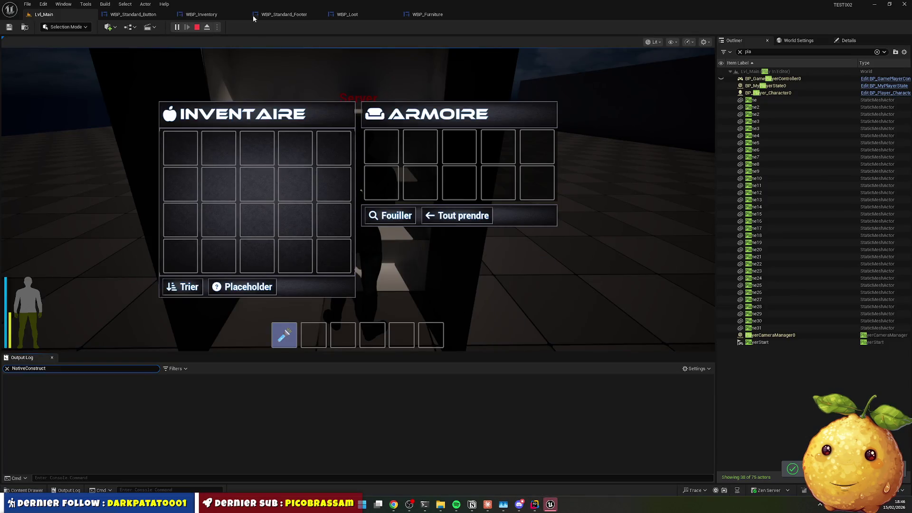
{"action": "left_click", "coordinate": [197, 27]}
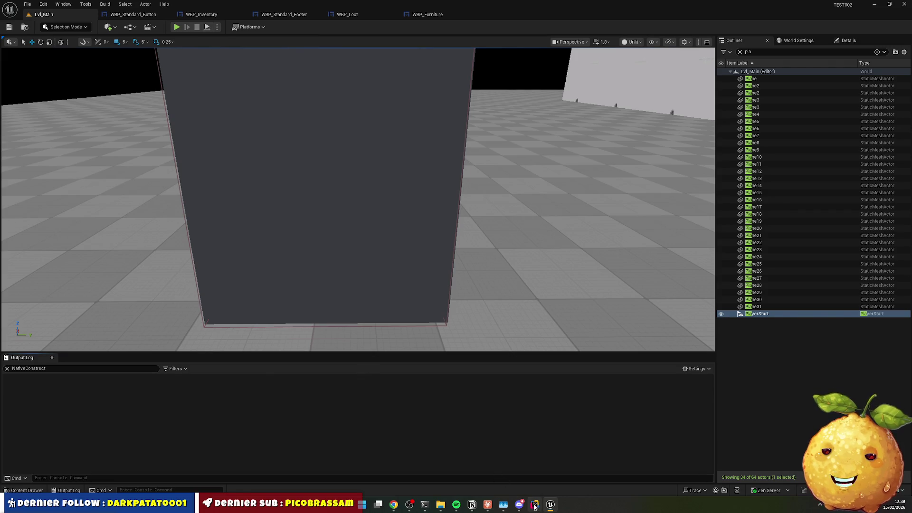
{"action": "key", "text": "alt+Tab"}
{"action": "key", "text": "ctrl+alt+F11"}
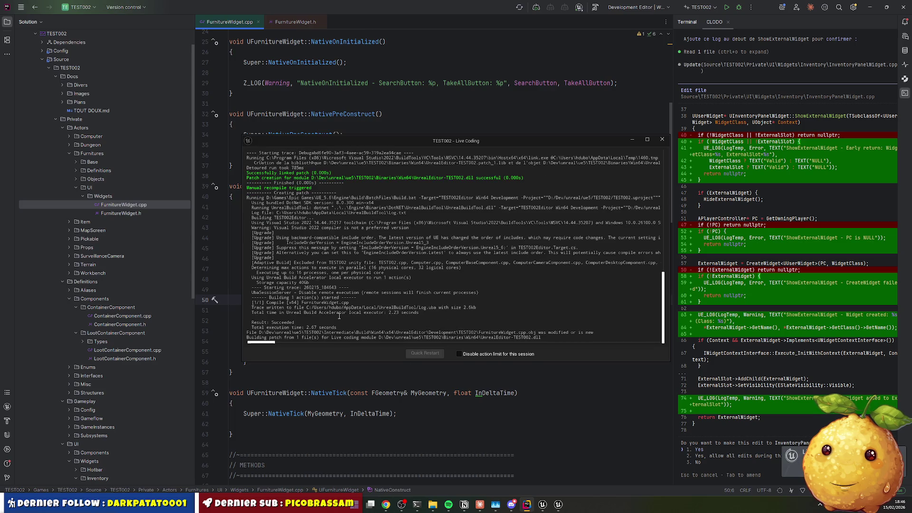
{"action": "key", "text": "alt+Tab"}
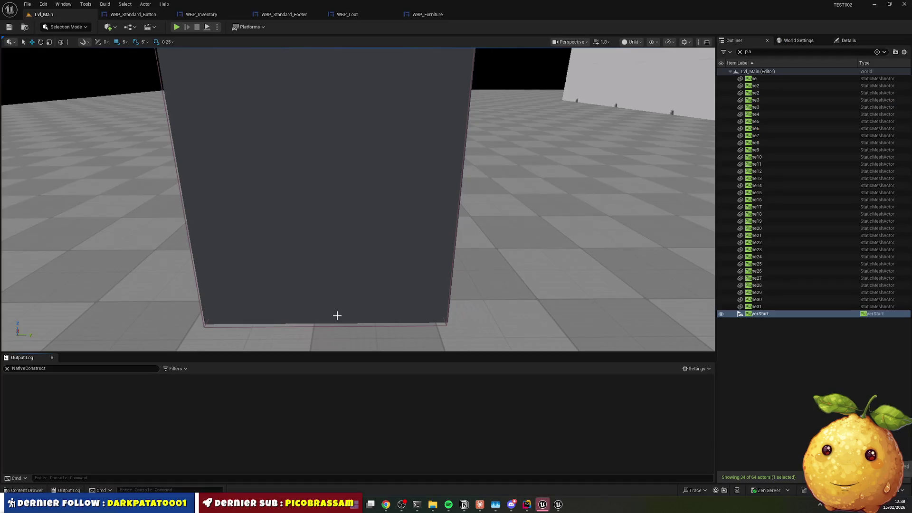
Start playing again and put the NativeOnInitialized label from the code into the Output Log filter
{"action": "left_click", "coordinate": [177, 28]}
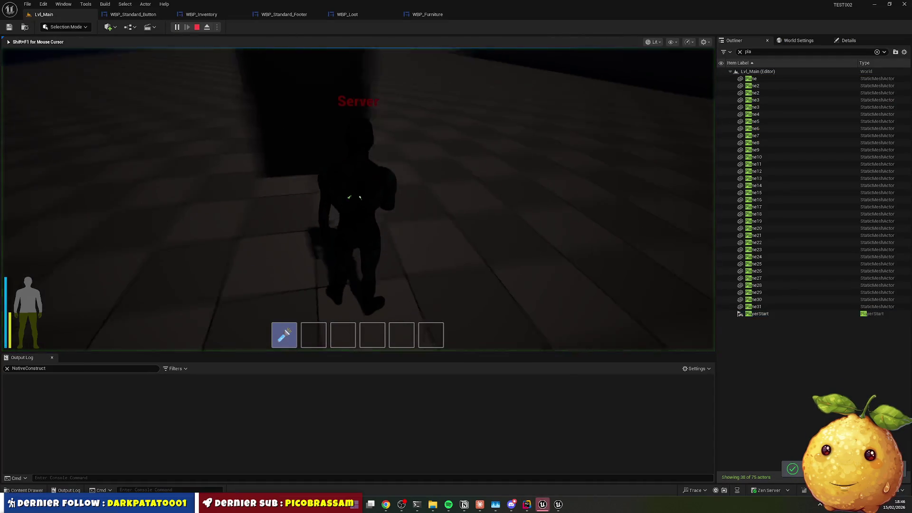
{"action": "key", "text": "super"}
{"action": "left_click", "coordinate": [43, 368]}
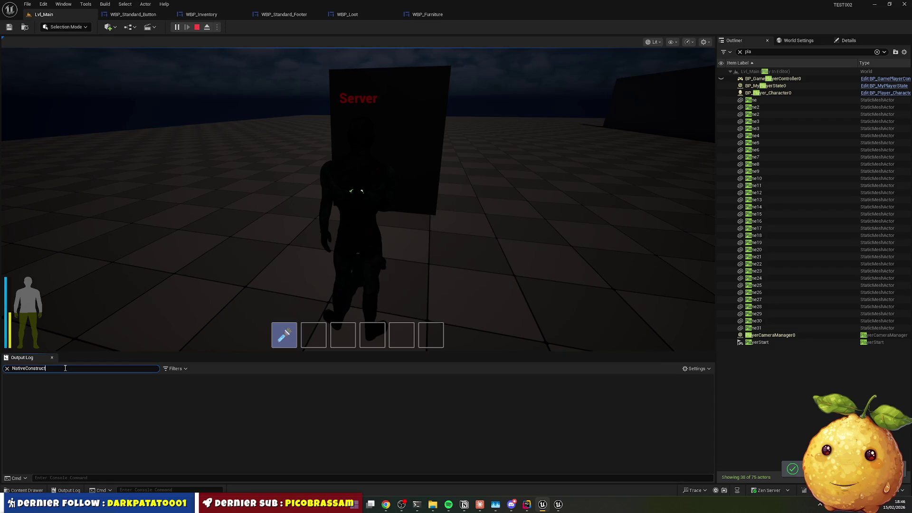
{"action": "key", "text": "alt+Tab"}
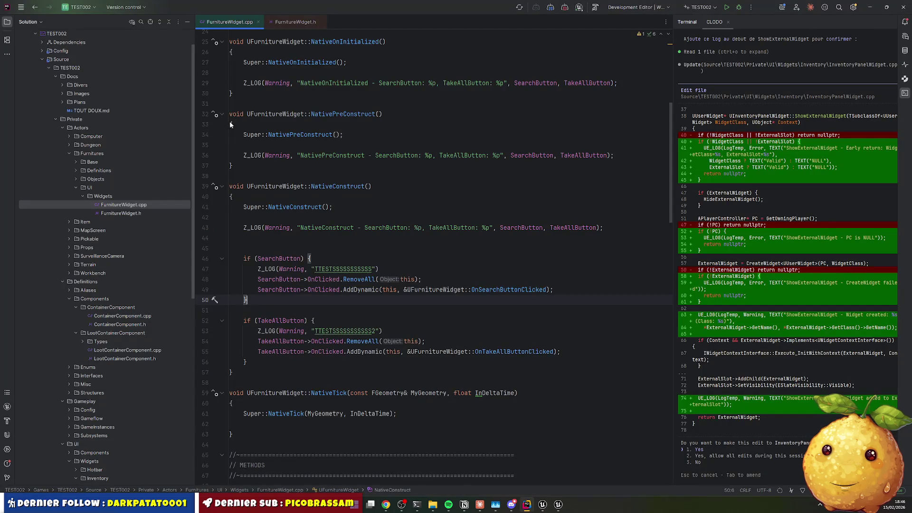
{"action": "double_click", "coordinate": [316, 85]}
{"action": "key", "text": "alt+Tab"}
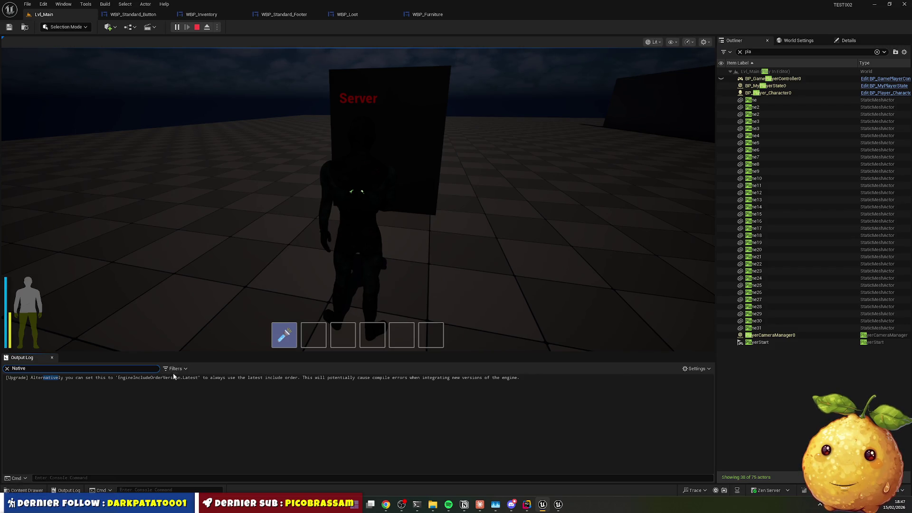
Open the wardrobe panels, trim the log filter to 'Native', and close the panels
{"action": "key", "text": "w"}
{"action": "key", "text": "e"}
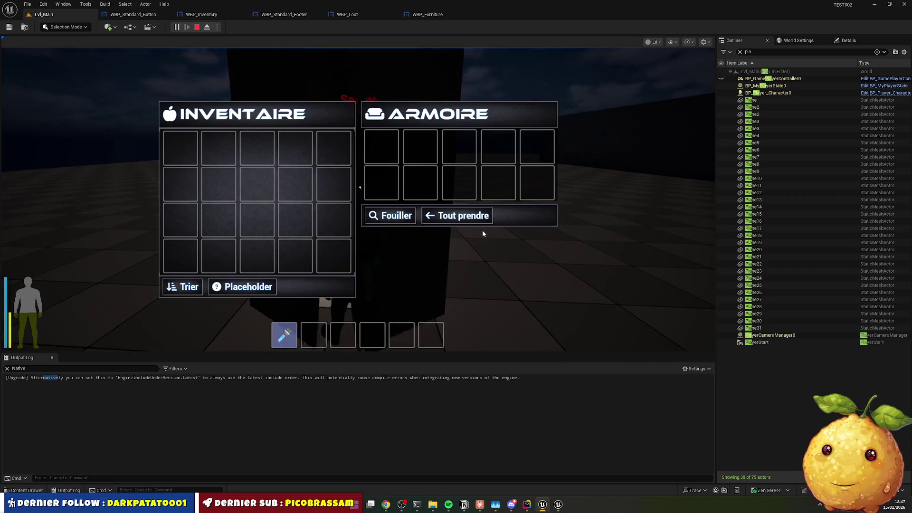
{"action": "left_click", "coordinate": [50, 376]}
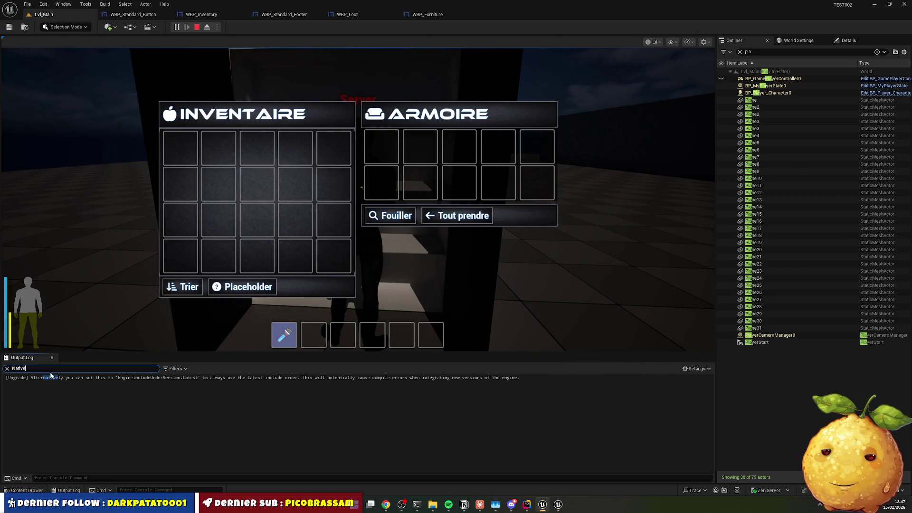
{"action": "key", "text": "BackSpace"}
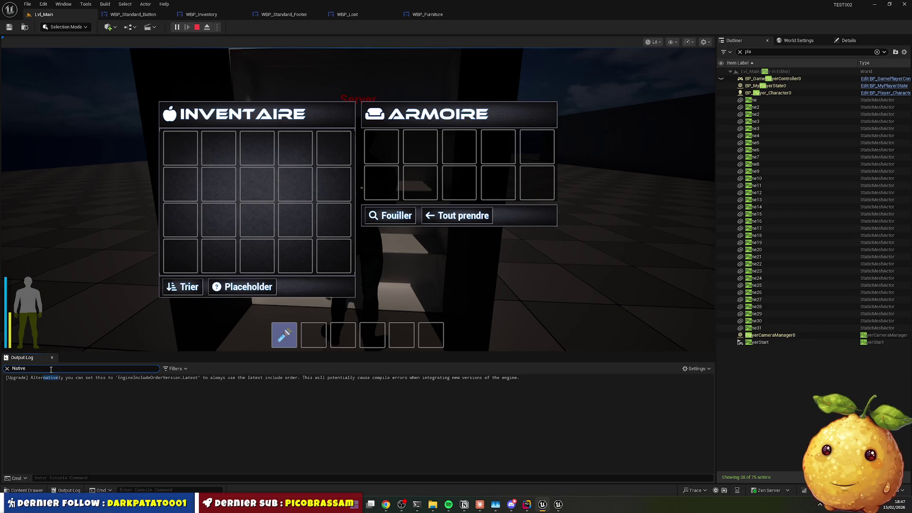
{"action": "key", "text": "Tab"}
{"action": "key", "text": "alt+Tab"}
{"action": "scroll", "coordinate": [321, 221], "scroll_direction": "up", "scroll_amount": 8}
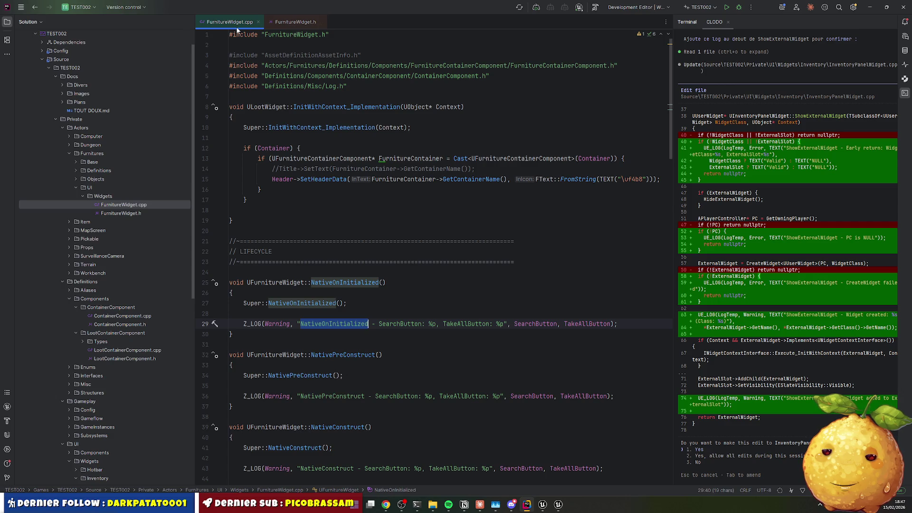
Open WBP_Furniture's parent class in Rider, review FurnitureWidget.cpp and .h, and jump to NativeOnInitialized
{"action": "left_click", "coordinate": [544, 506]}
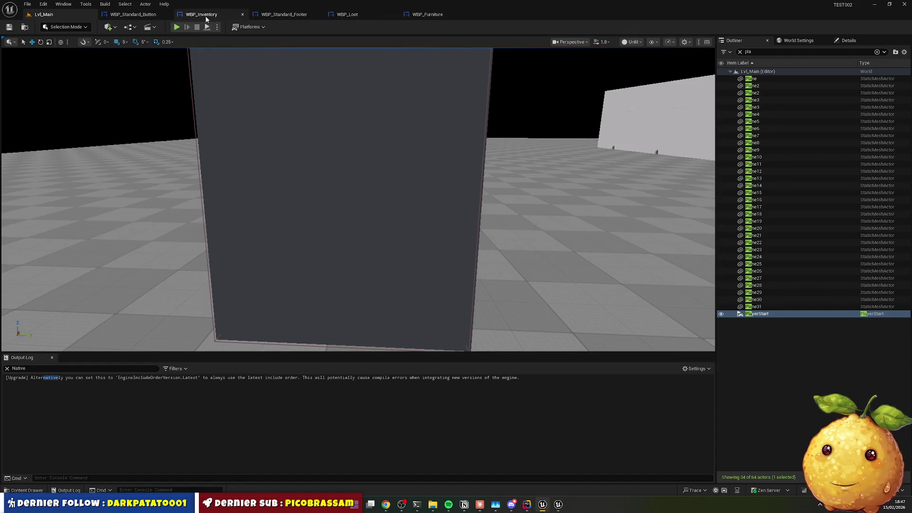
{"action": "left_click", "coordinate": [427, 14]}
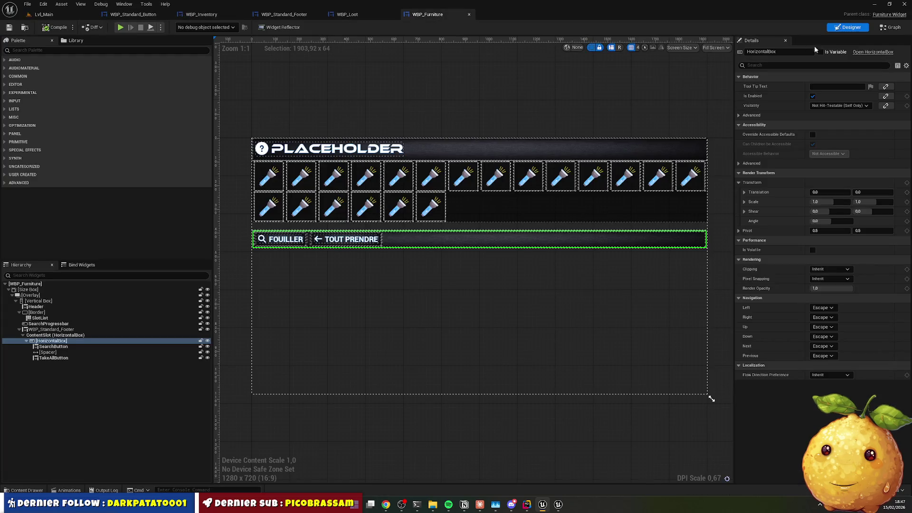
{"action": "left_click", "coordinate": [888, 15]}
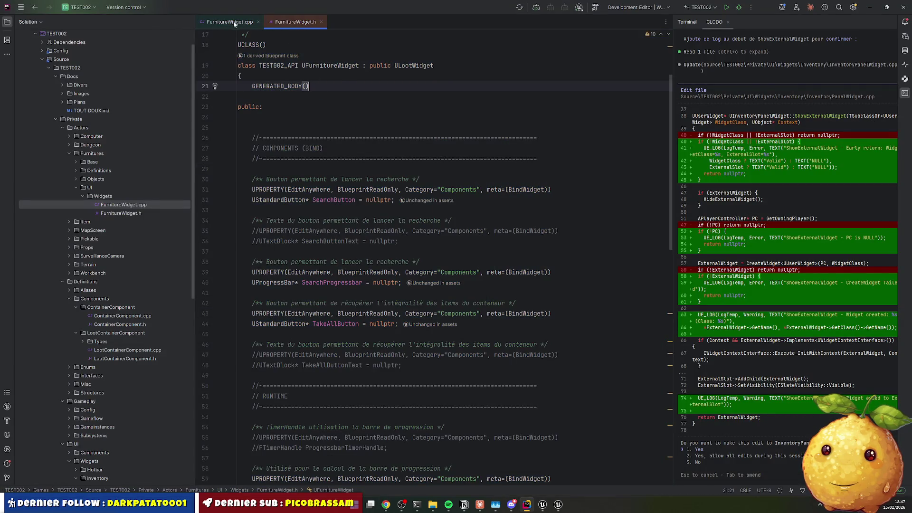
{"action": "left_click", "coordinate": [418, 210]}
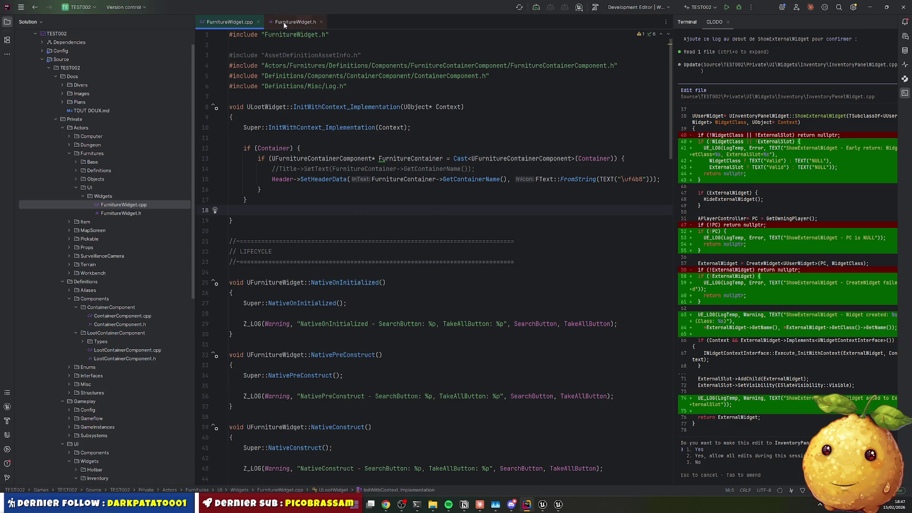
{"action": "left_click", "coordinate": [285, 23]}
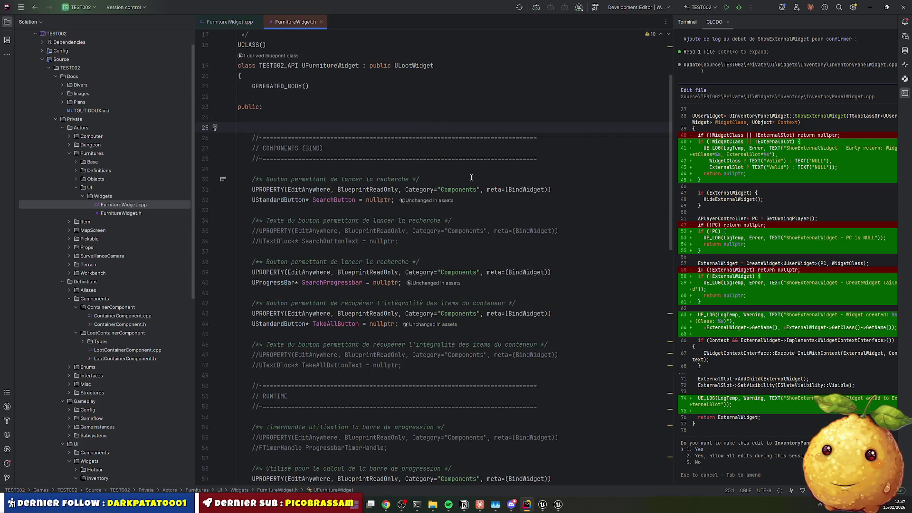
{"action": "scroll", "coordinate": [301, 179], "scroll_direction": "down", "scroll_amount": 10}
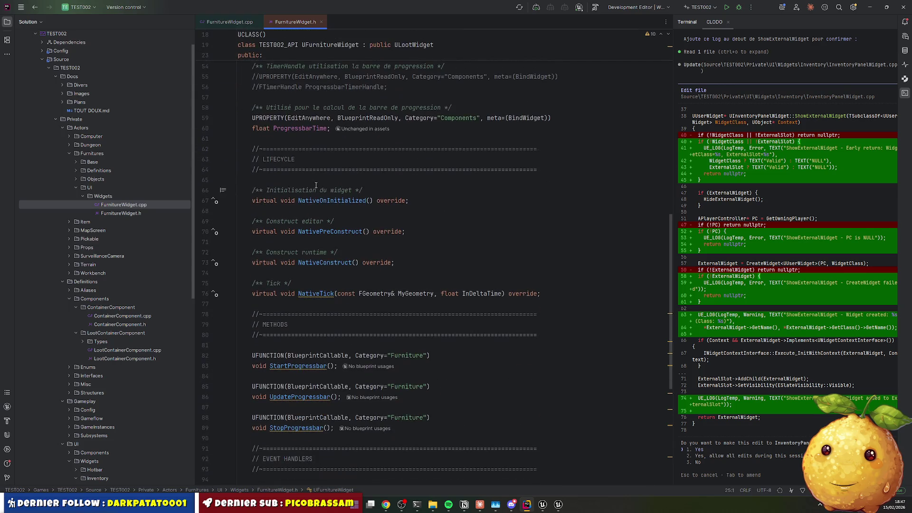
{"action": "left_click", "coordinate": [328, 203], "text": "ctrl"}
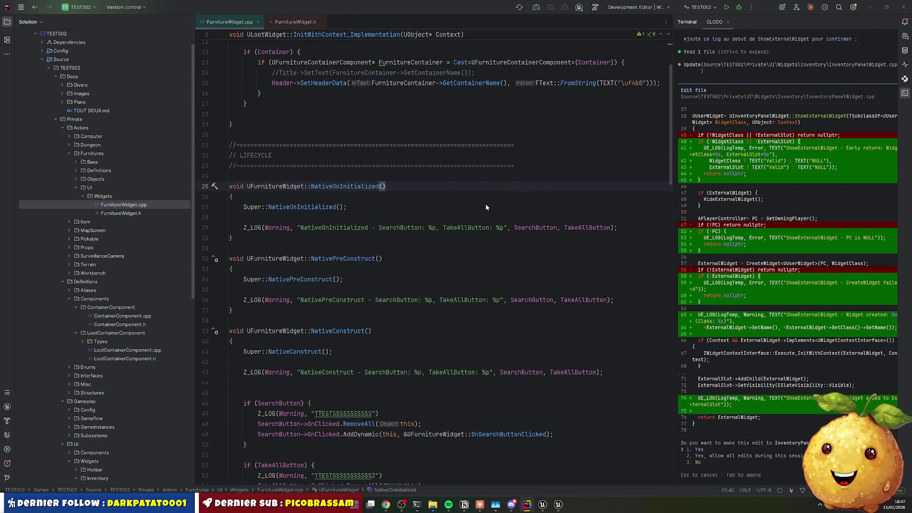
{"action": "key", "text": "alt+Tab"}
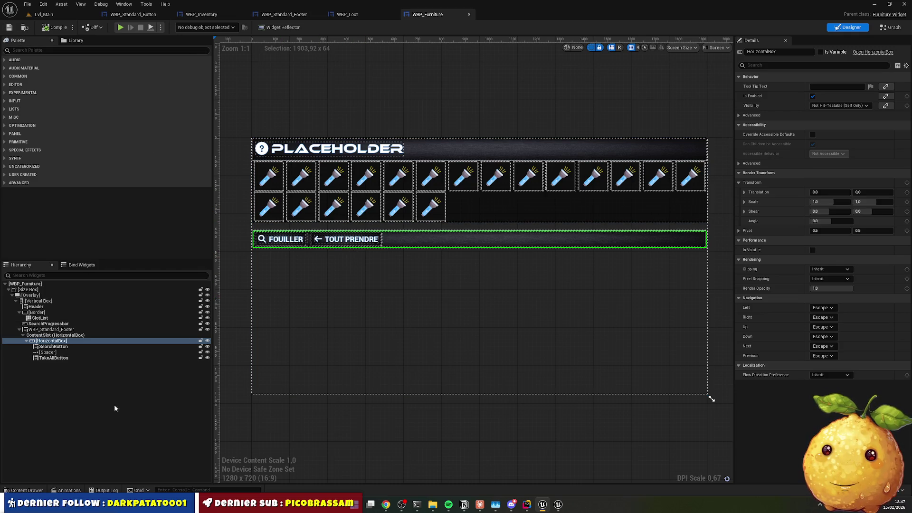
Navigate the Content Drawer to Content/Actors/Furnitures/UI/Widgets
{"action": "left_click", "coordinate": [29, 491]}
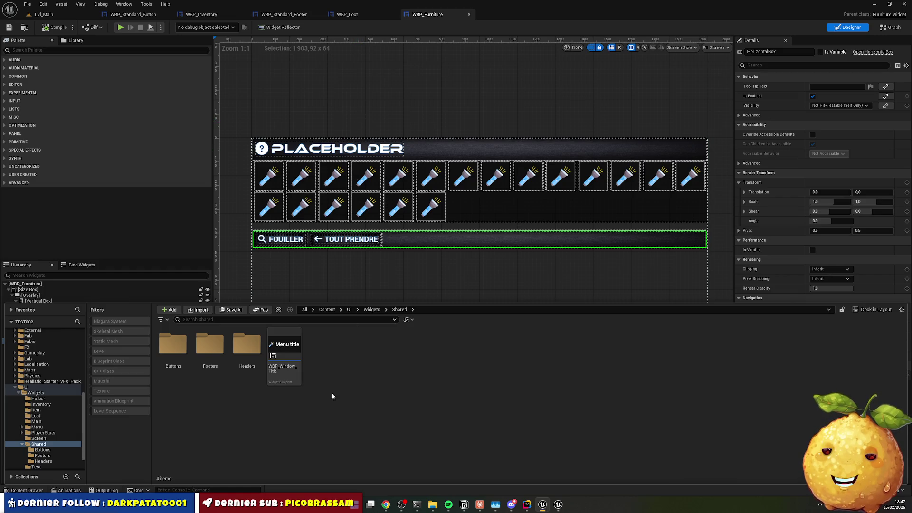
{"action": "left_click", "coordinate": [372, 310]}
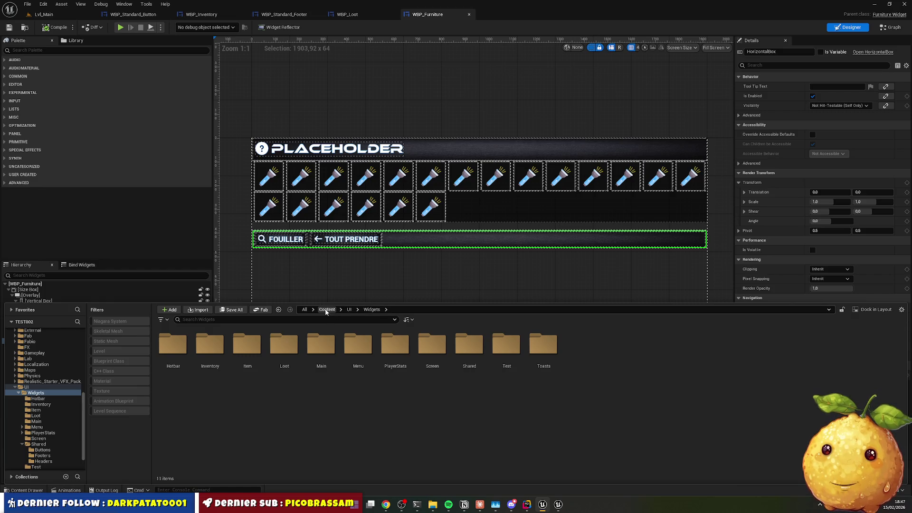
{"action": "left_click", "coordinate": [326, 310]}
{"action": "double_click", "coordinate": [172, 344]}
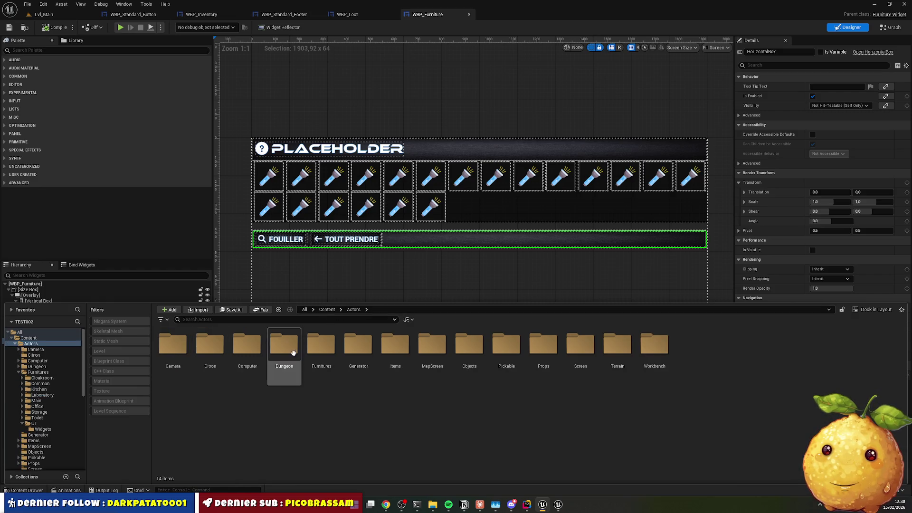
{"action": "double_click", "coordinate": [315, 346]}
{"action": "double_click", "coordinate": [469, 345]}
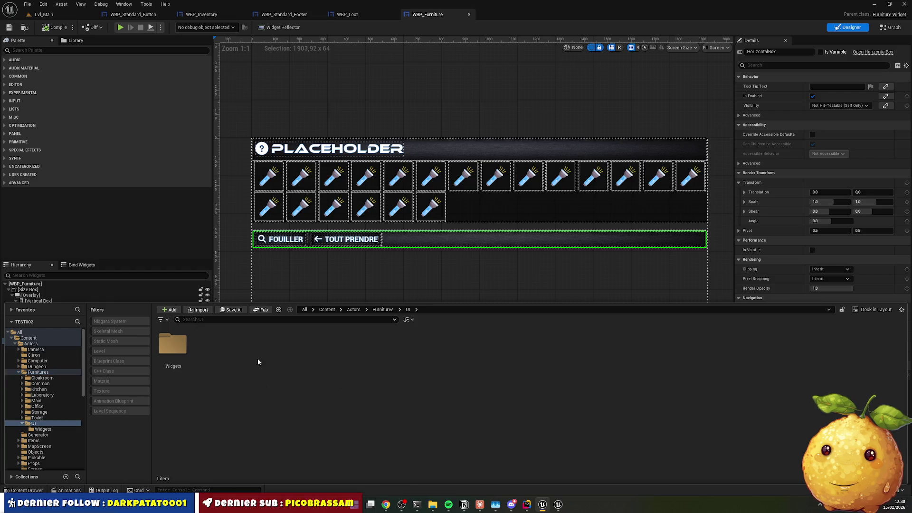
{"action": "left_click", "coordinate": [187, 347]}
{"action": "double_click", "coordinate": [173, 346]}
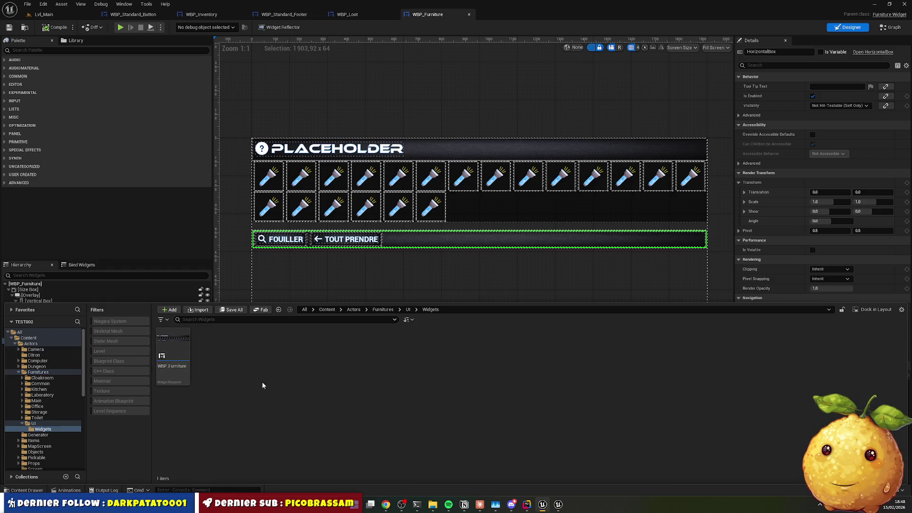
Bring up the new-asset menu on empty space beside WBP_Furniture in that folder
{"action": "left_click", "coordinate": [194, 369]}
{"action": "left_click", "coordinate": [173, 364]}
{"action": "key", "text": "F2"}
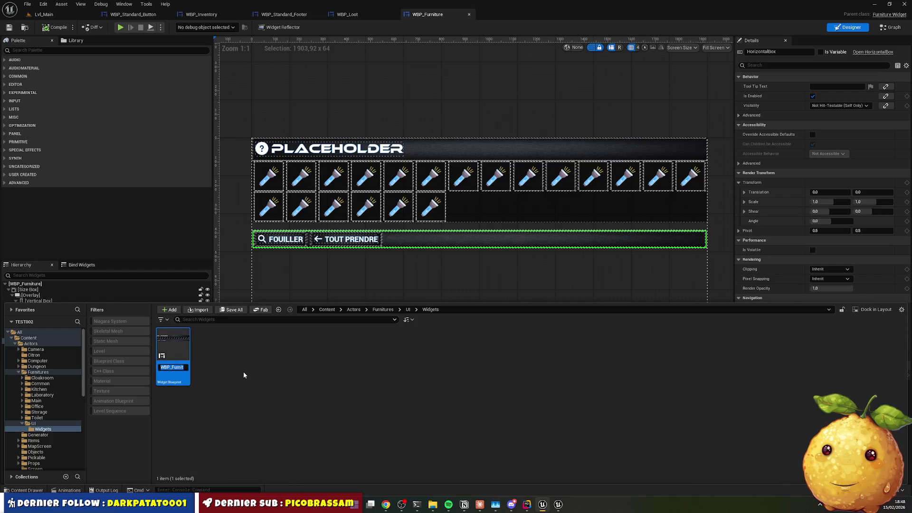
{"action": "left_click", "coordinate": [254, 372]}
{"action": "right_click", "coordinate": [237, 354]}
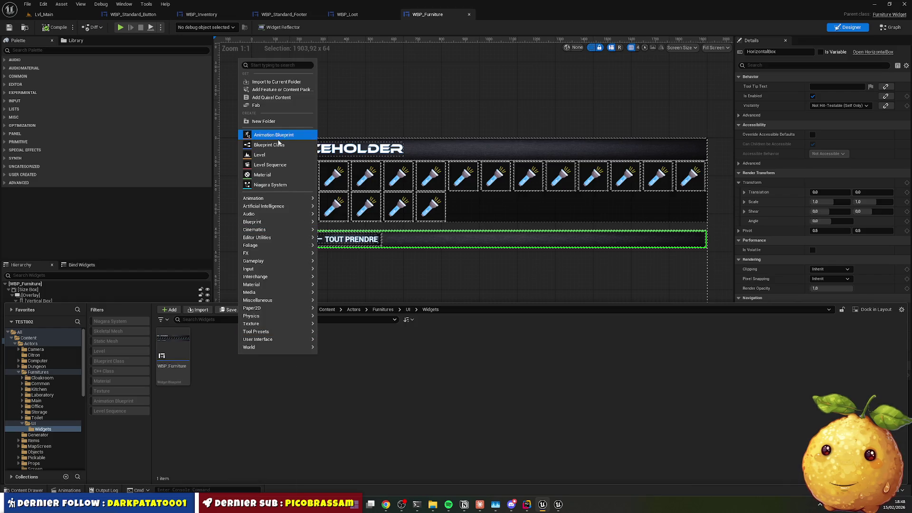
Create a Widget Blueprint with FurnitureWidget as parent, named WBP_Furniture2
{"action": "left_click", "coordinate": [275, 66]}
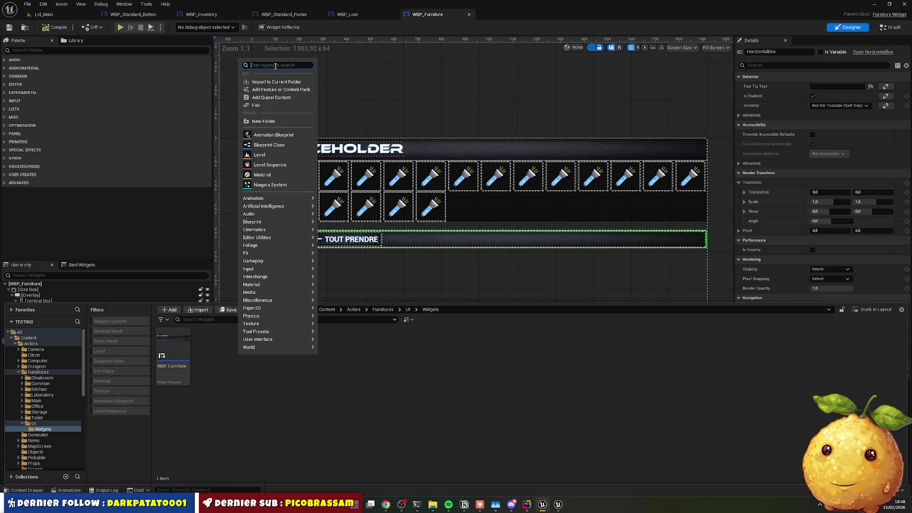
{"action": "type", "text": "wid"}
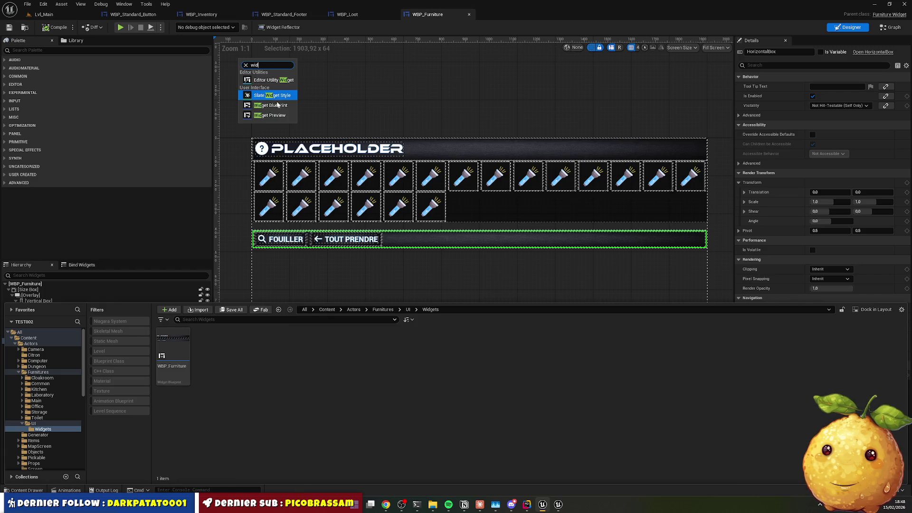
{"action": "left_click", "coordinate": [266, 112]}
{"action": "type", "text": "WBP_Furniture"}
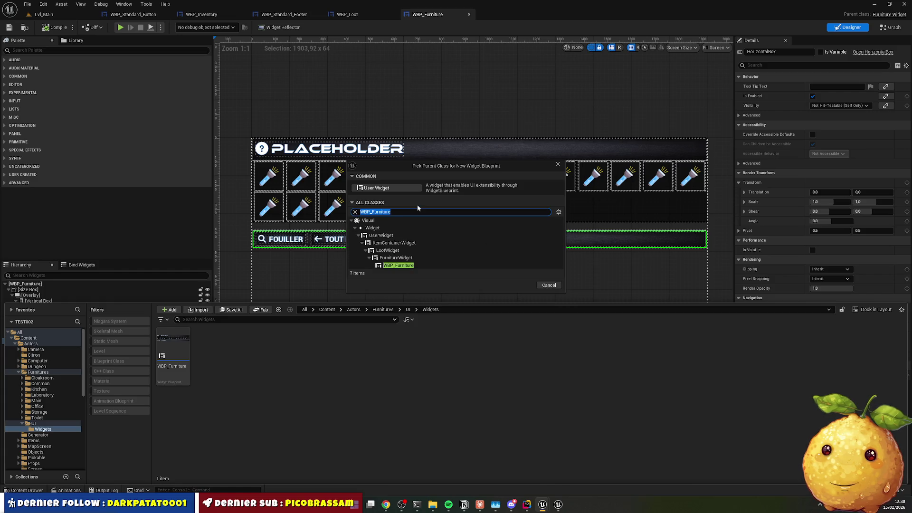
{"action": "left_click", "coordinate": [527, 258]}
{"action": "left_click", "coordinate": [520, 285]}
{"action": "type", "text": "WBP_Furniture"}
{"action": "type", "text": "2"}
{"action": "key", "text": "Return"}
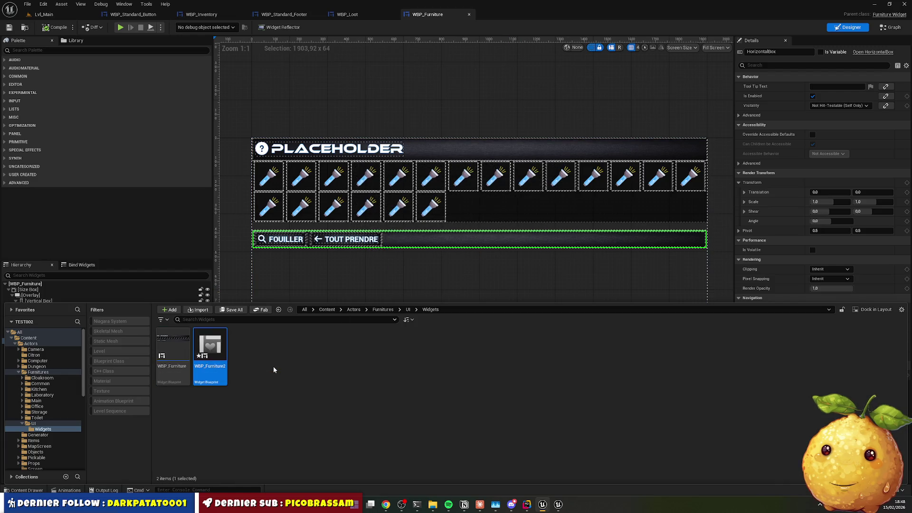
Copy WBP_Furniture's root Size Box layout and paste it into WBP_Furniture2
{"action": "left_click", "coordinate": [173, 350]}
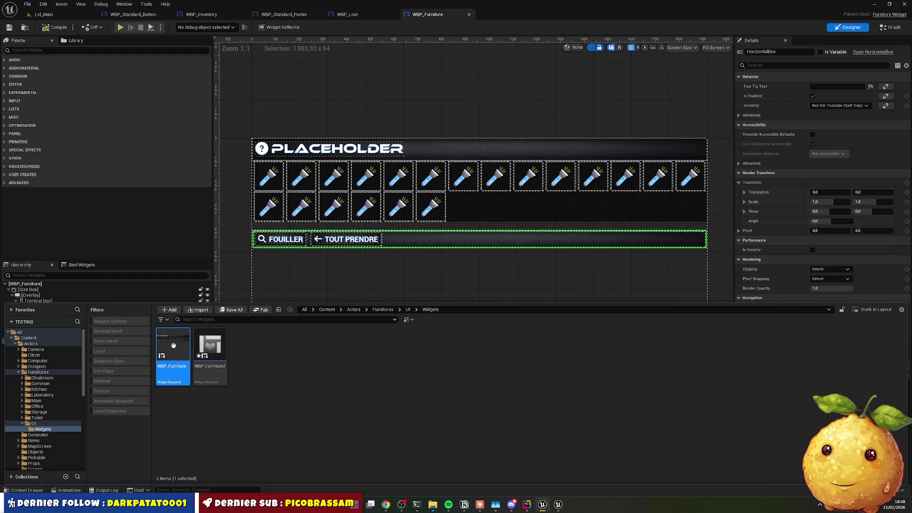
{"action": "left_click", "coordinate": [295, 287]}
{"action": "left_click", "coordinate": [36, 289]}
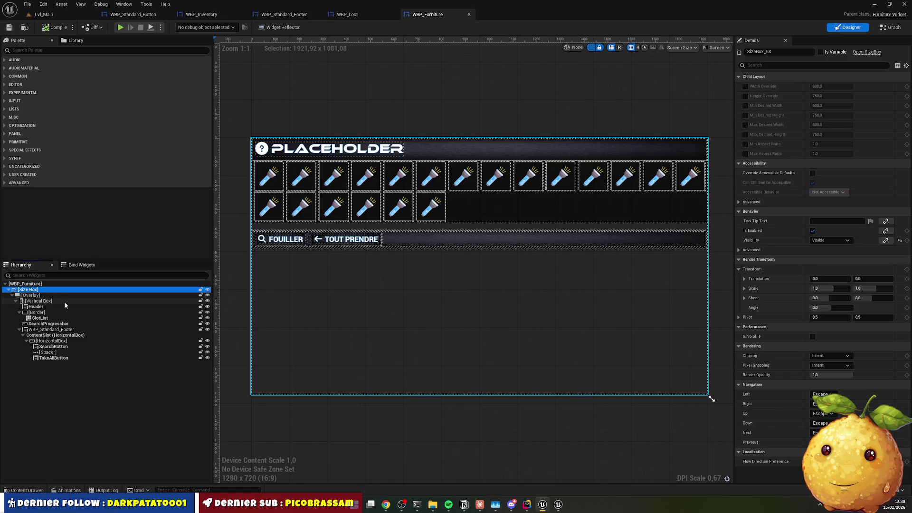
{"action": "key", "text": "ctrl+space"}
{"action": "double_click", "coordinate": [208, 352]}
{"action": "left_click", "coordinate": [37, 283]}
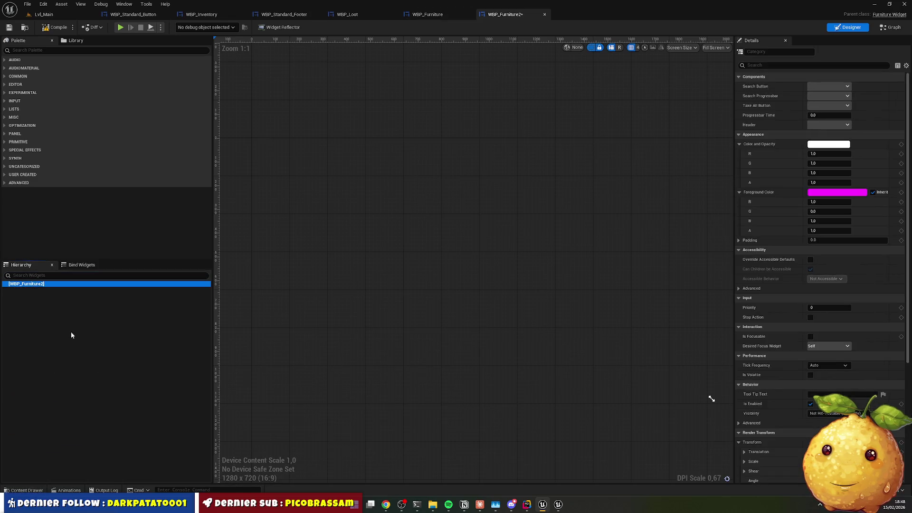
{"action": "key", "text": "ctrl+v"}
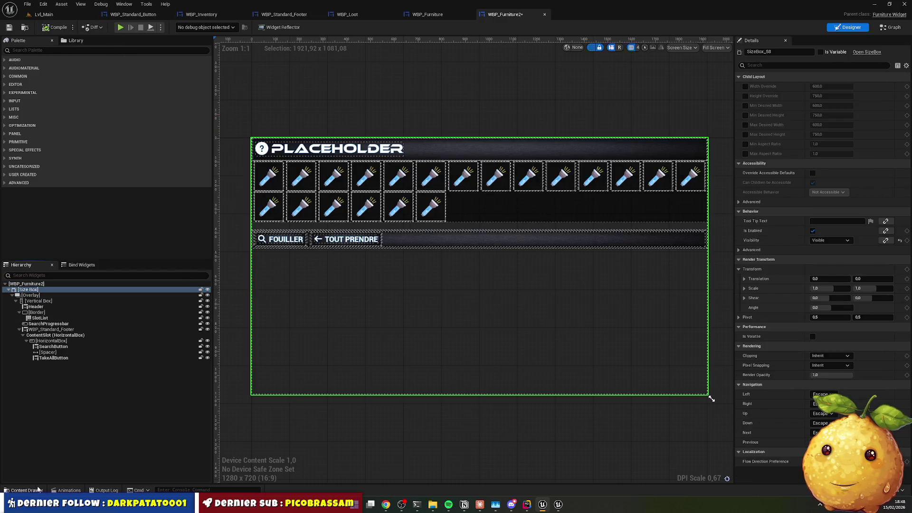
{"action": "key", "text": "ctrl+space"}
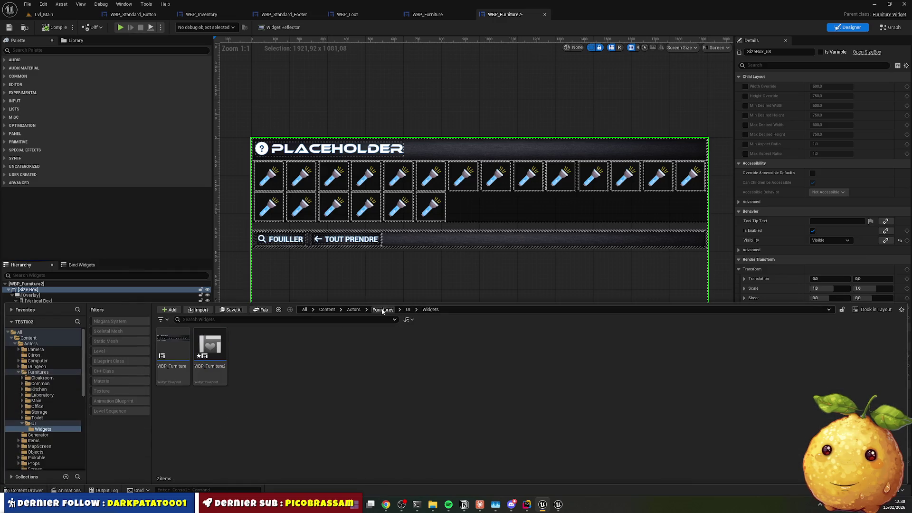
Browse to Furnitures > Common > Cabinet and open the BP_Cabinet blueprint
{"action": "left_click", "coordinate": [383, 309]}
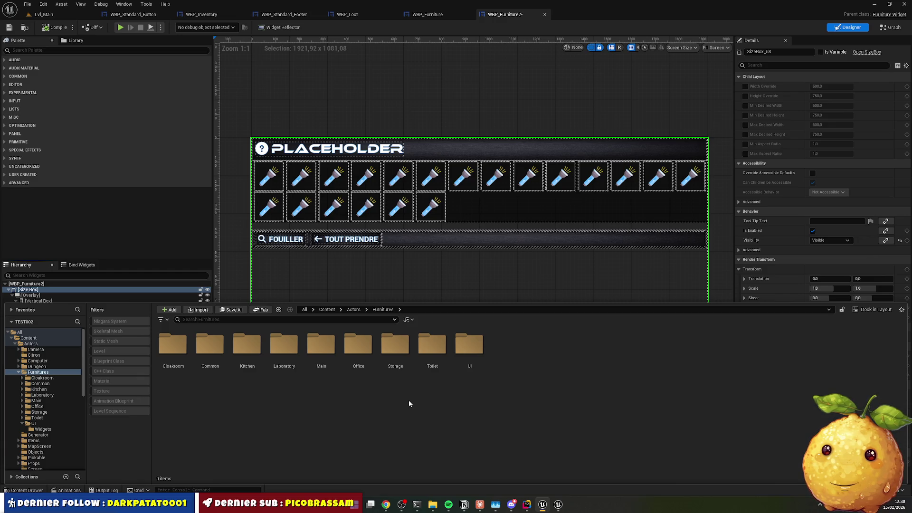
{"action": "double_click", "coordinate": [172, 345]}
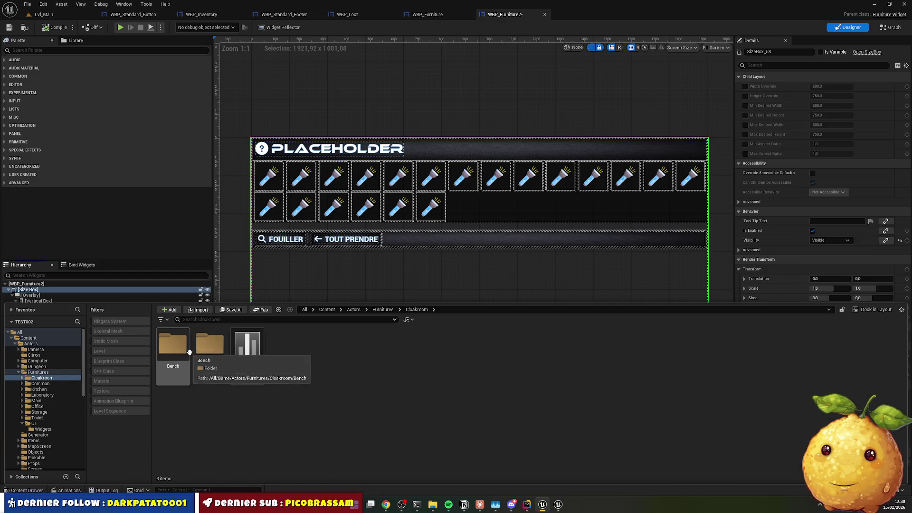
{"action": "key", "text": "alt+Left"}
{"action": "double_click", "coordinate": [215, 348]}
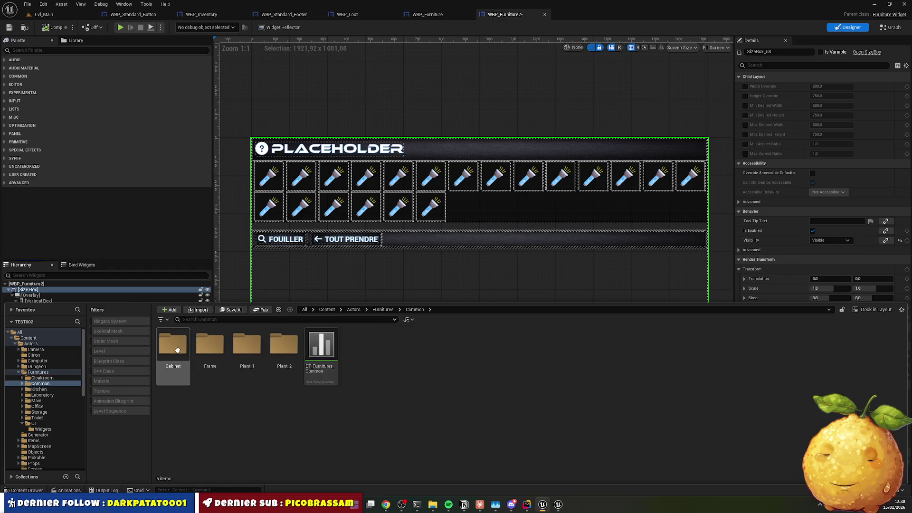
{"action": "double_click", "coordinate": [173, 344]}
{"action": "double_click", "coordinate": [291, 354]}
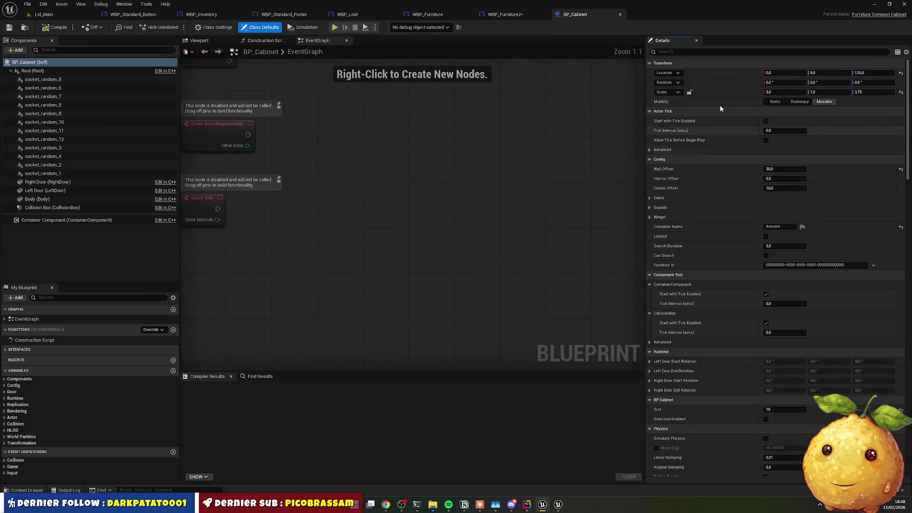
Swap BP_Cabinet's Widget Class from WBP_Loot to WBP_Furniture and compile the blueprint
{"action": "type", "text": "widget"}
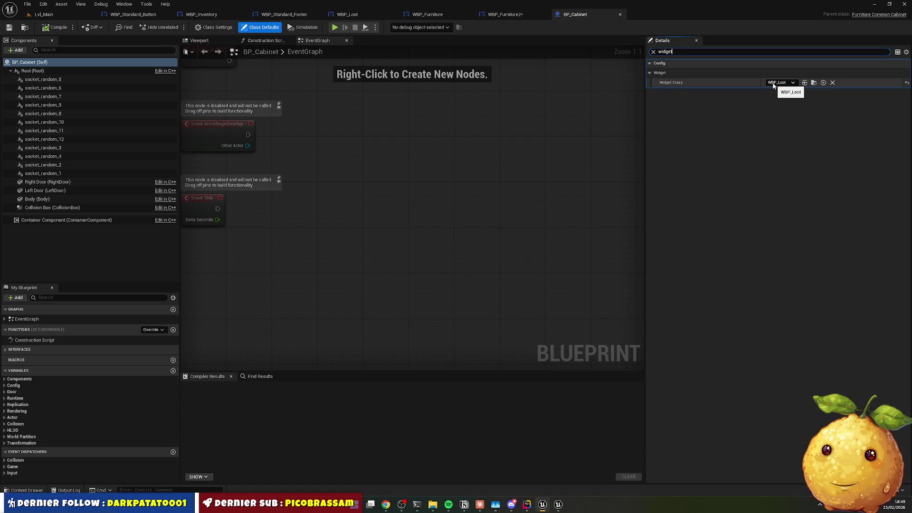
{"action": "left_click", "coordinate": [773, 84]}
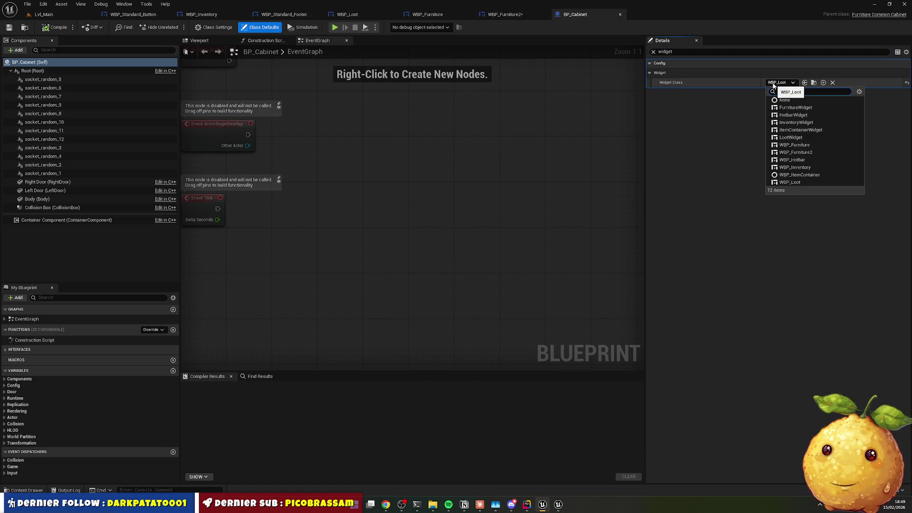
{"action": "type", "text": "furnit"}
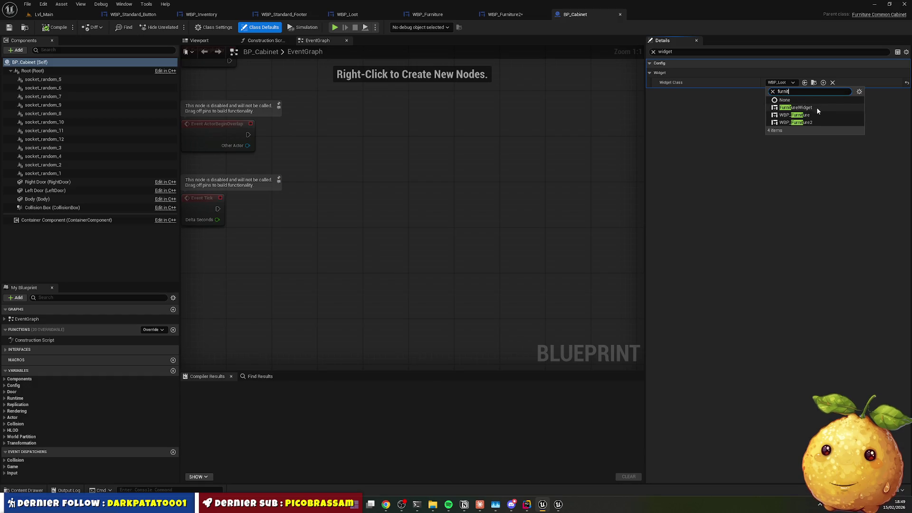
{"action": "left_click", "coordinate": [815, 115]}
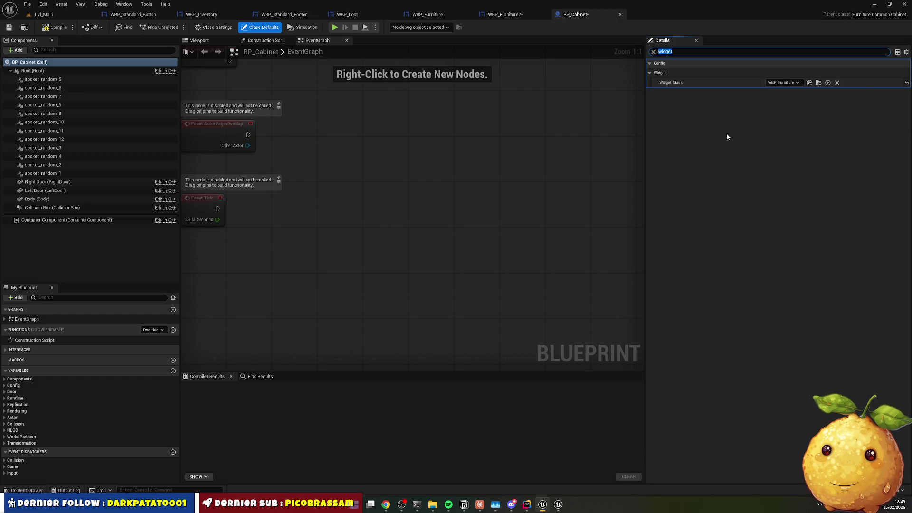
{"action": "left_click", "coordinate": [43, 29]}
{"action": "left_click", "coordinate": [53, 15]}
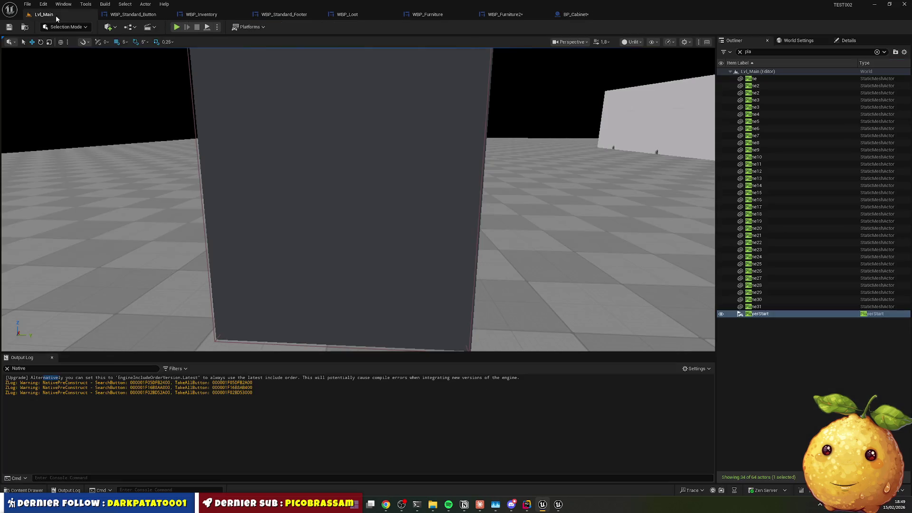
Start a play session, open the cabinet with E, and run its FOUILLER search twice
{"action": "left_click", "coordinate": [179, 27]}
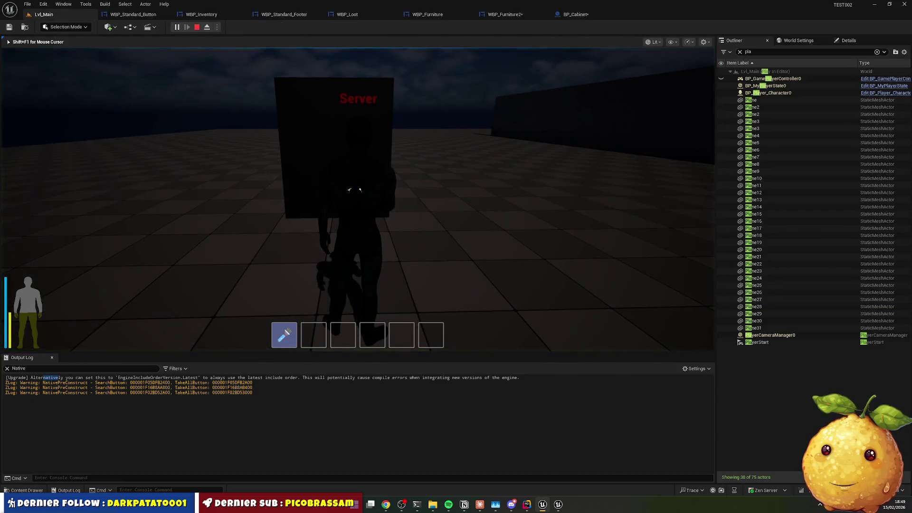
{"action": "key", "text": "e"}
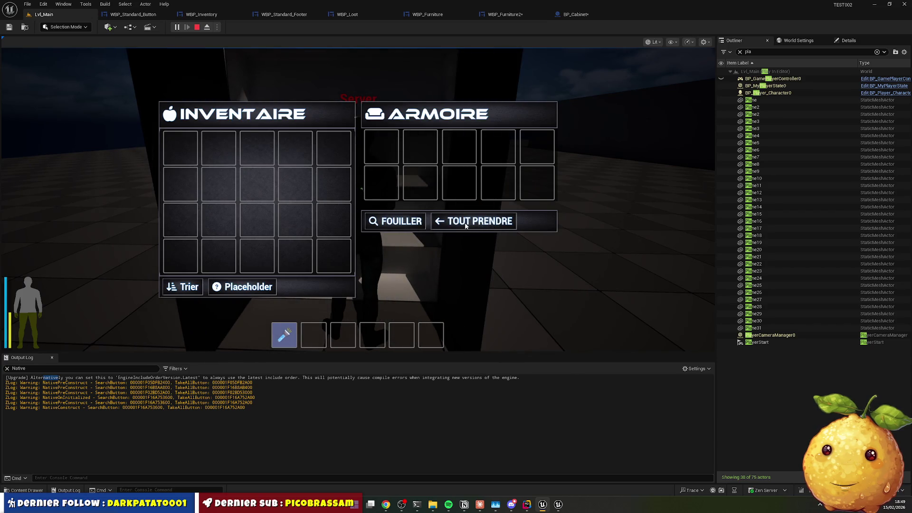
{"action": "left_click", "coordinate": [400, 223]}
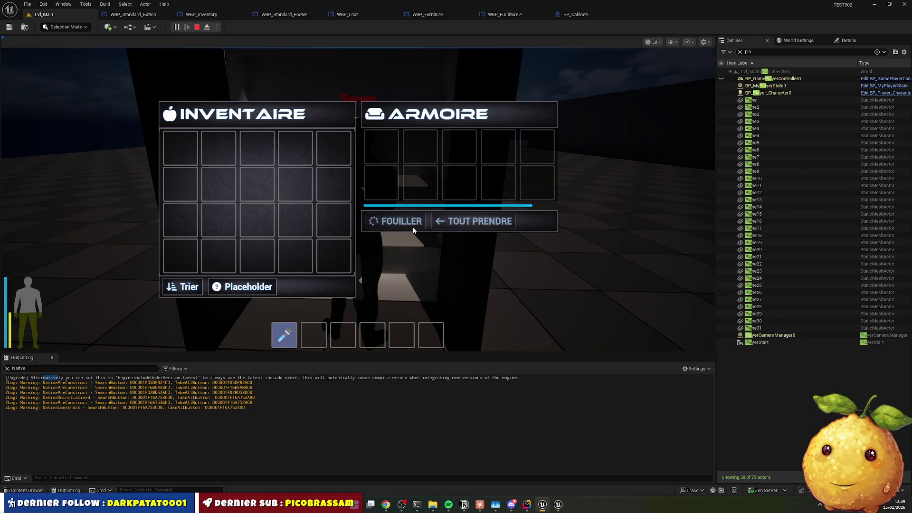
{"action": "left_click", "coordinate": [407, 225]}
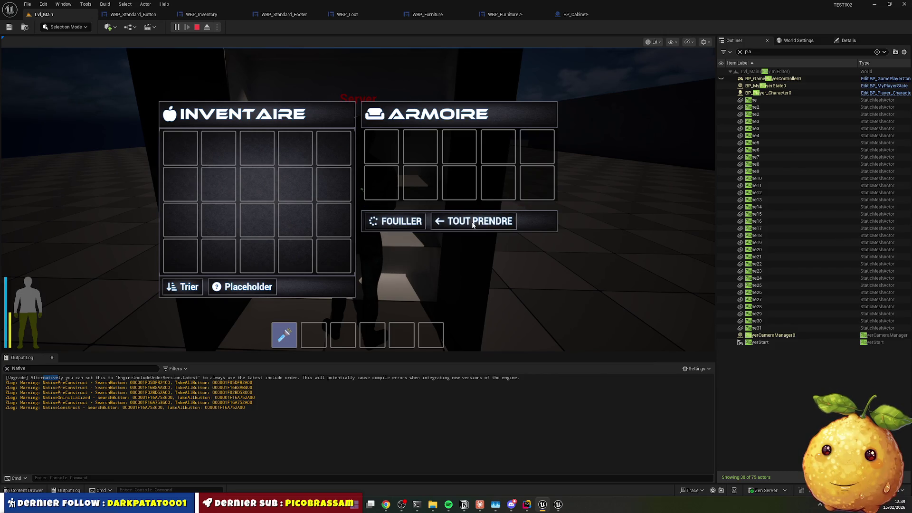
Clear the Output Log's Native filter, press TOUT PRENDRE repeatedly, then stop playing
{"action": "left_click", "coordinate": [20, 375]}
{"action": "left_click", "coordinate": [7, 370]}
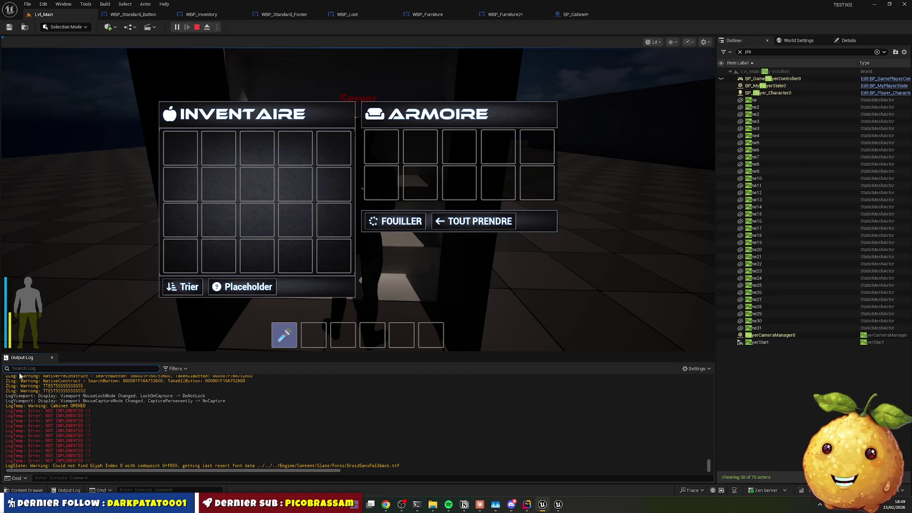
{"action": "double_click", "coordinate": [70, 431]}
{"action": "left_click", "coordinate": [470, 223]}
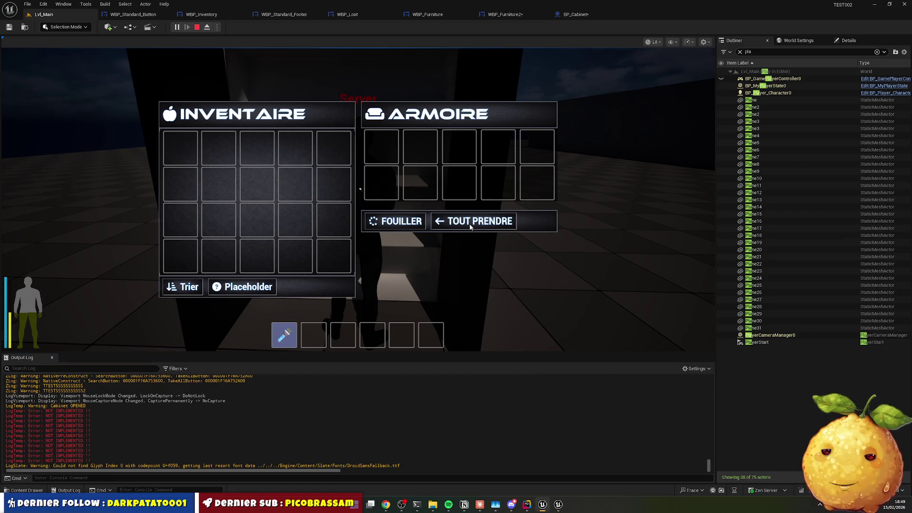
{"action": "left_click", "coordinate": [469, 224]}
{"action": "left_click", "coordinate": [469, 224]}
{"action": "left_click", "coordinate": [467, 224]}
{"action": "left_click", "coordinate": [465, 225]}
{"action": "left_click", "coordinate": [465, 224]}
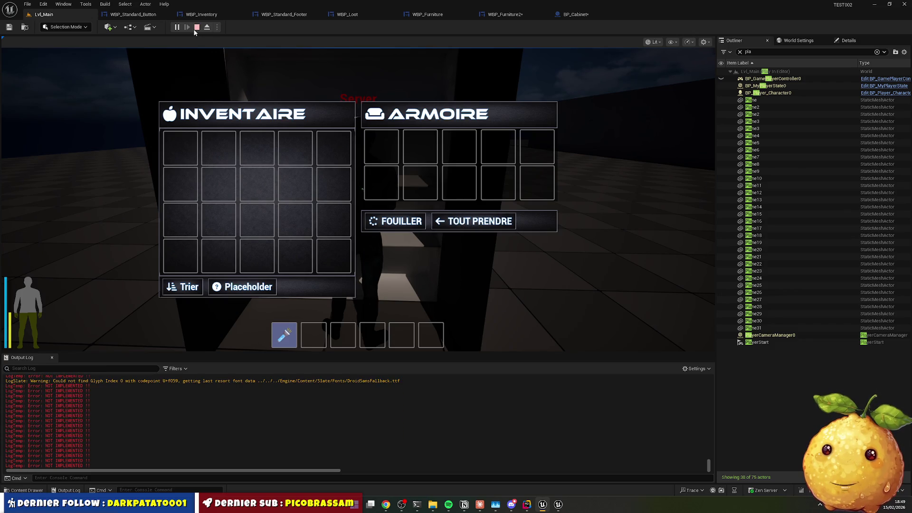
{"action": "left_click", "coordinate": [196, 28]}
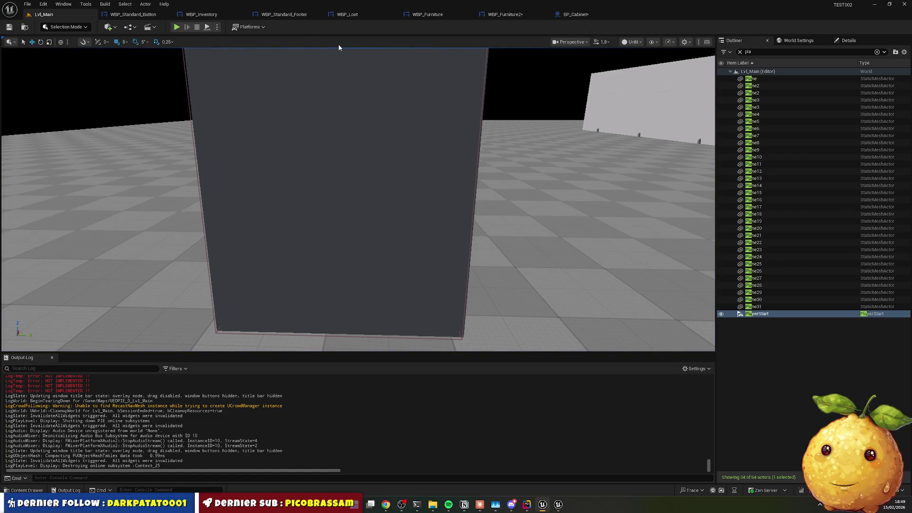
Play Lvl_Main again, run FOUILLER and TOUT PRENDRE on the cabinet, then reopen and re-search it
{"action": "left_click", "coordinate": [177, 27]}
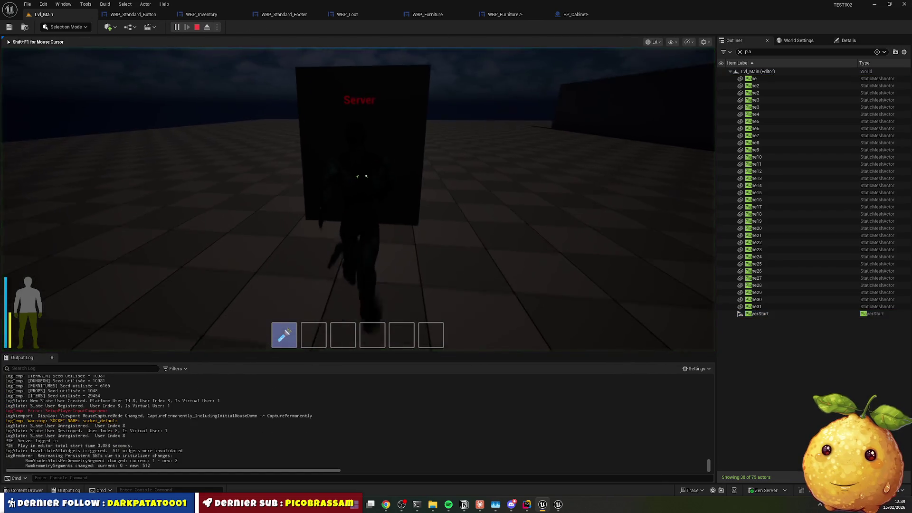
{"action": "key", "text": "e"}
{"action": "left_click", "coordinate": [415, 222]}
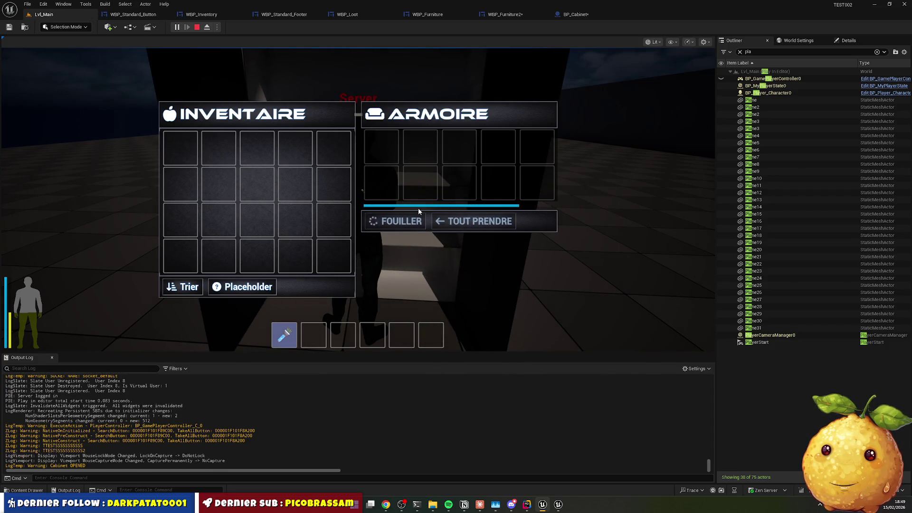
{"action": "left_click", "coordinate": [374, 228]}
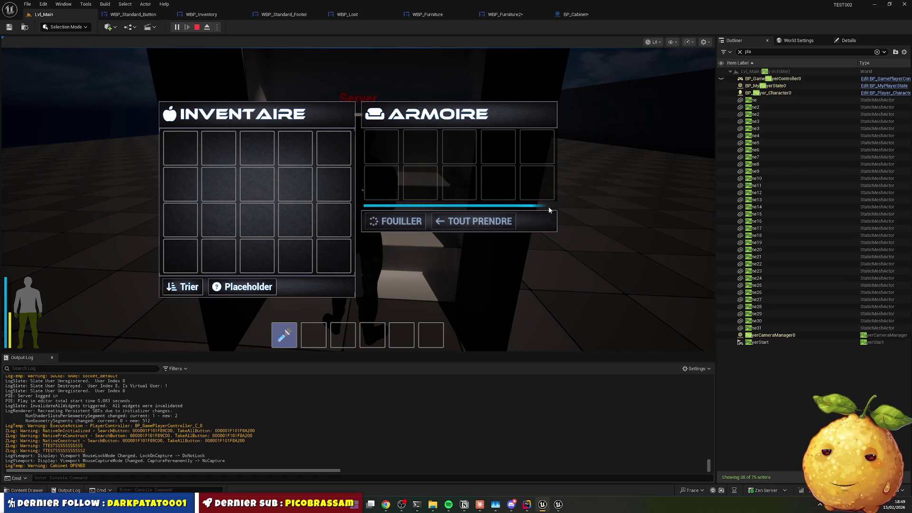
{"action": "left_click", "coordinate": [411, 221]}
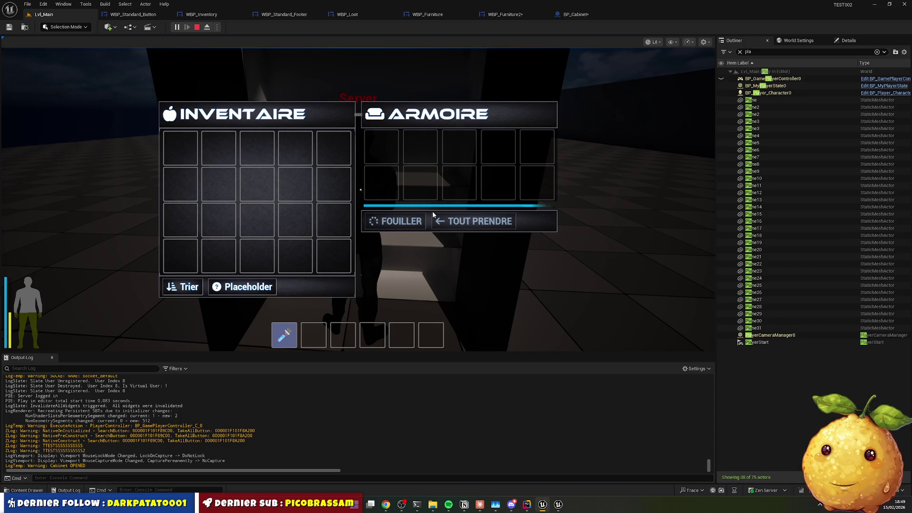
{"action": "left_click", "coordinate": [451, 225]}
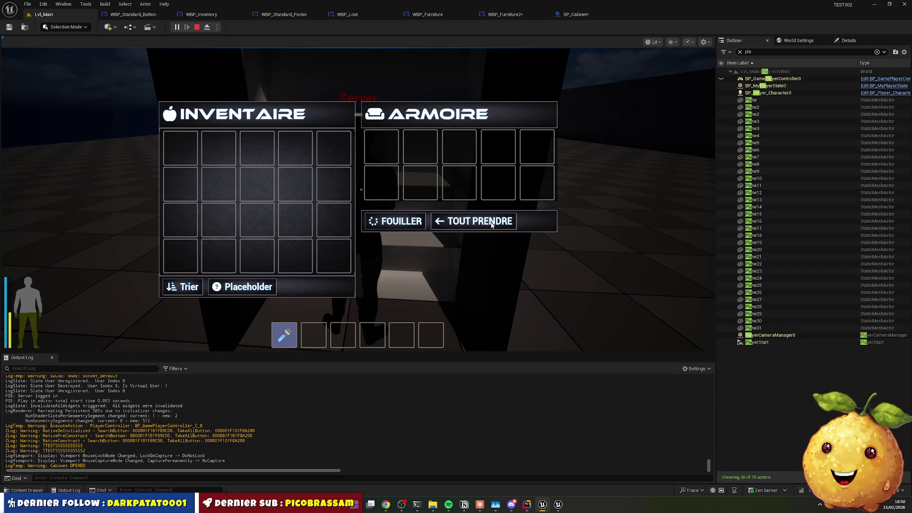
{"action": "key", "text": "Tab"}
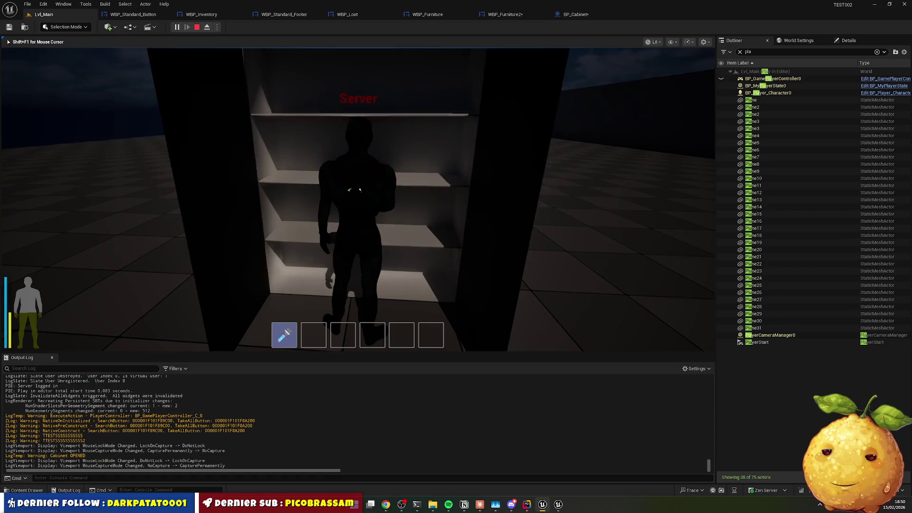
{"action": "key", "text": "e"}
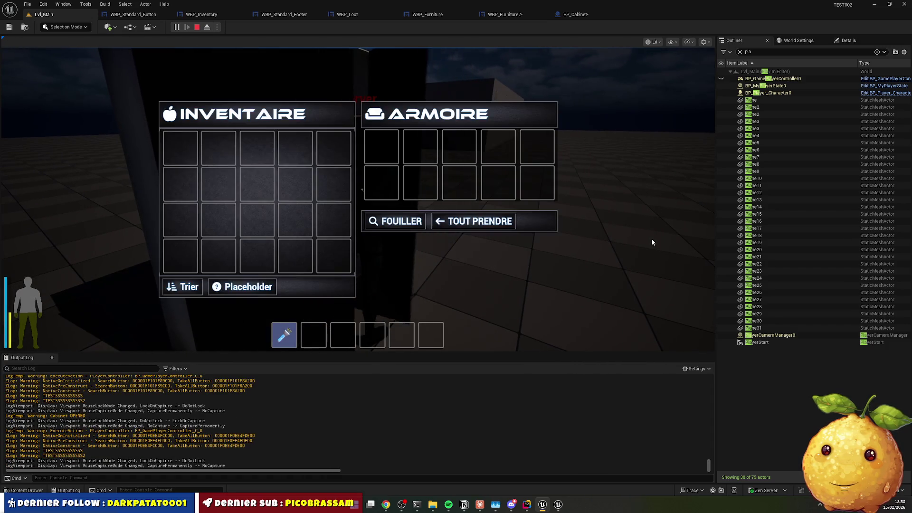
{"action": "left_click", "coordinate": [409, 220]}
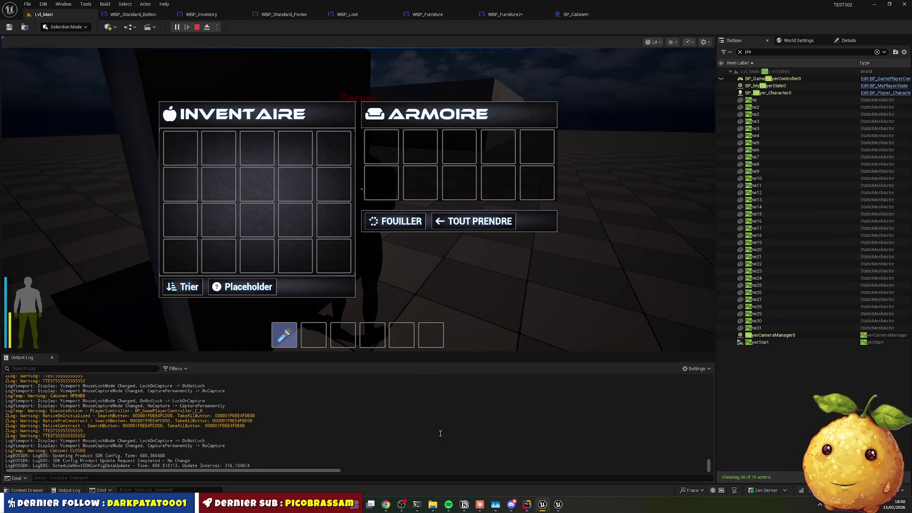
Show the cabinet's folder in the content browser, decline Claude's code edit in Rider, and deselect BP_Cabinet
{"action": "key", "text": "ctrl+space"}
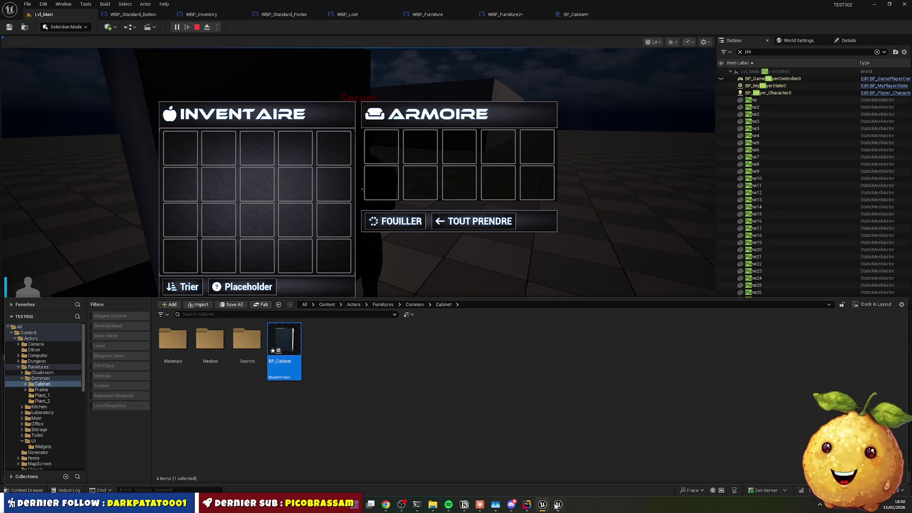
{"action": "left_click", "coordinate": [527, 505]}
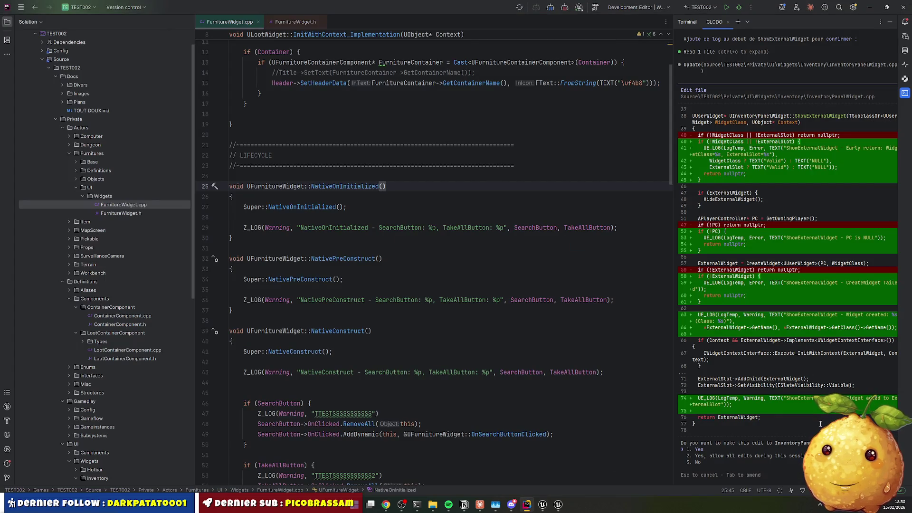
{"action": "key", "text": "Return"}
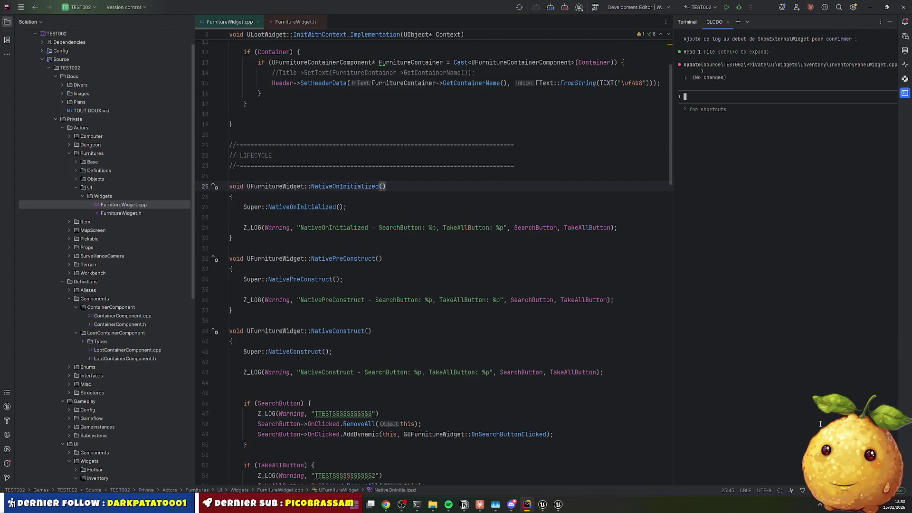
{"action": "key", "text": "alt+Tab"}
{"action": "left_click", "coordinate": [321, 375]}
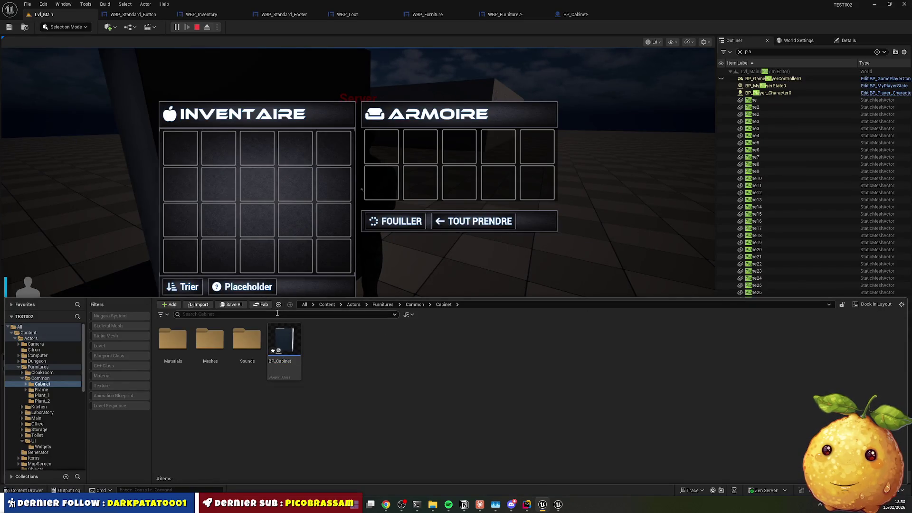
Browse from Common up to Furnitures, then into UI > Widgets, and select WBP_Furniture2
{"action": "mouse_move", "coordinate": [292, 341]}
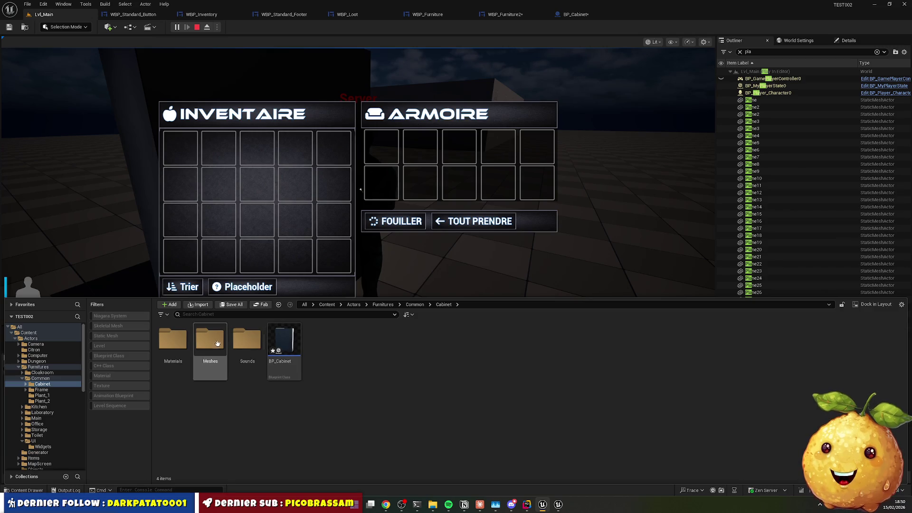
{"action": "key", "text": "alt+Left"}
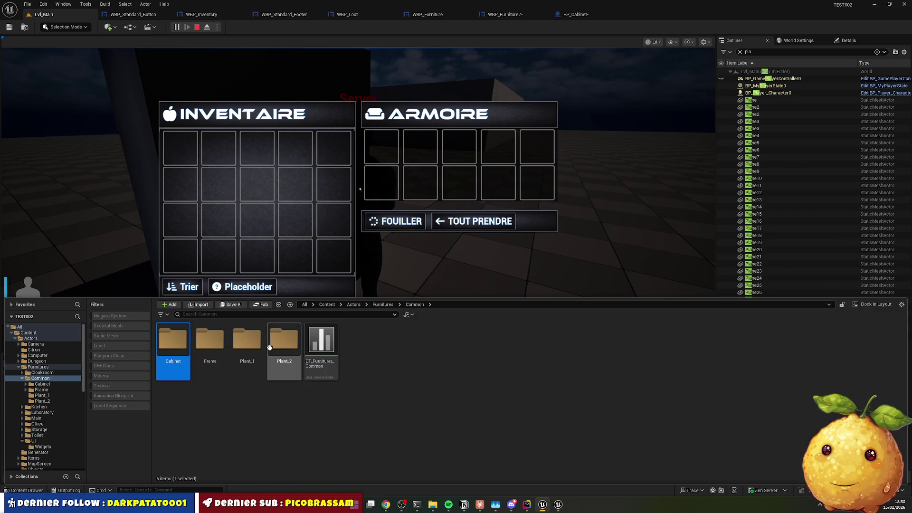
{"action": "left_click", "coordinate": [318, 392]}
{"action": "left_click", "coordinate": [384, 305]}
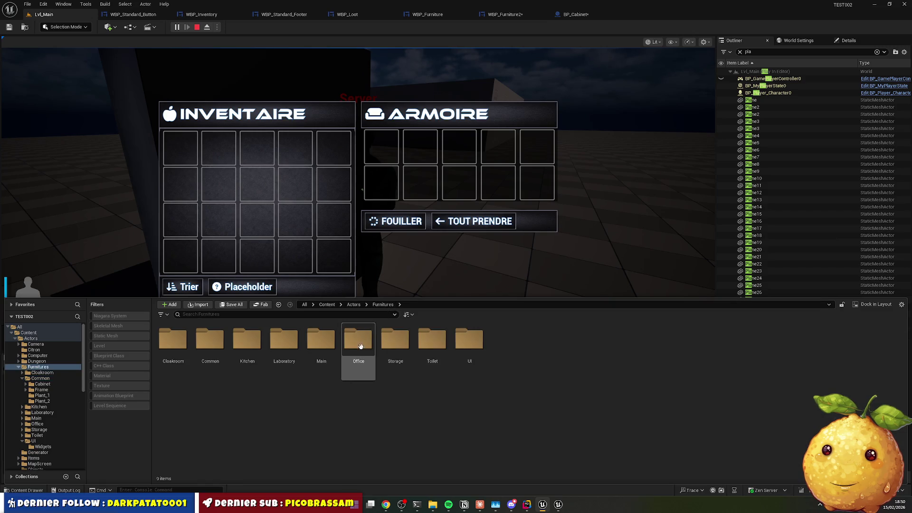
{"action": "double_click", "coordinate": [469, 340]}
{"action": "left_click", "coordinate": [185, 338]}
{"action": "double_click", "coordinate": [184, 338]}
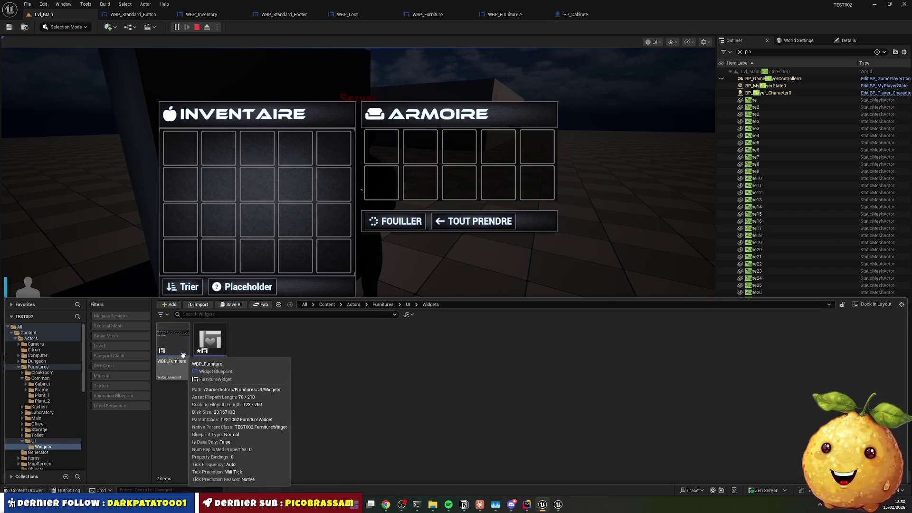
{"action": "left_click", "coordinate": [217, 345]}
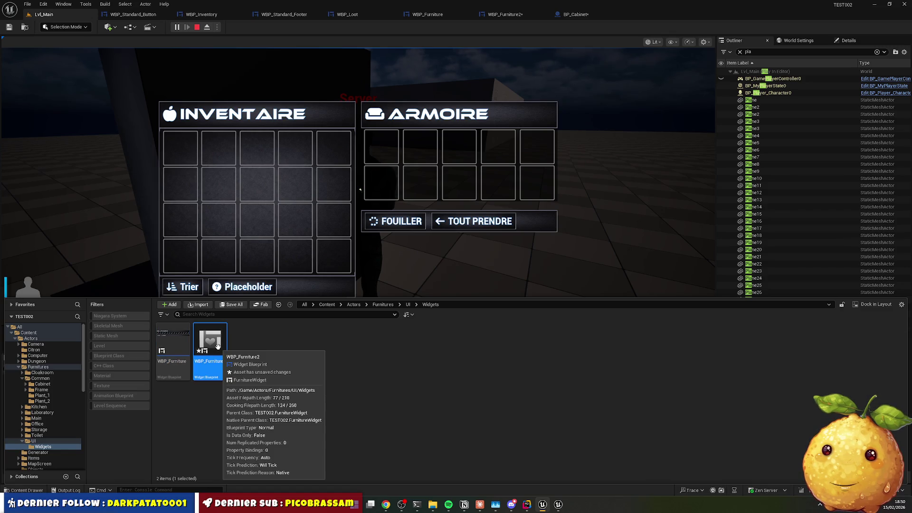
Stop the play session and force-delete WBP_Furniture2 from the Widgets folder
{"action": "left_click", "coordinate": [195, 28]}
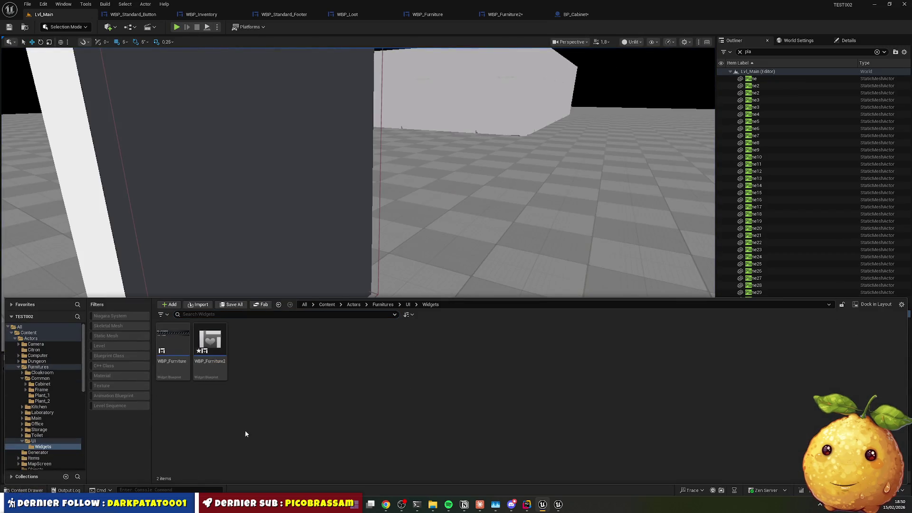
{"action": "left_click", "coordinate": [212, 350]}
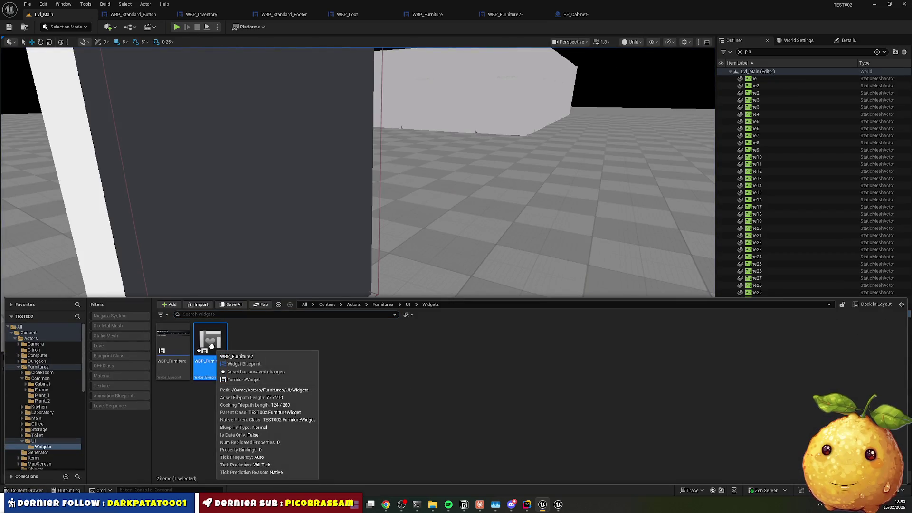
{"action": "key", "text": "Delete"}
{"action": "left_click", "coordinate": [407, 367]}
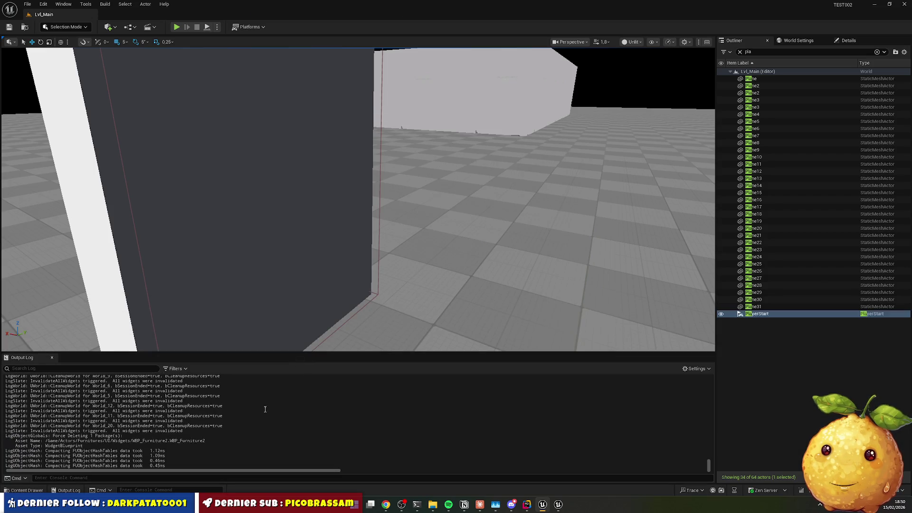
{"action": "left_click", "coordinate": [27, 490]}
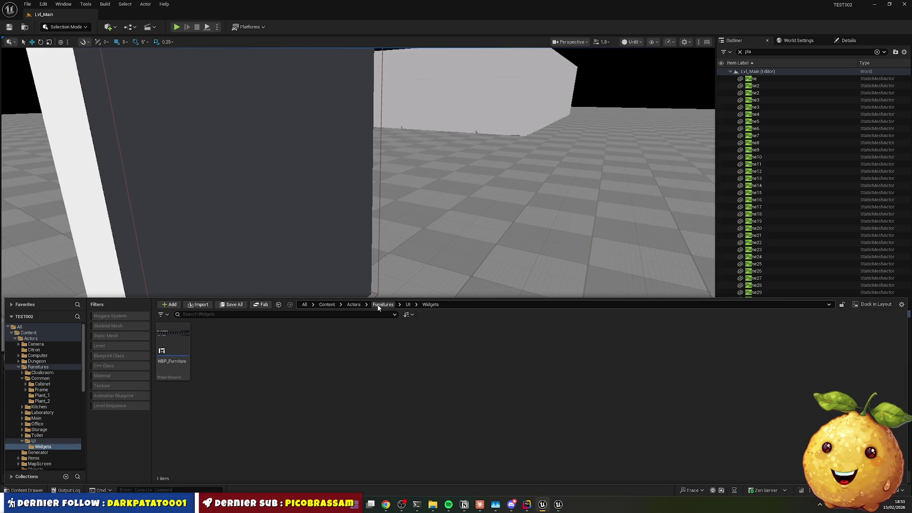
Go up to Content, browse UI > Widgets > Loot, and open WBP_Loot in the widget designer
{"action": "left_click", "coordinate": [354, 304]}
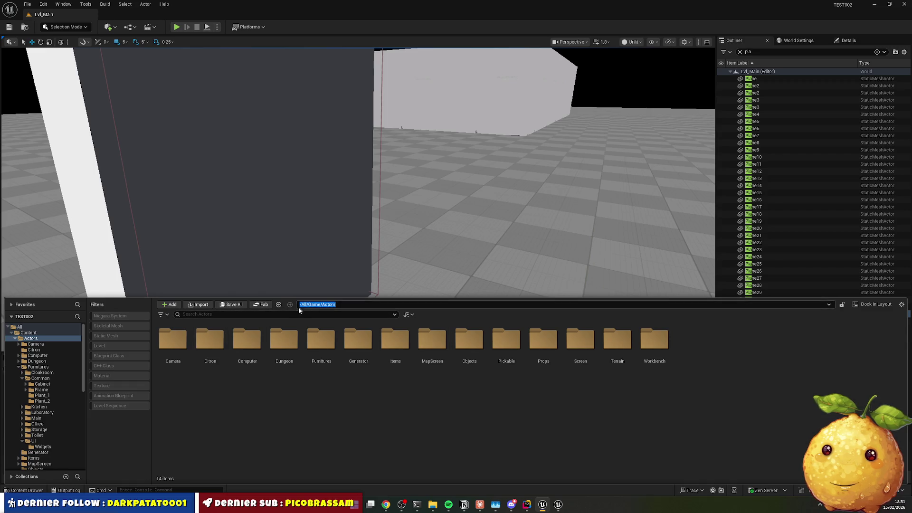
{"action": "left_click", "coordinate": [322, 339]}
{"action": "left_click", "coordinate": [327, 304]}
{"action": "left_click", "coordinate": [625, 341]}
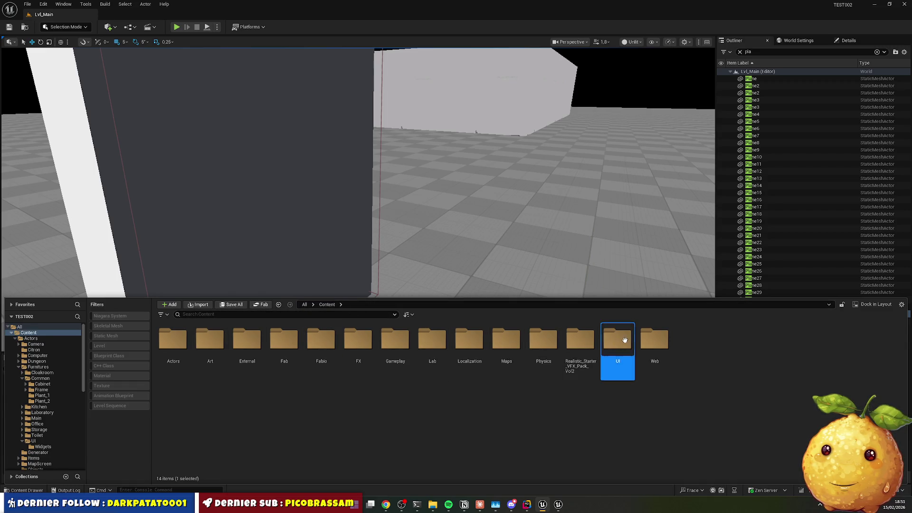
{"action": "double_click", "coordinate": [625, 340]}
{"action": "double_click", "coordinate": [172, 339]}
{"action": "double_click", "coordinate": [285, 339]}
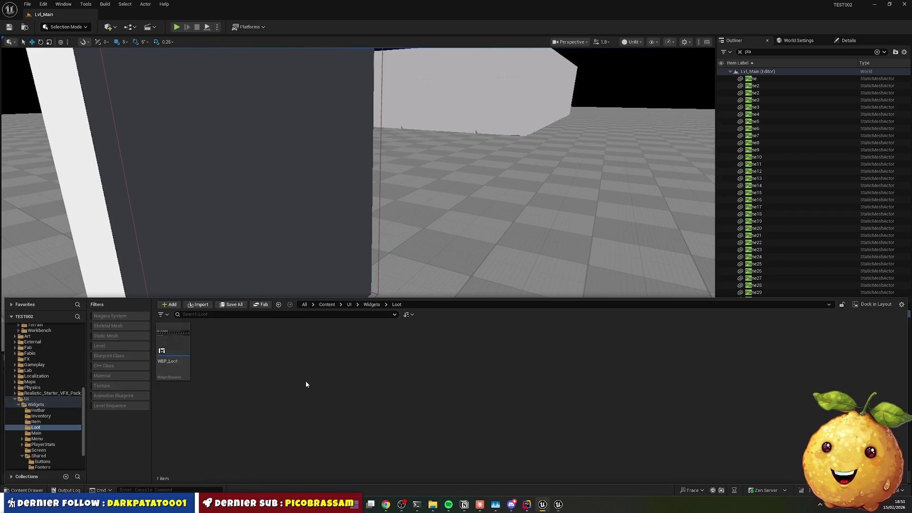
{"action": "double_click", "coordinate": [173, 352]}
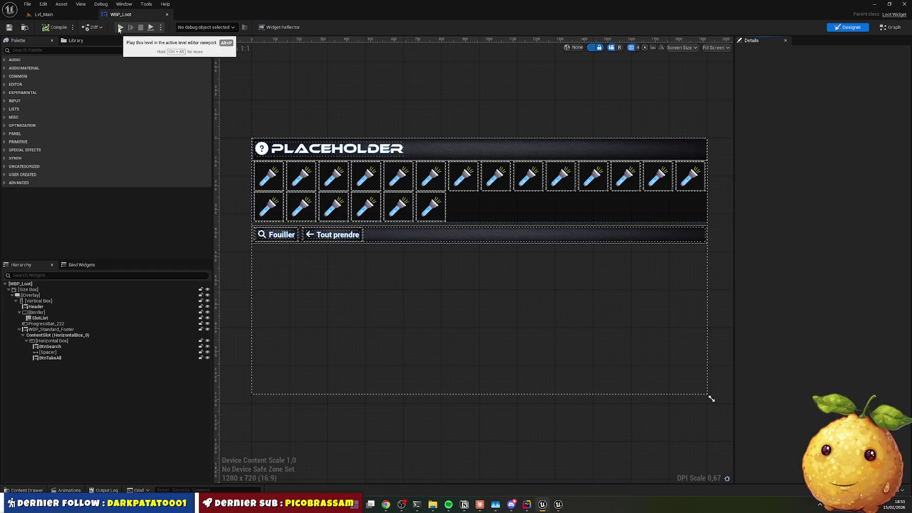
{"action": "left_click", "coordinate": [43, 14]}
Play Lvl_Main, open the cabinet, try TOUT PRENDRE twice and FOUILLER, then stop playing
{"action": "left_click", "coordinate": [177, 27]}
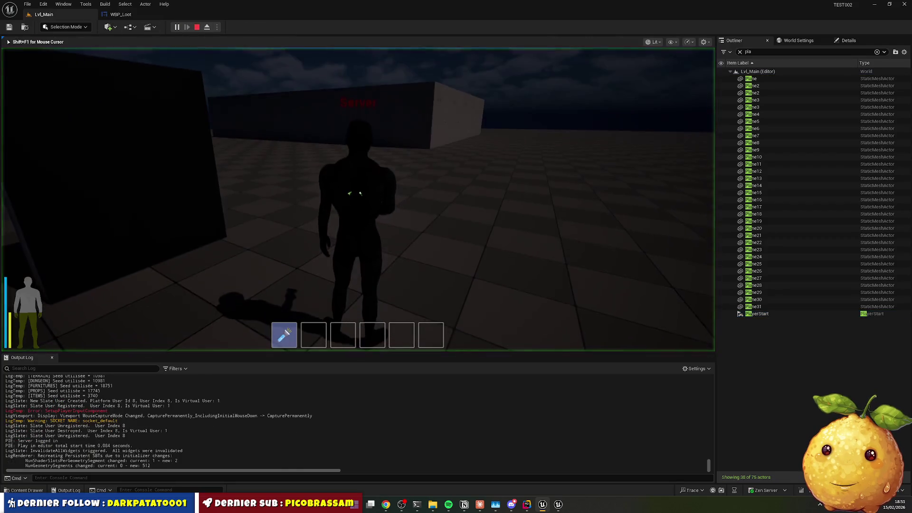
{"action": "key", "text": "e"}
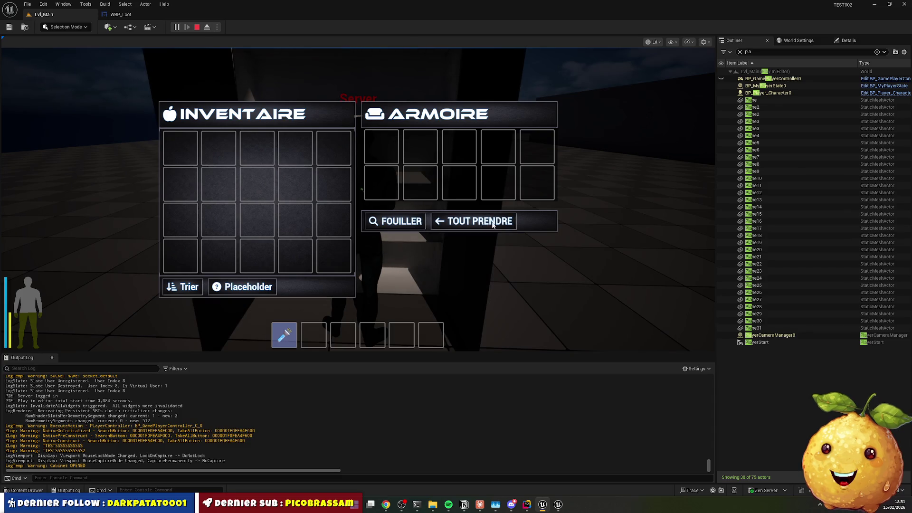
{"action": "left_click", "coordinate": [469, 224]}
{"action": "left_click", "coordinate": [402, 230]}
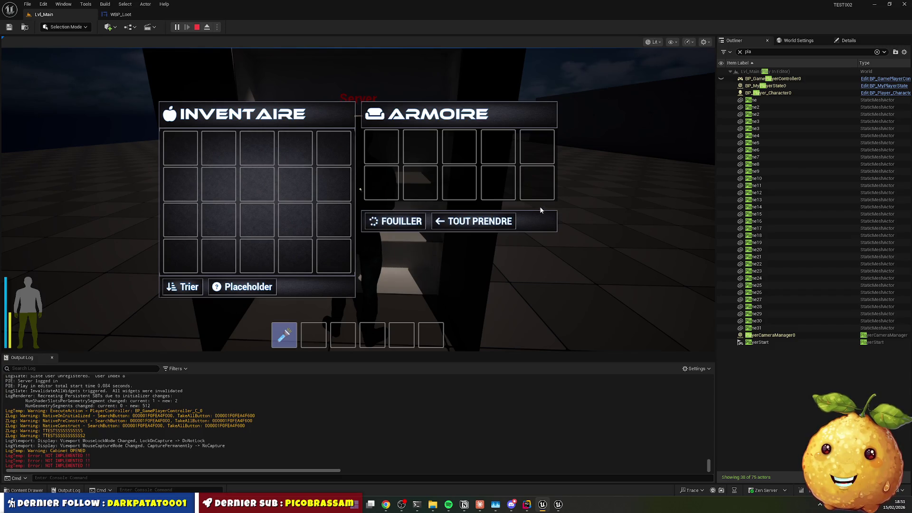
{"action": "left_click", "coordinate": [404, 224]}
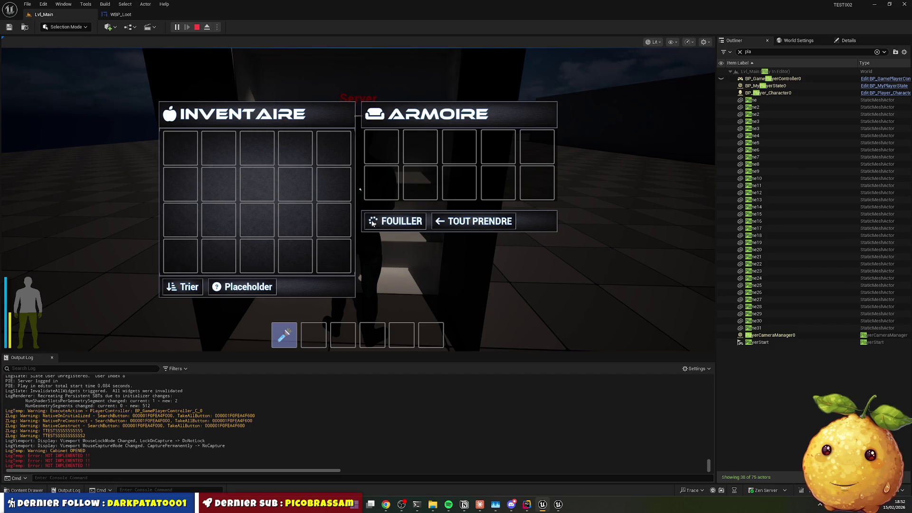
{"action": "left_click", "coordinate": [197, 27]}
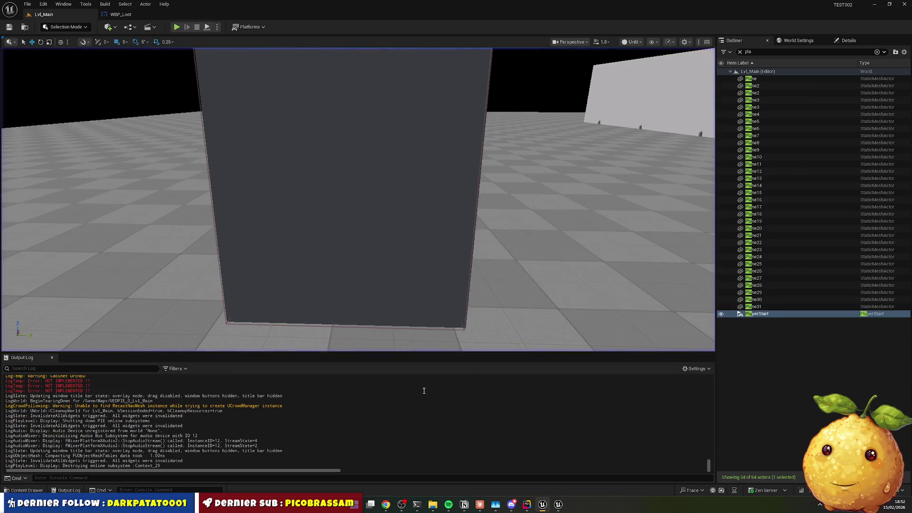
In Rider, search the file for 'spinner' and jump to the StopSpinner definition
{"action": "left_click", "coordinate": [527, 505]}
{"action": "left_click", "coordinate": [478, 165]}
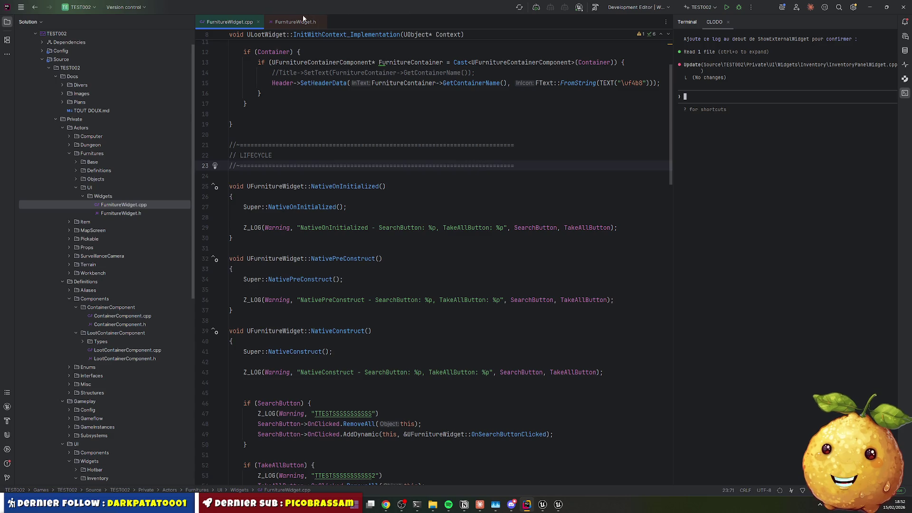
{"action": "left_click", "coordinate": [373, 251]}
{"action": "key", "text": "ctrl+f"}
{"action": "type", "text": "spinne"}
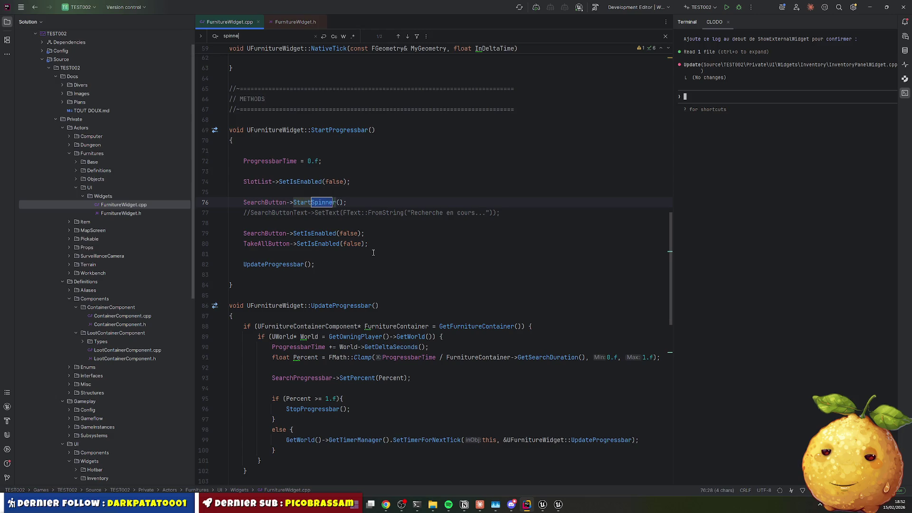
{"action": "type", "text": "r"}
{"action": "key", "text": "Return"}
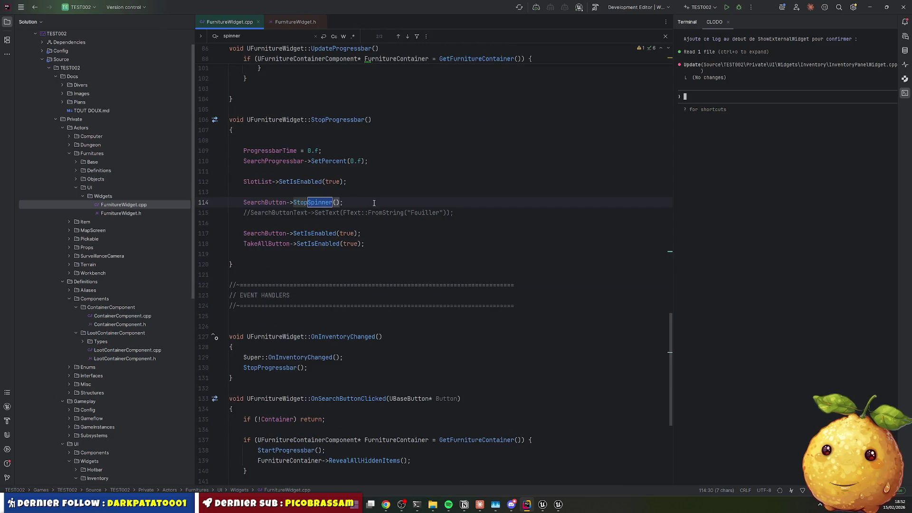
{"action": "key", "text": "Escape"}
{"action": "left_click", "coordinate": [315, 203], "text": "ctrl"}
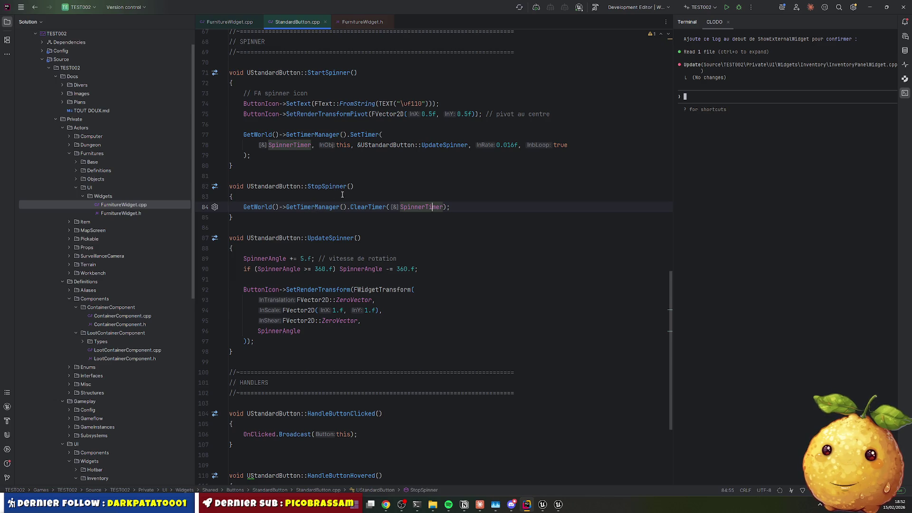
Add ButtonIcon->SetText(Icon); after ClearTimer in StopSpinner and live-recompile with Ctrl+Alt+F11
{"action": "left_click", "coordinate": [293, 114]}
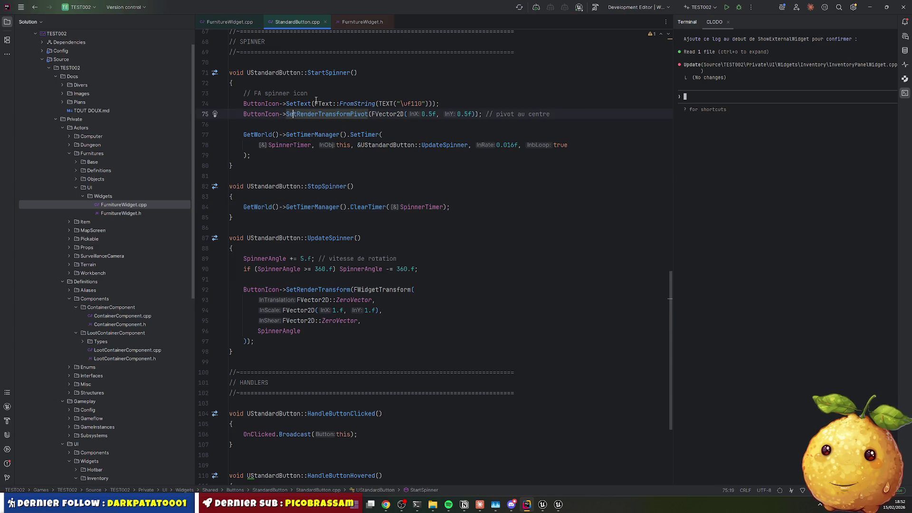
{"action": "triple_click", "coordinate": [316, 103]}
{"action": "key", "text": "ctrl+c"}
{"action": "left_click", "coordinate": [461, 208]}
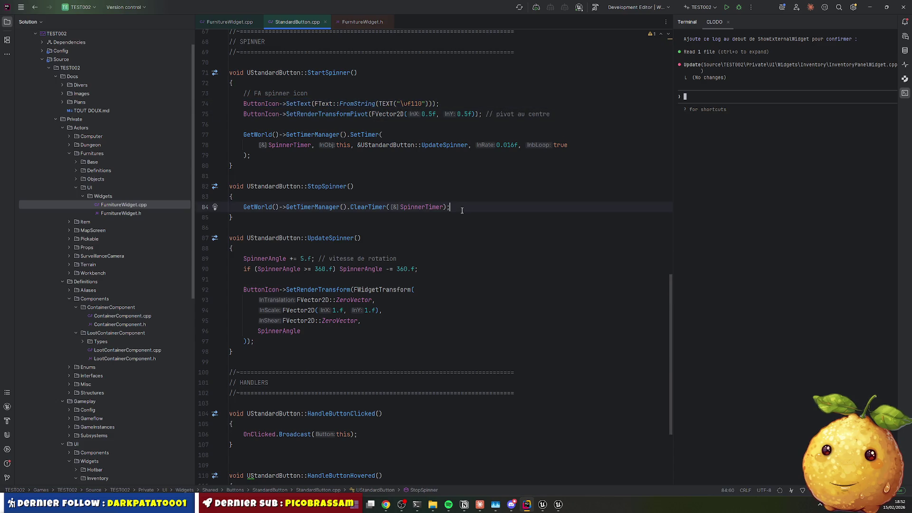
{"action": "key", "text": "Return"}
{"action": "key", "text": "ctrl+v"}
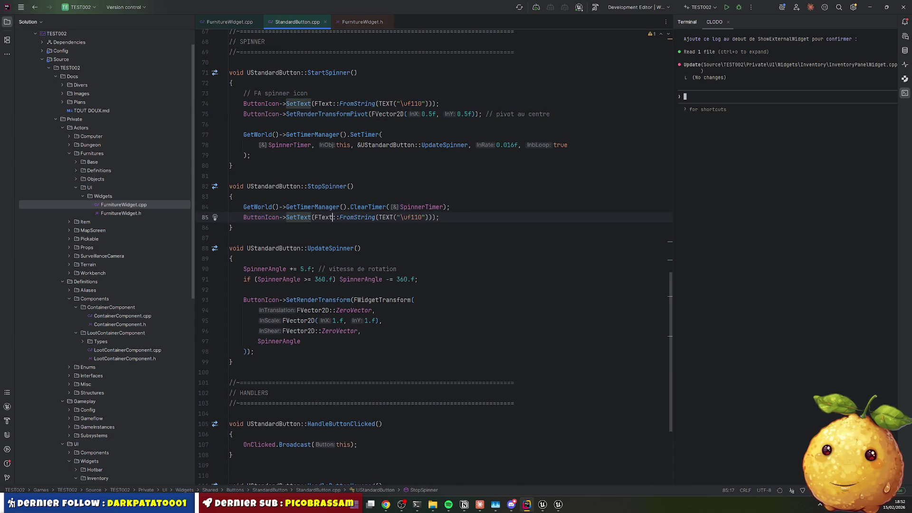
{"action": "key", "text": "ctrl+w"}
{"action": "key", "text": "Delete"}
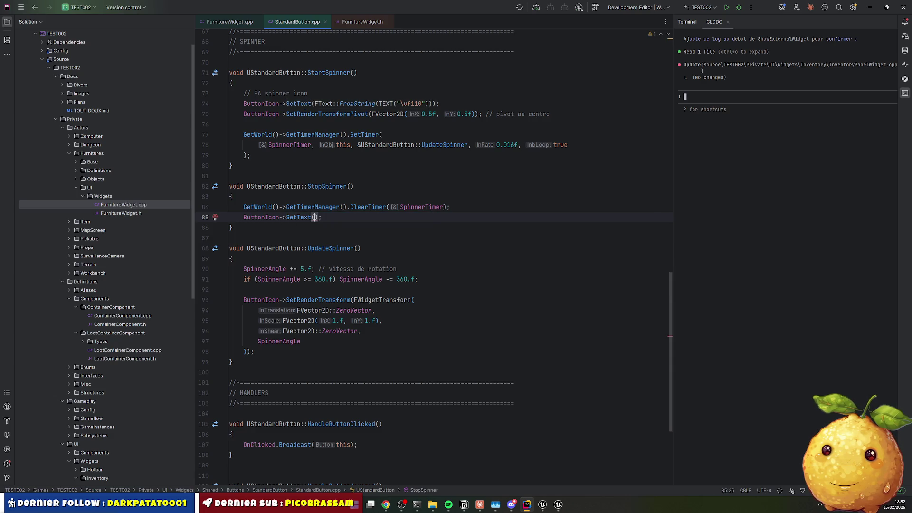
{"action": "key", "text": "ctrl+space"}
{"action": "key", "text": "Down"}
{"action": "key", "text": "Return"}
{"action": "key", "text": "End"}
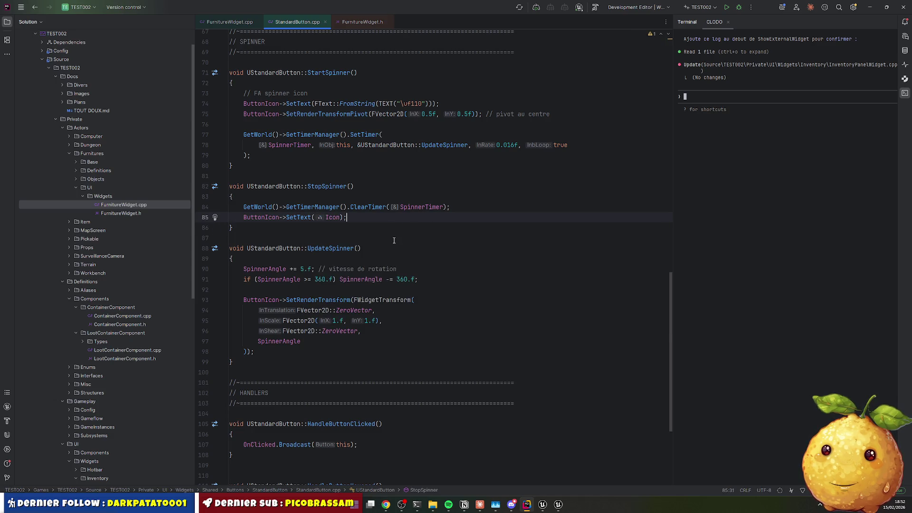
{"action": "key", "text": "ctrl+alt+F11"}
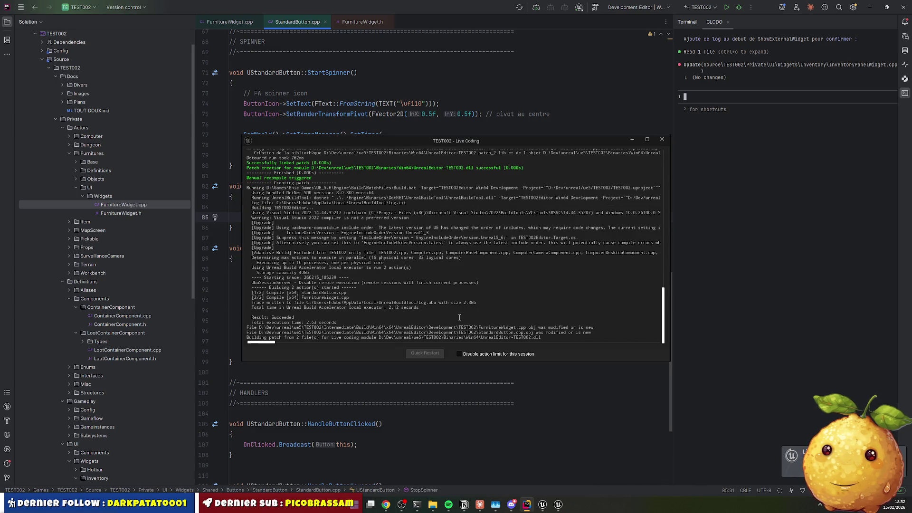
{"action": "left_click", "coordinate": [542, 505]}
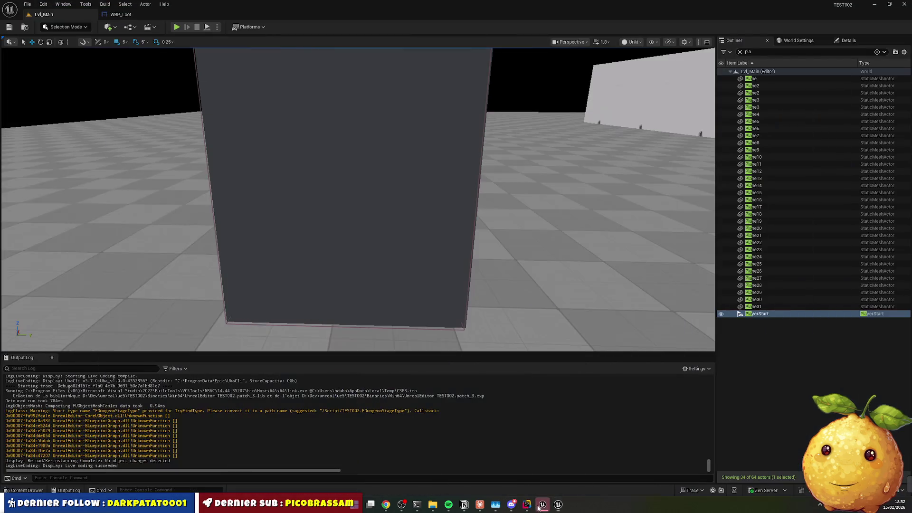
Play again, run FOUILLER on the cabinet to watch the spinner, then return to StartSpinner in Rider
{"action": "left_click", "coordinate": [176, 27]}
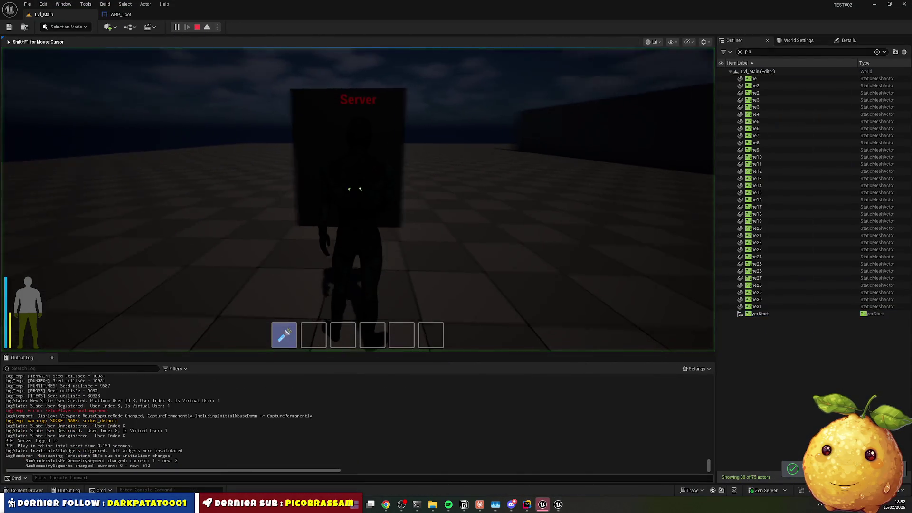
{"action": "key", "text": "e"}
{"action": "left_click", "coordinate": [399, 221]}
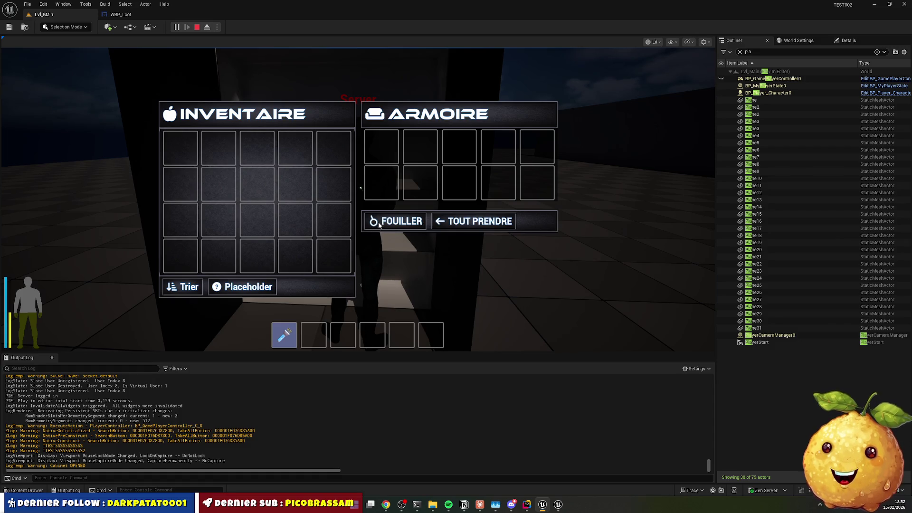
{"action": "key", "text": "e"}
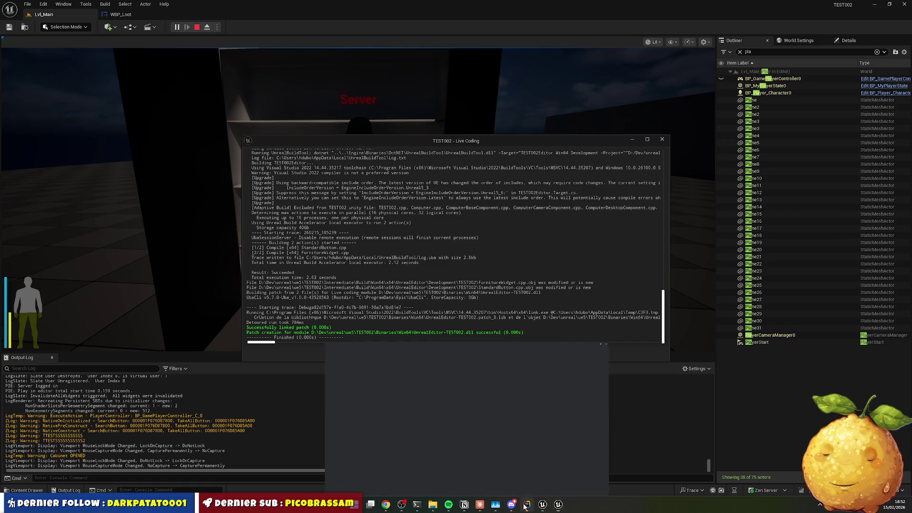
{"action": "left_click", "coordinate": [527, 504]}
{"action": "left_click", "coordinate": [357, 105]}
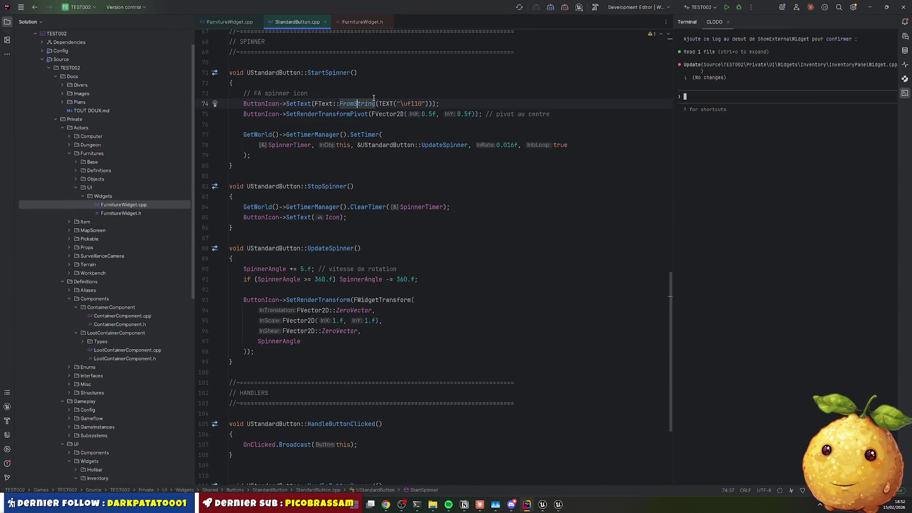
Select the SetRenderTransform and translation lines in UpdateSpinner for reference
{"action": "left_click", "coordinate": [332, 300]}
{"action": "key", "text": "Home"}
{"action": "key", "text": "shift+End"}
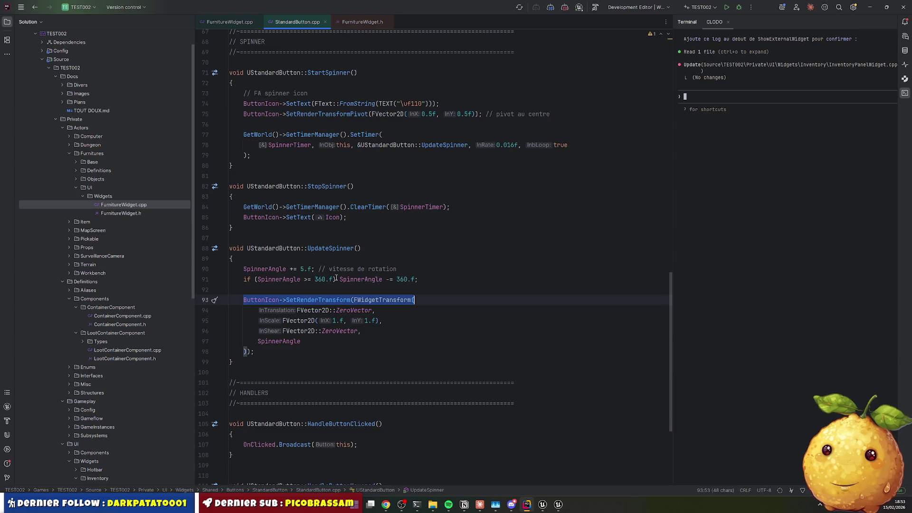
{"action": "key", "text": "shift+Down"}
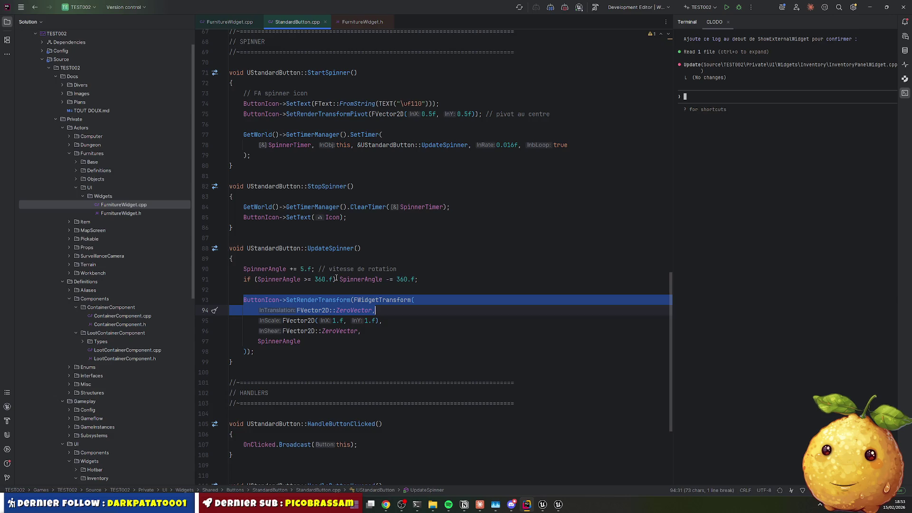
Add ButtonIcon->SetRenderTransformAngle(0.f); on line 86 in StopSpinner and trigger Live Coding
{"action": "left_click", "coordinate": [364, 217]}
{"action": "key", "text": "Return"}
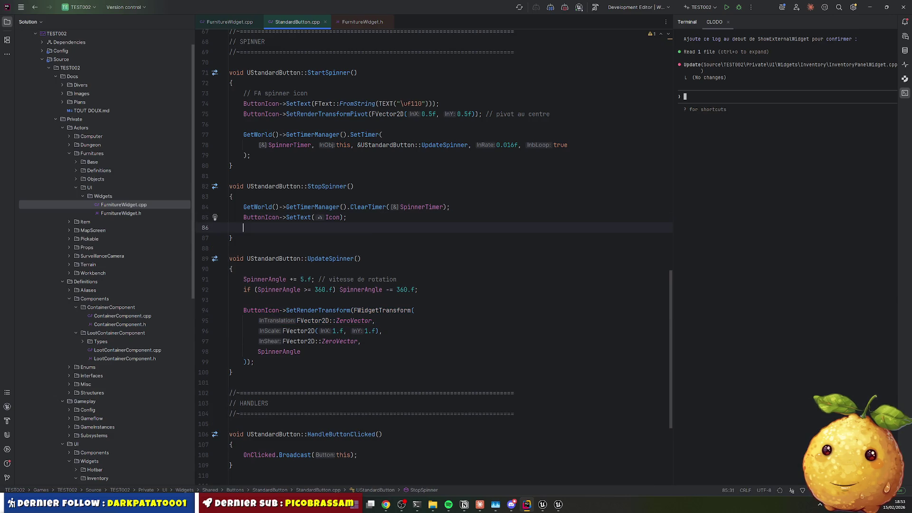
{"action": "type", "text": "ButtonIcon->S"}
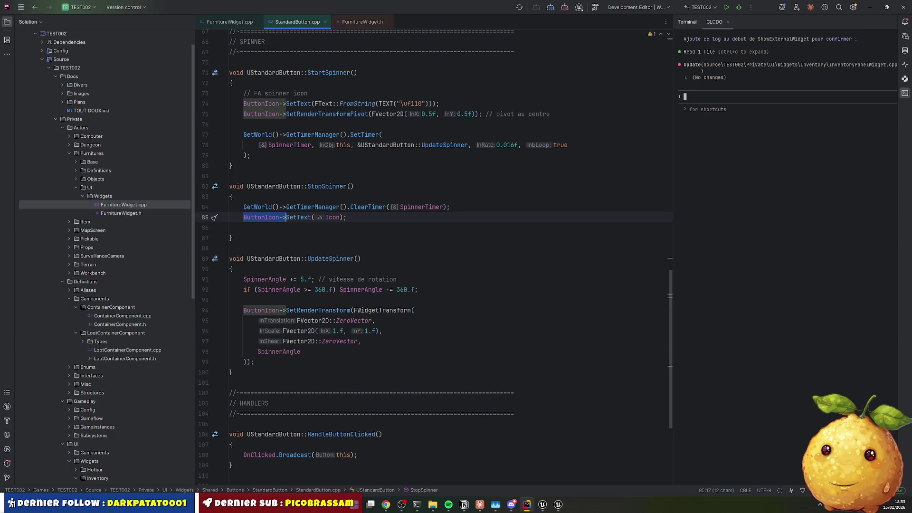
{"action": "type", "text": "et"}
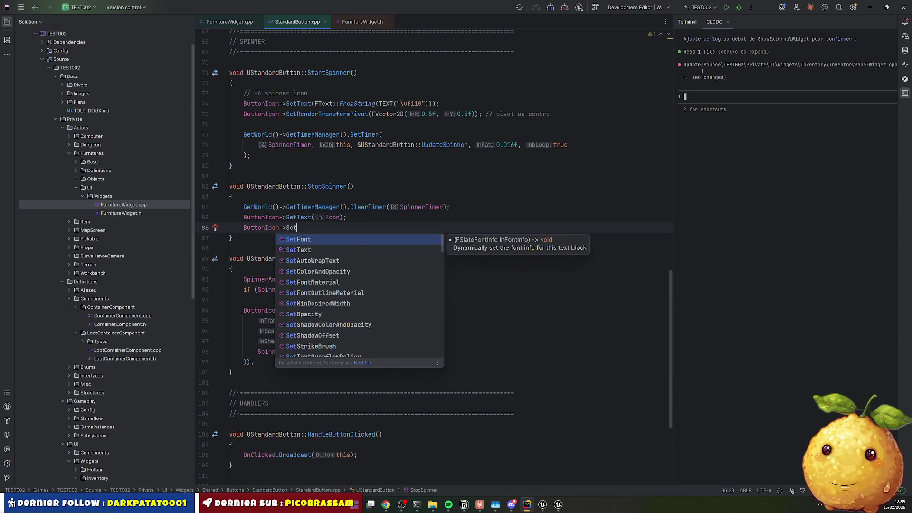
{"action": "type", "text": "Rend"}
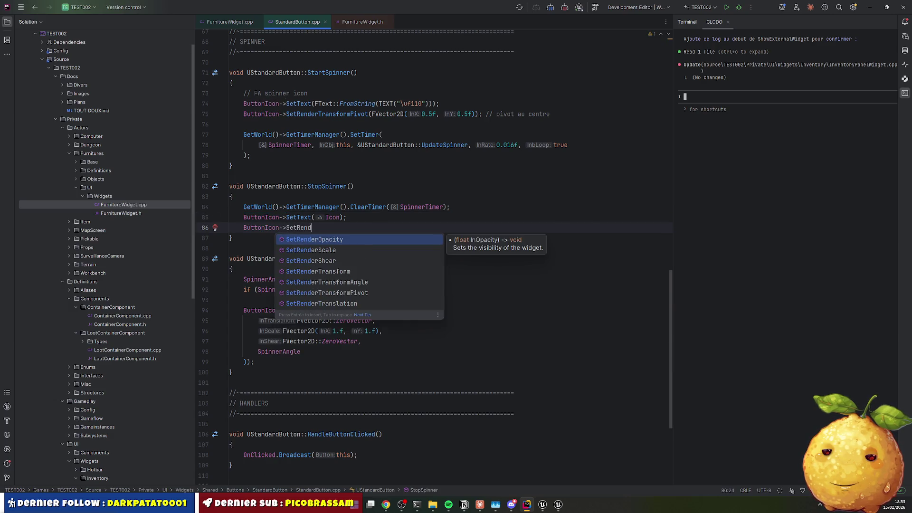
{"action": "key", "text": "Down"}
{"action": "key", "text": "Down"}
{"action": "key", "text": "Down"}
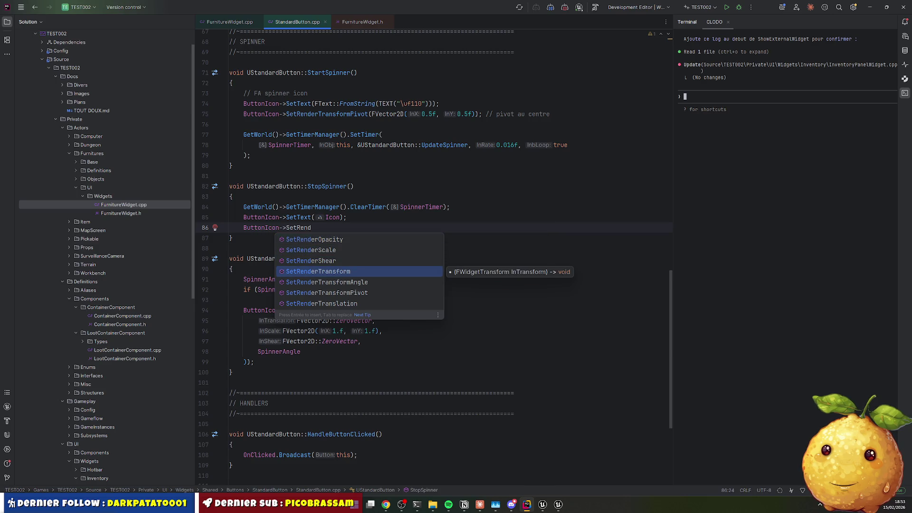
{"action": "key", "text": "Down"}
{"action": "key", "text": "Return"}
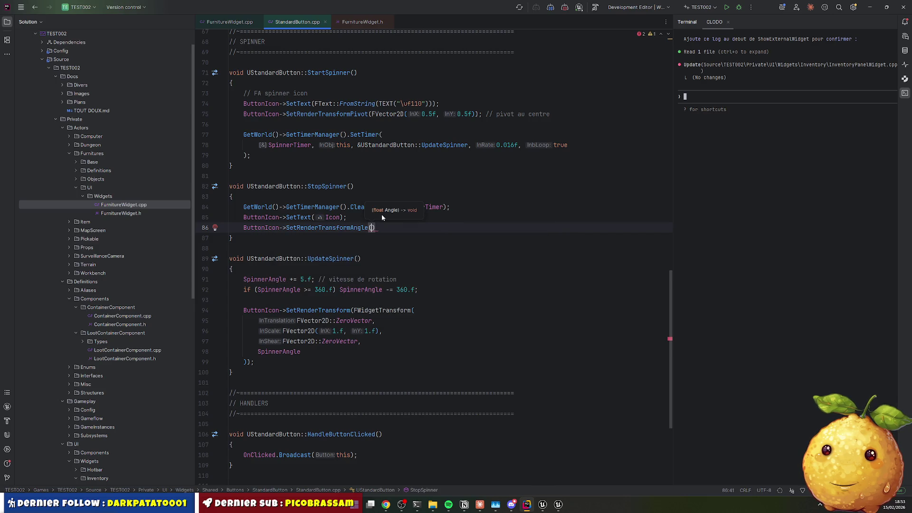
{"action": "type", "text": "f);"}
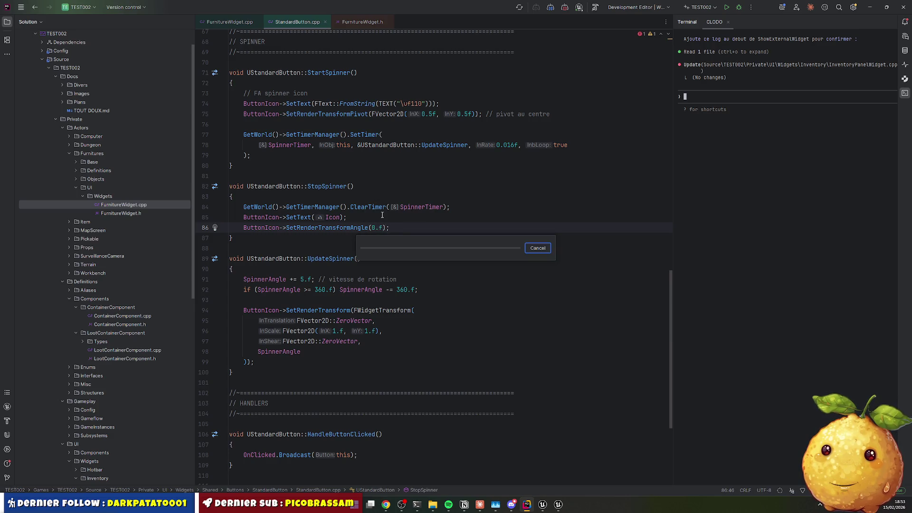
{"action": "key", "text": "ctrl+alt+F11"}
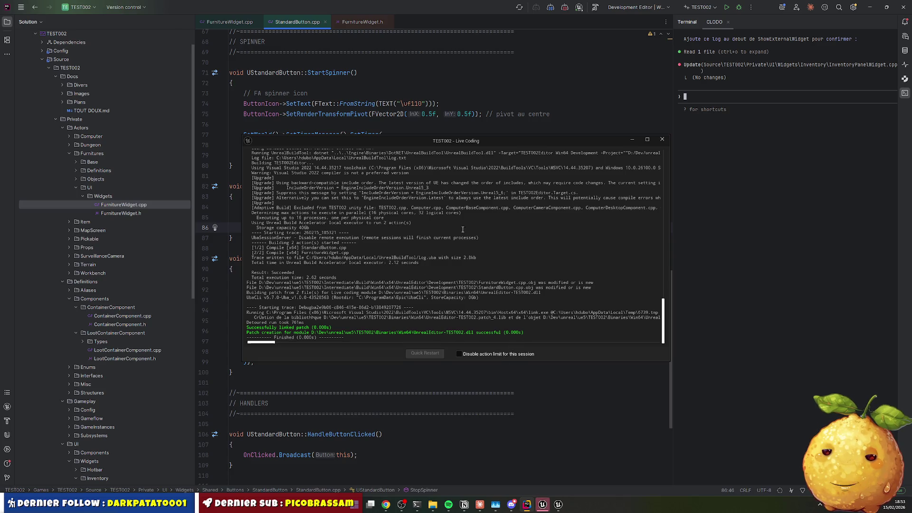
{"action": "left_click", "coordinate": [542, 504]}
Restart the play session, open the cabinet, and run FOUILLER twice to check spinner and progress bar
{"action": "left_click", "coordinate": [198, 27]}
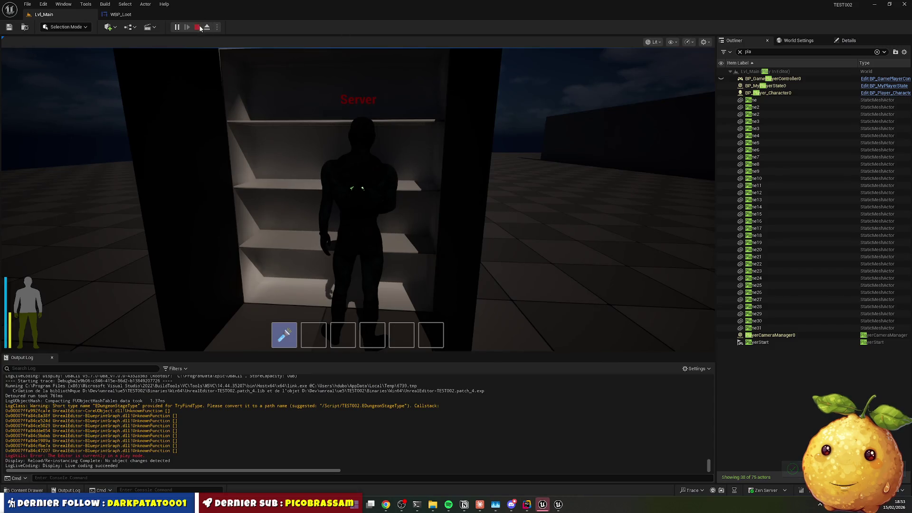
{"action": "left_click", "coordinate": [176, 27]}
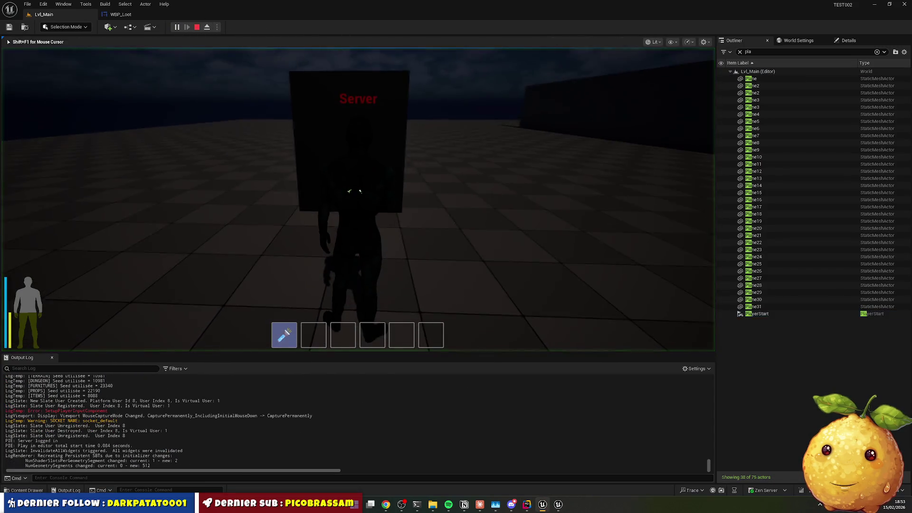
{"action": "key", "text": "e"}
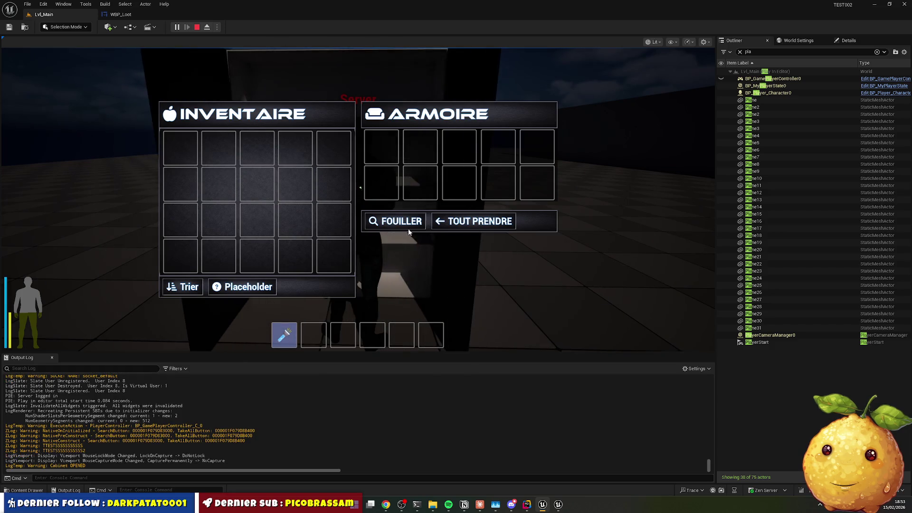
{"action": "left_click", "coordinate": [402, 223]}
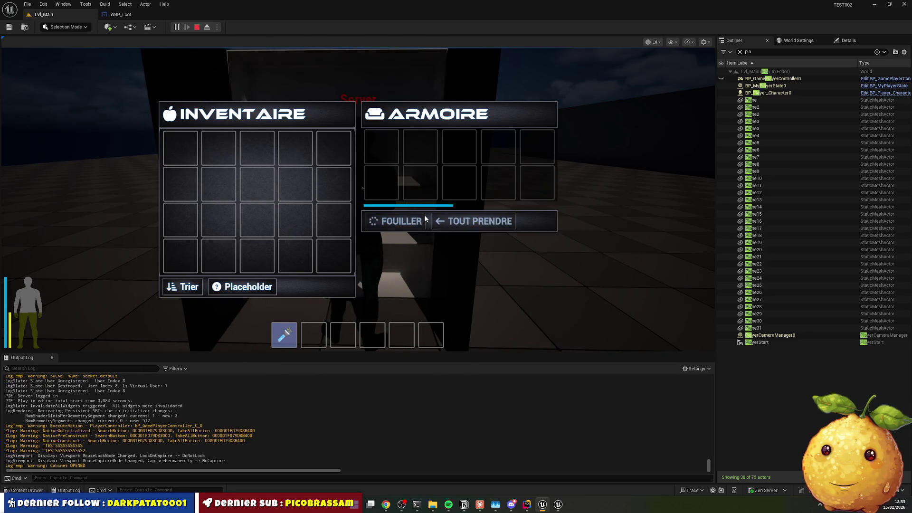
{"action": "left_click", "coordinate": [410, 226]}
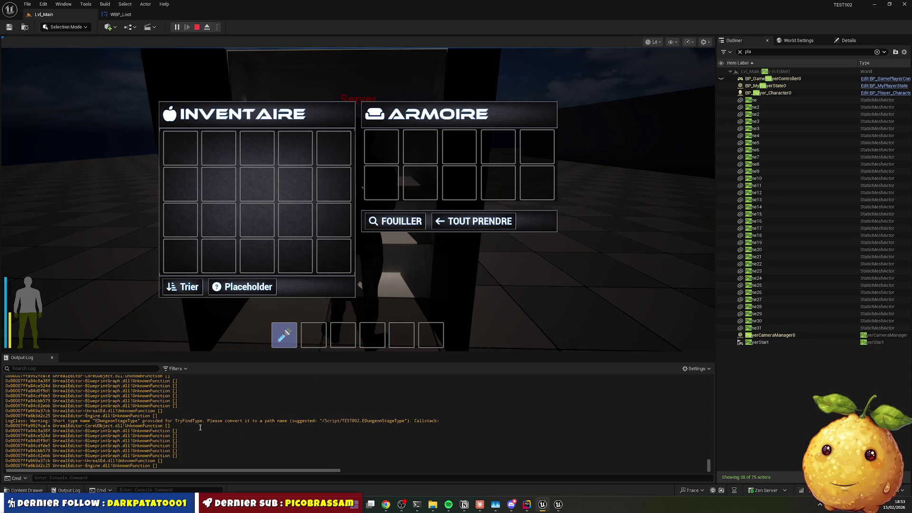
{"action": "left_click", "coordinate": [162, 14]}
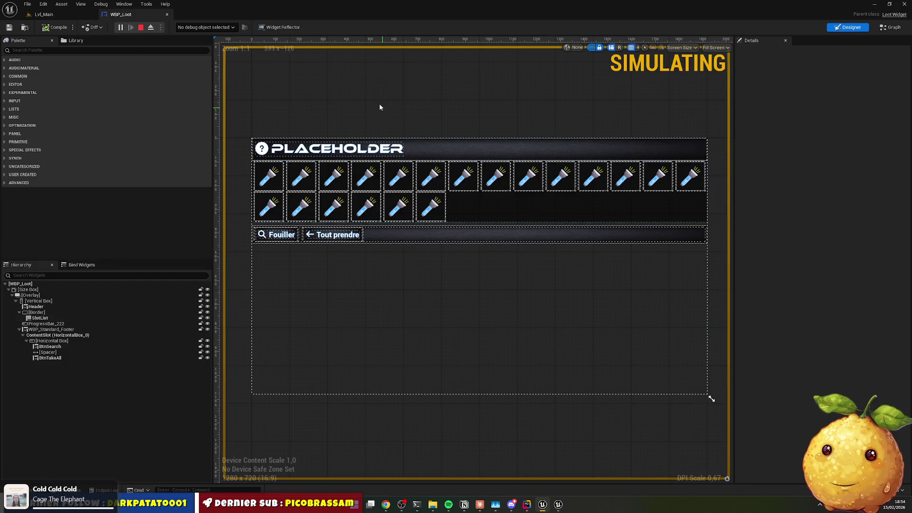
Close WBP_Loot, stop playing, and open WBP_Furniture from Actors > Furnitures > UI > Widgets
{"action": "left_click", "coordinate": [166, 15]}
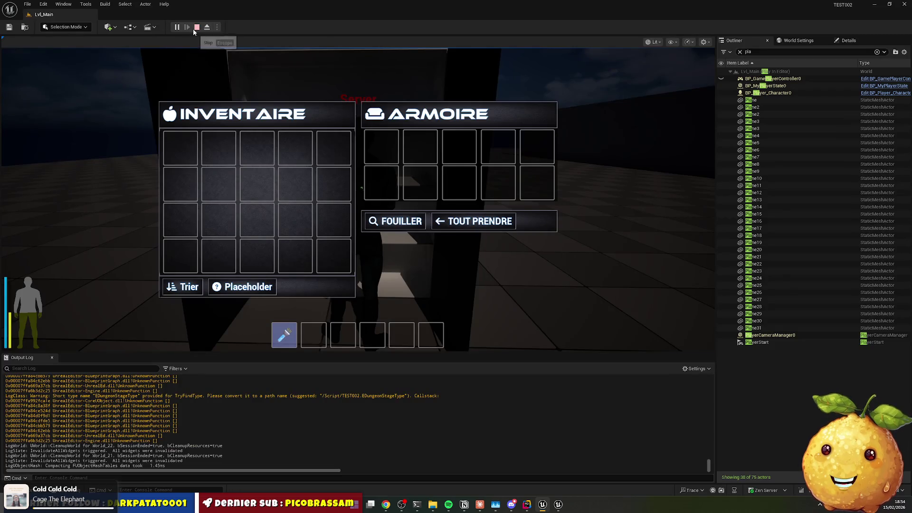
{"action": "left_click", "coordinate": [197, 27]}
{"action": "key", "text": "ctrl+space"}
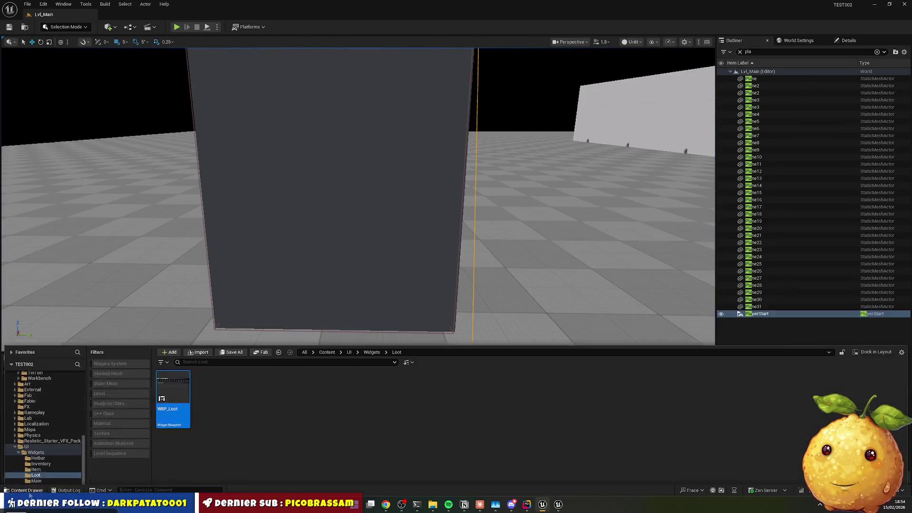
{"action": "double_click", "coordinate": [173, 339]}
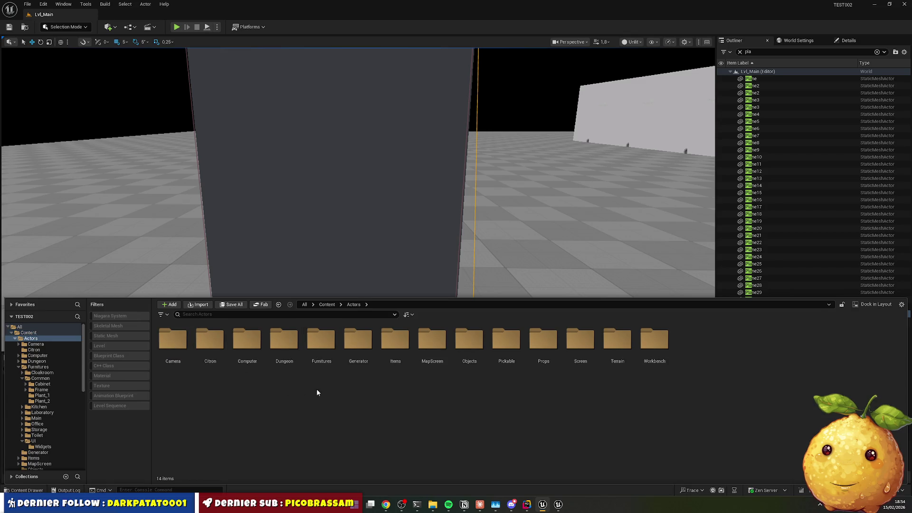
{"action": "double_click", "coordinate": [314, 346]}
{"action": "double_click", "coordinate": [463, 346]}
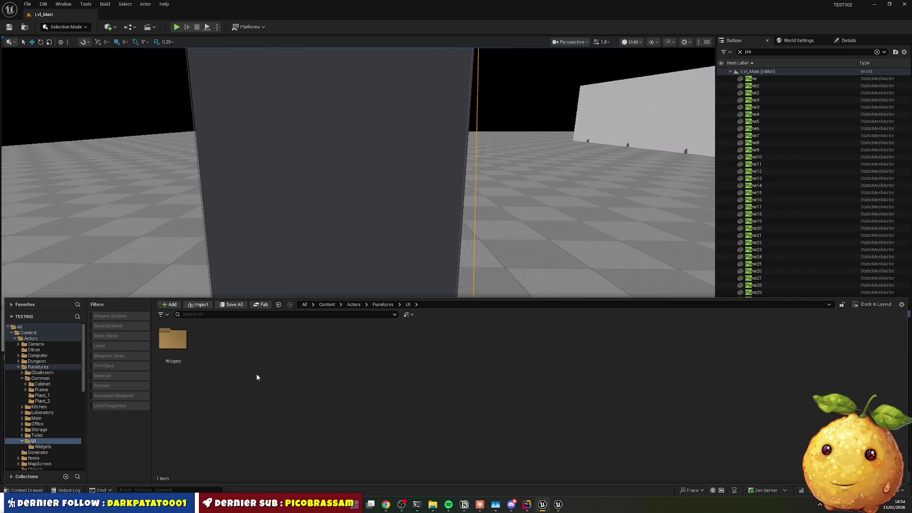
{"action": "double_click", "coordinate": [173, 339]}
{"action": "double_click", "coordinate": [166, 347]}
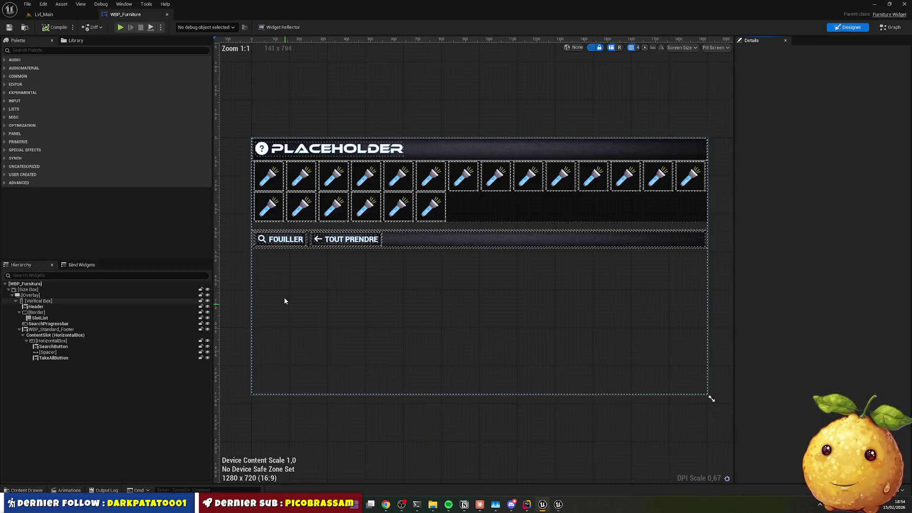
Check SearchProgressbar's Bar Fill Style, leaving it on Mask, then begin a reply in Claude's chat
{"action": "left_click", "coordinate": [451, 226]}
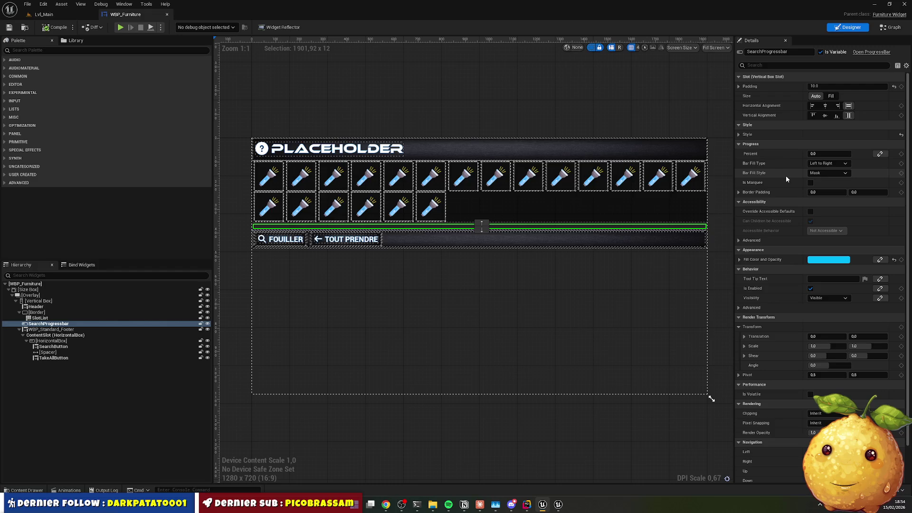
{"action": "left_click", "coordinate": [816, 173]}
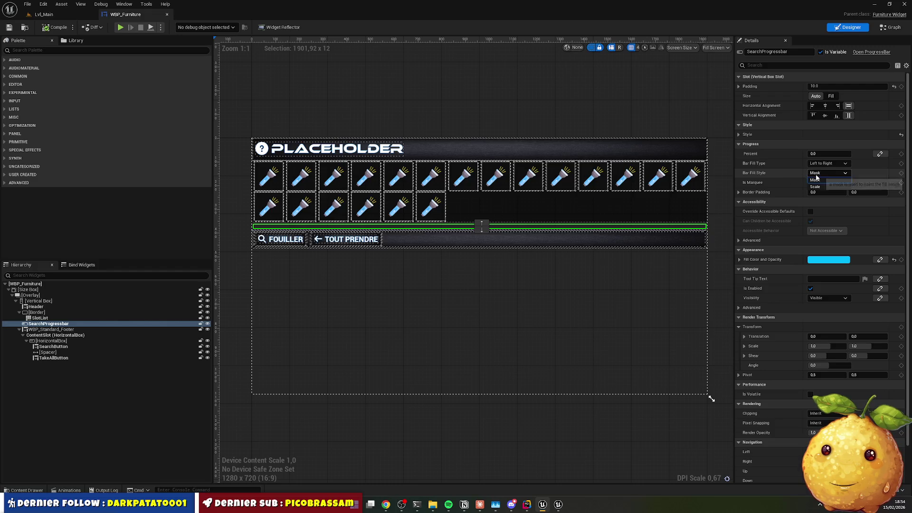
{"action": "left_click", "coordinate": [816, 180]}
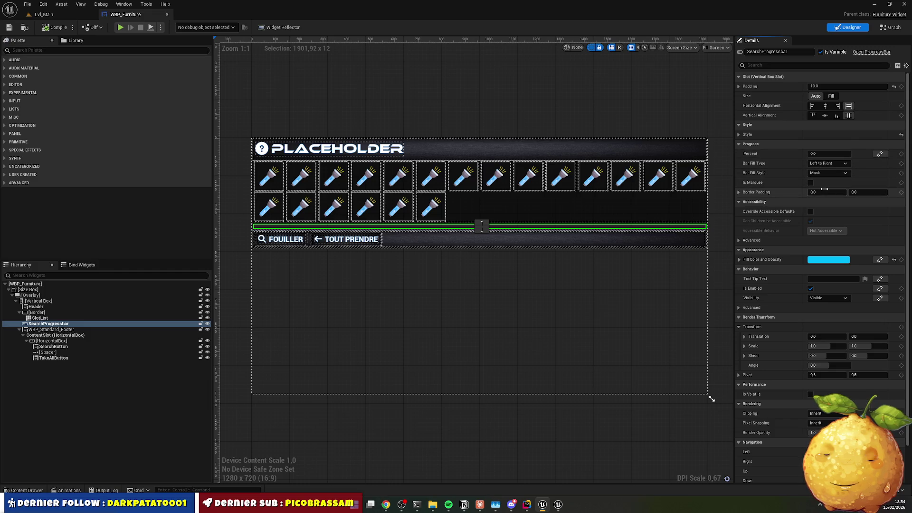
{"action": "left_click", "coordinate": [480, 504]}
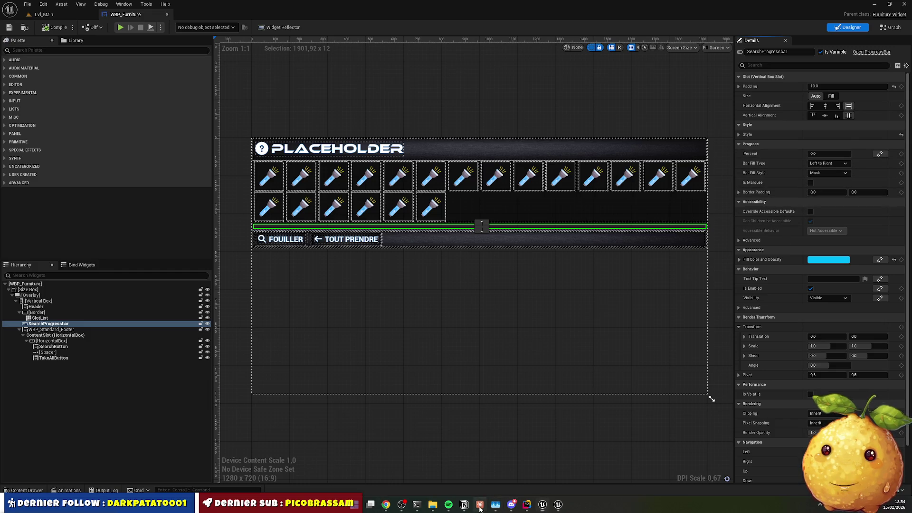
{"action": "left_click", "coordinate": [469, 455]}
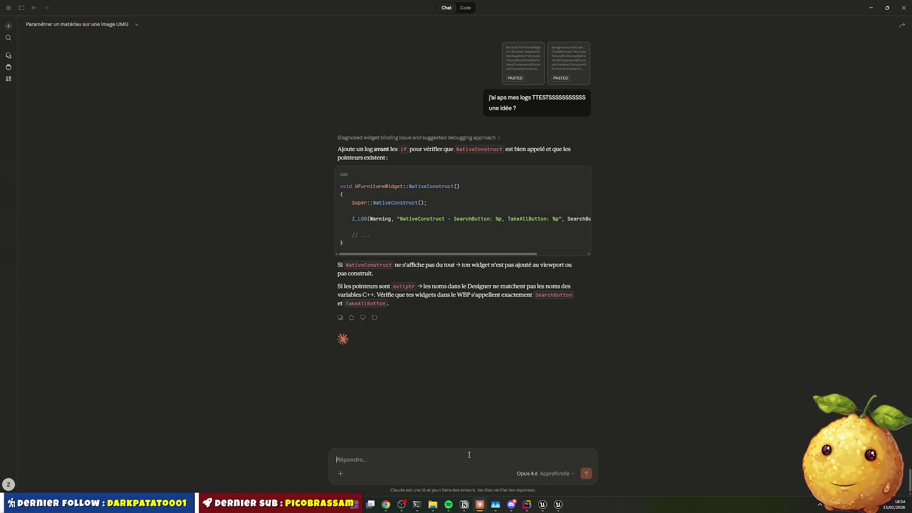
Ask Claude whether a progress bar with reduced opacity near the end is a known issue
{"action": "type", "text": "j'ai une p"}
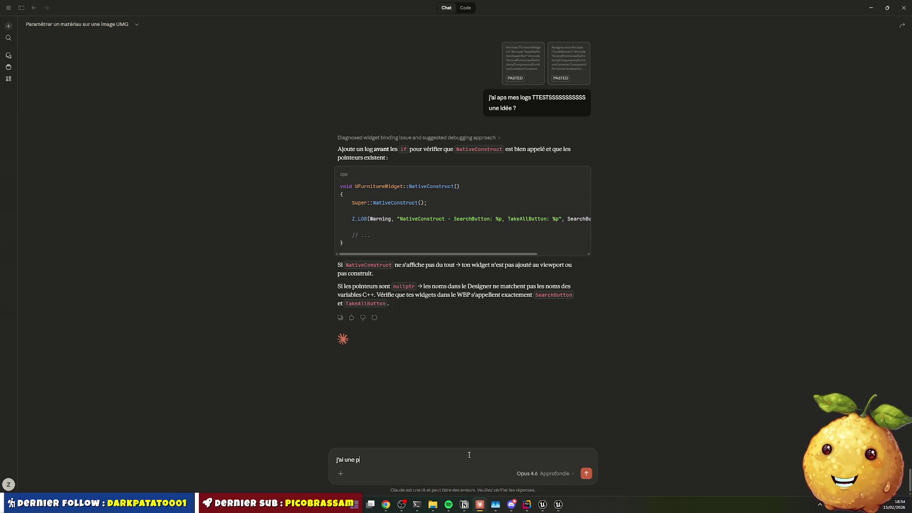
{"action": "type", "text": "rogressbar qui a un"}
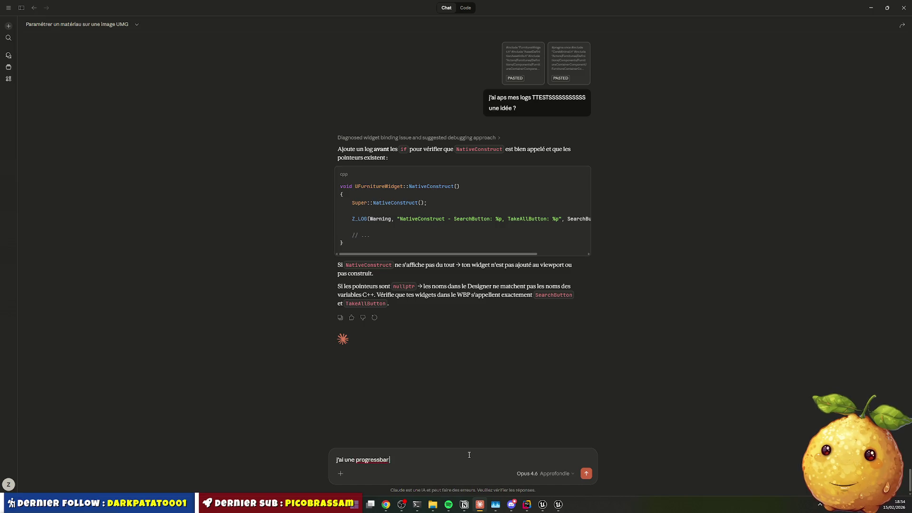
{"action": "type", "text": " gfenre"}
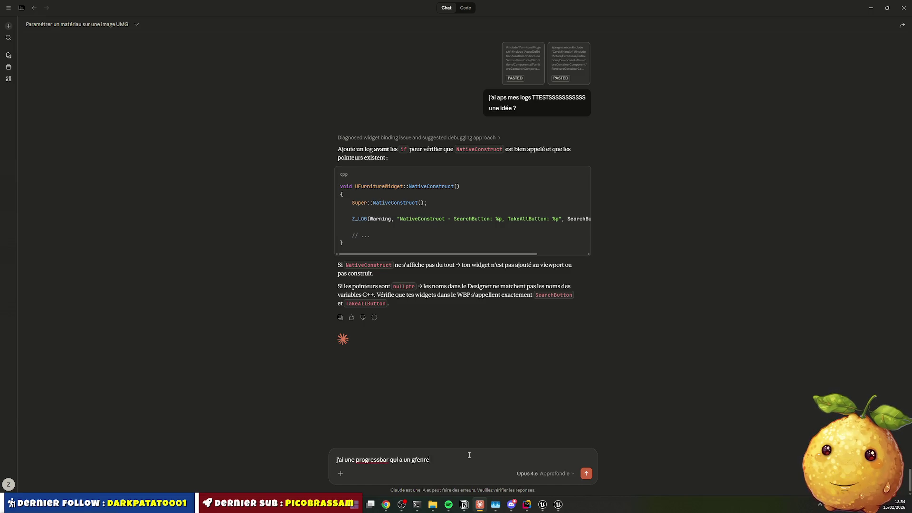
{"action": "key", "text": "Delete"}
{"action": "key", "text": "End"}
{"action": "type", "text": "do'i"}
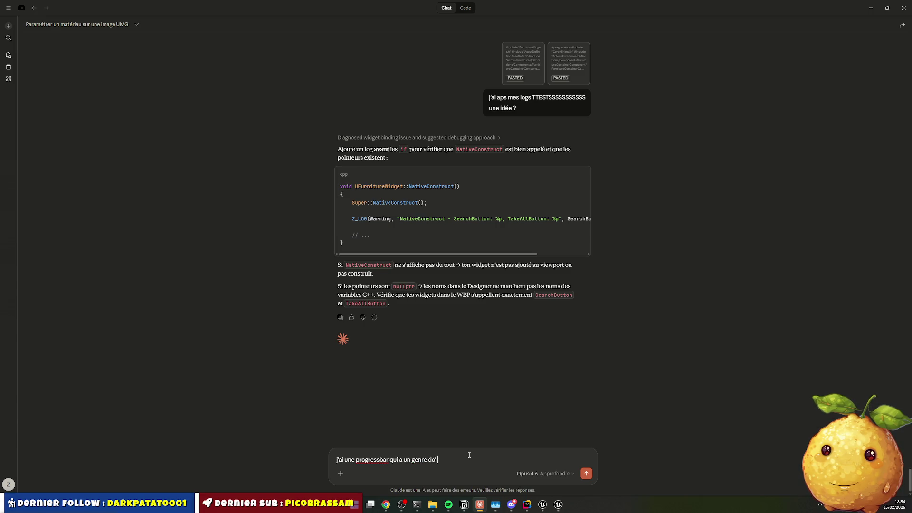
{"action": "type", "text": "pacit"}
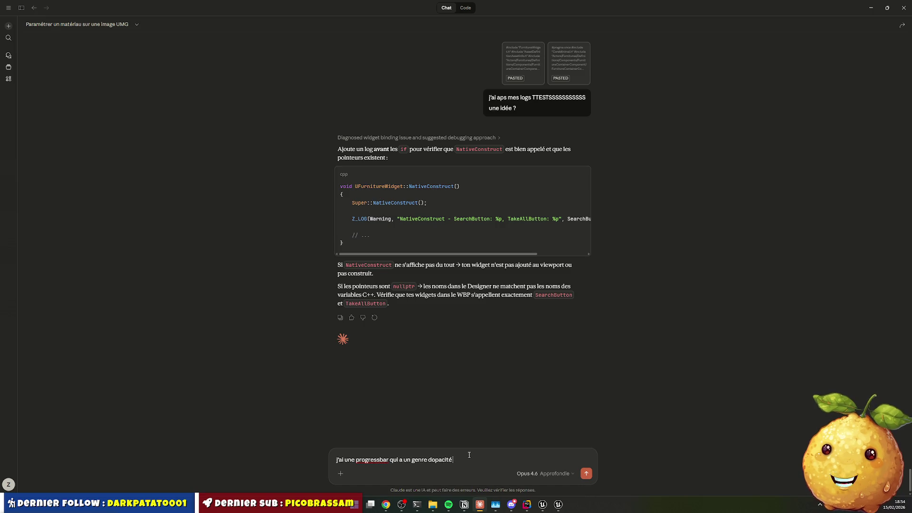
{"action": "type", "text": "éduite"}
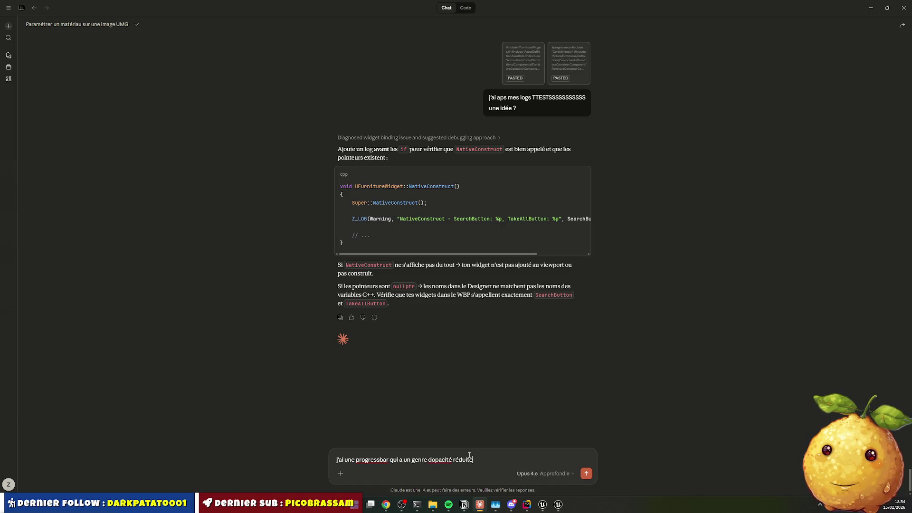
{"action": "key", "text": "Right"}
{"action": "type", "text": "'opacité"}
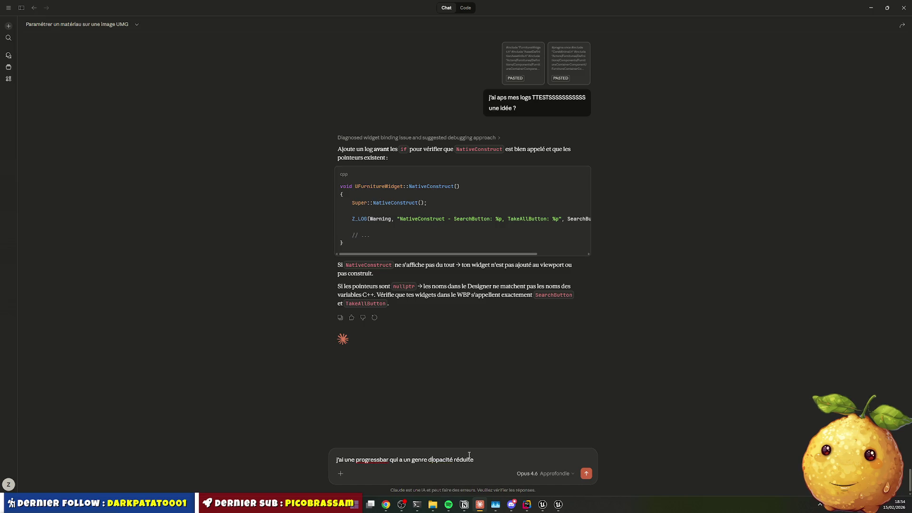
{"action": "type", "text": " réduite sur la fin. "}
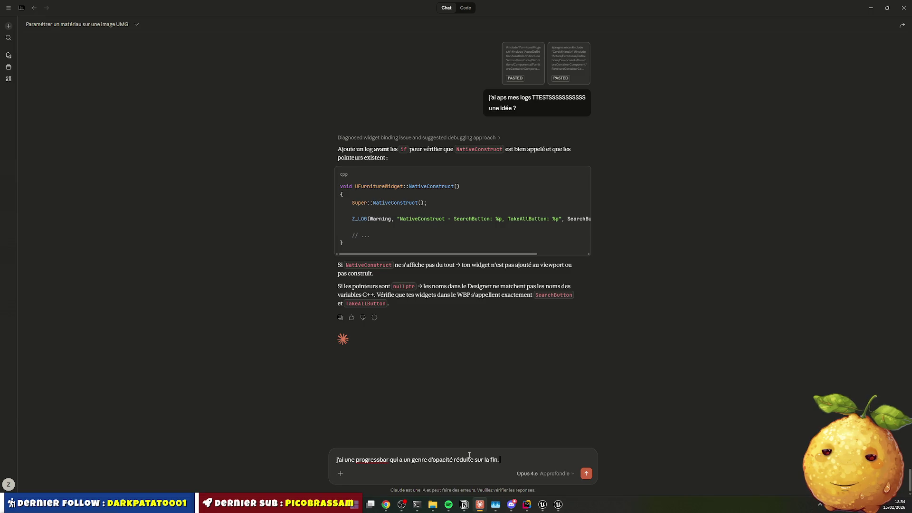
{"action": "type", "text": "truc co"}
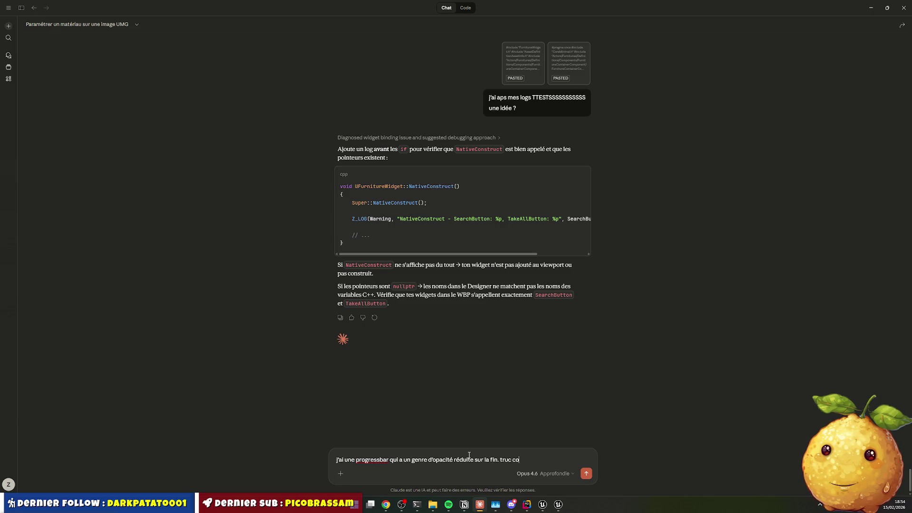
{"action": "type", "text": "nnu ?"}
{"action": "key", "text": "Return"}
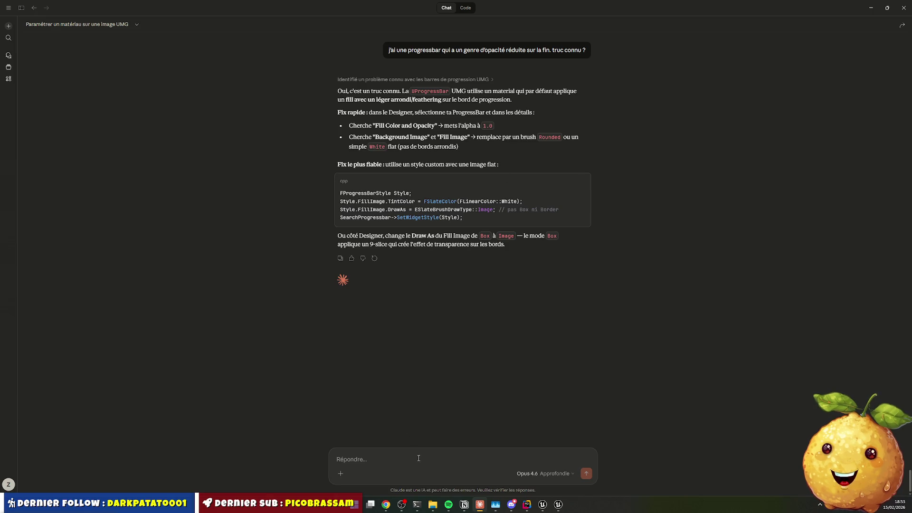
Clarify that the bar is transparent over its last 10/15% and read the margin advice
{"action": "type", "text": "non"}
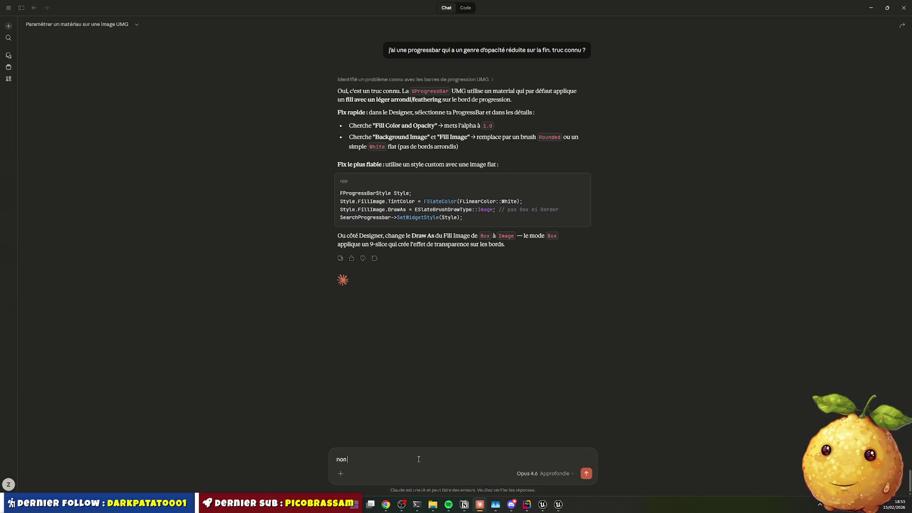
{"action": "type", "text": " mais c'ets genr"}
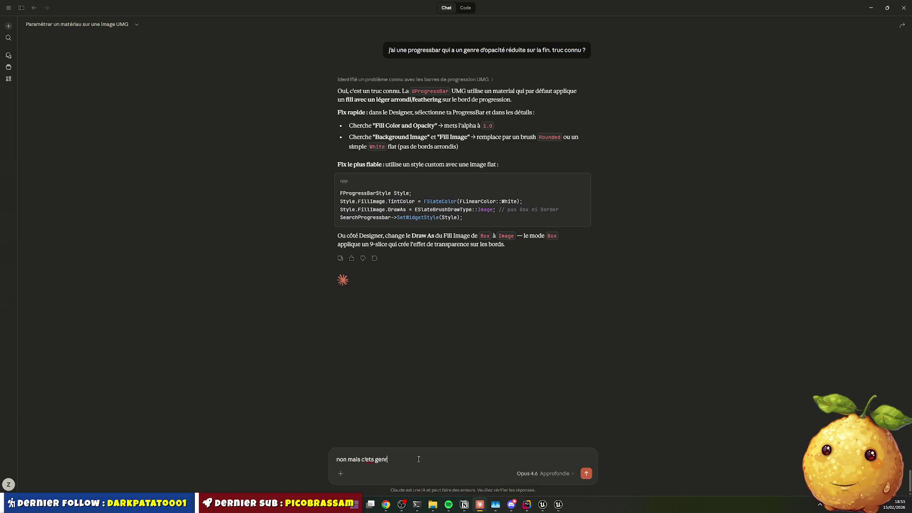
{"action": "type", "text": "e la barre elle est"}
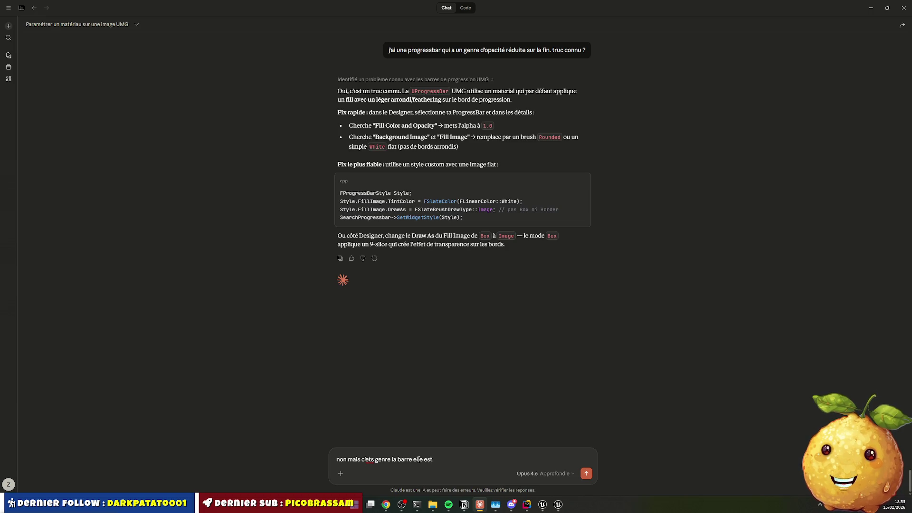
{"action": "type", "text": " tyranspare"}
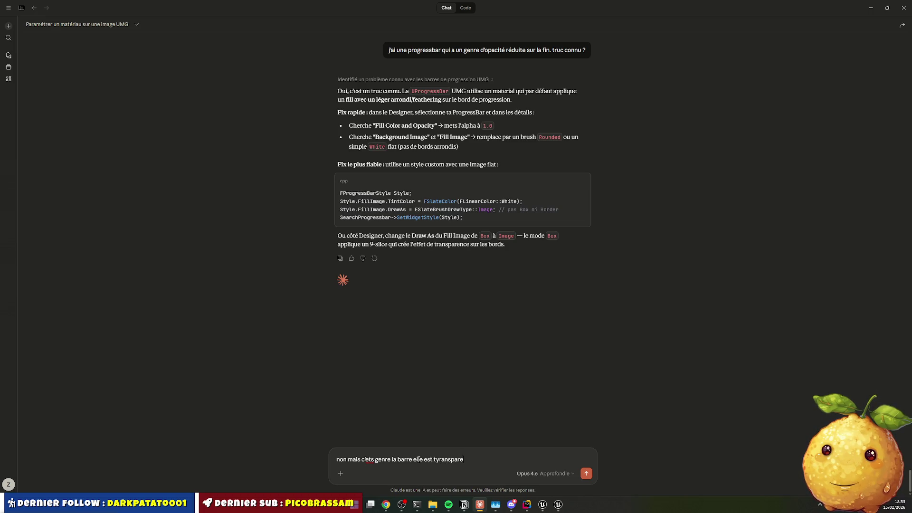
{"action": "type", "text": "nte sur les 1"}
{"action": "type", "text": "0/15%"}
{"action": "key", "text": "Left"}
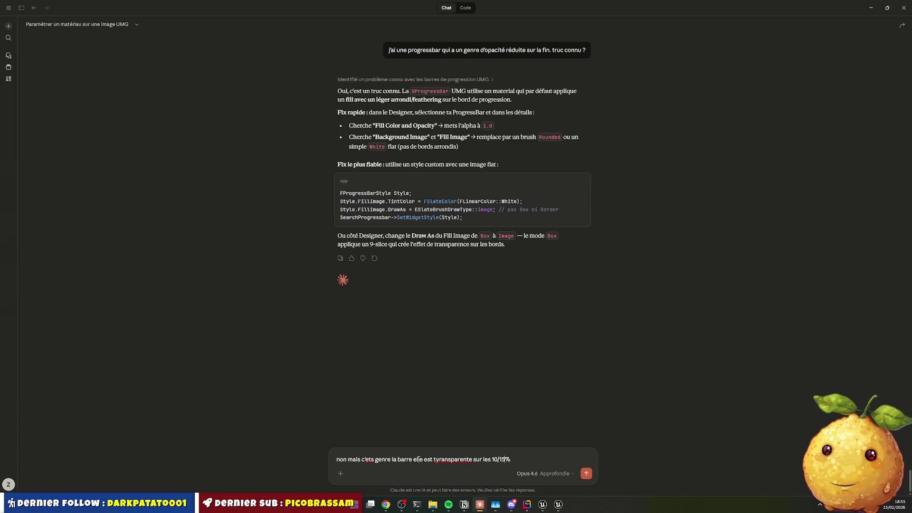
{"action": "type", "text": "derniers"}
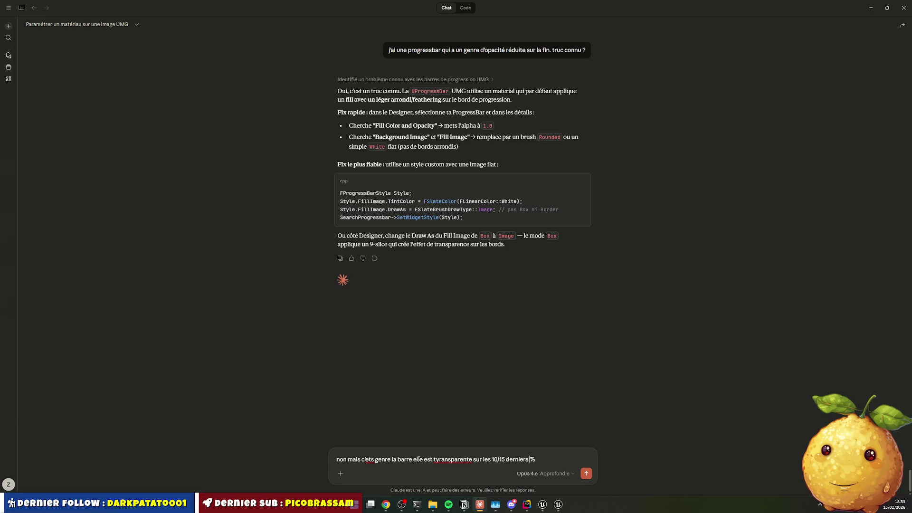
{"action": "key", "text": "Return"}
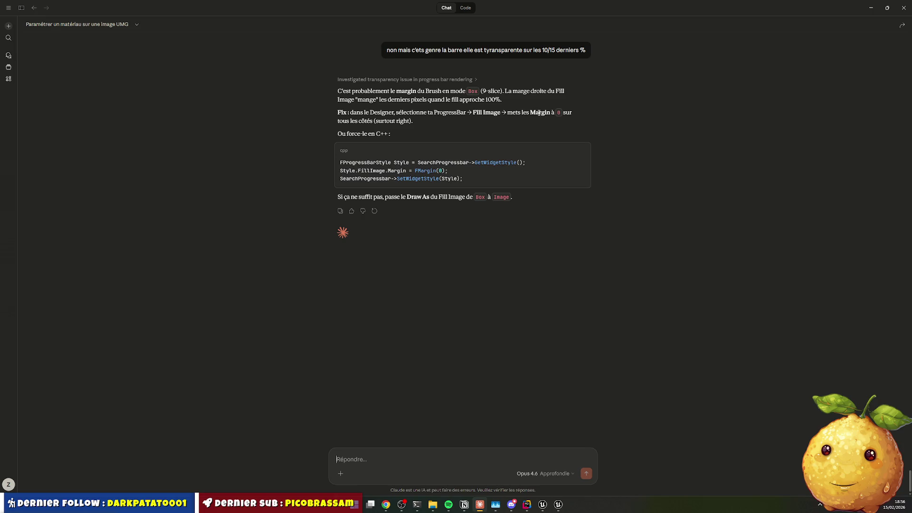
{"action": "left_click", "coordinate": [527, 505]}
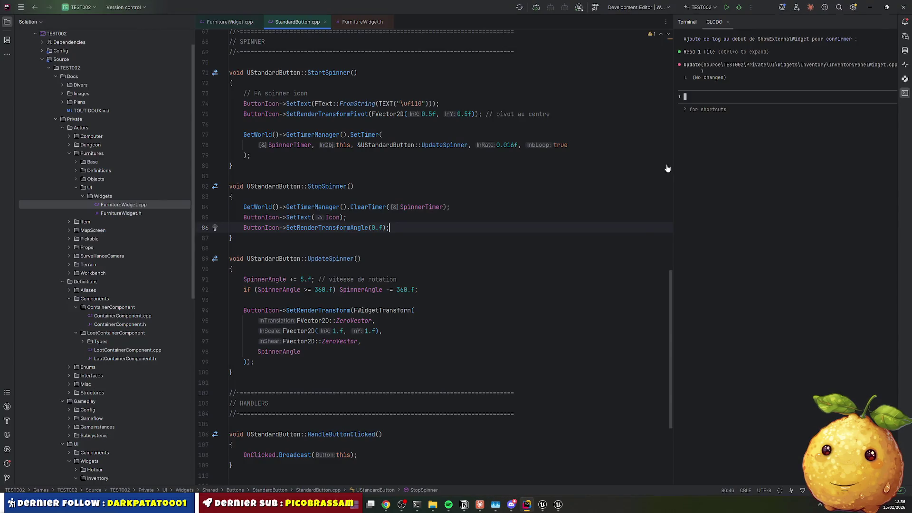
Set the SearchProgressbar Background Image margin in WBP_Furniture to 0 on all four sides
{"action": "left_click", "coordinate": [543, 504]}
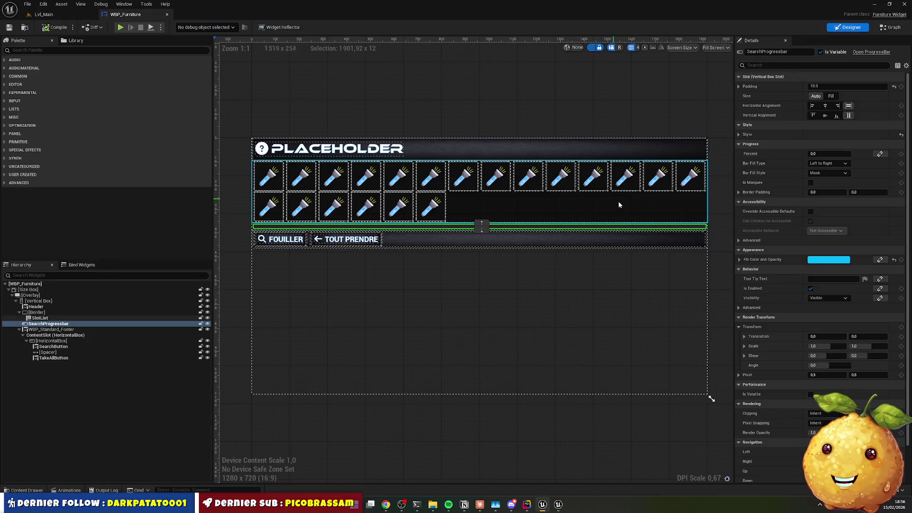
{"action": "left_click", "coordinate": [774, 66]}
{"action": "type", "text": "marg"}
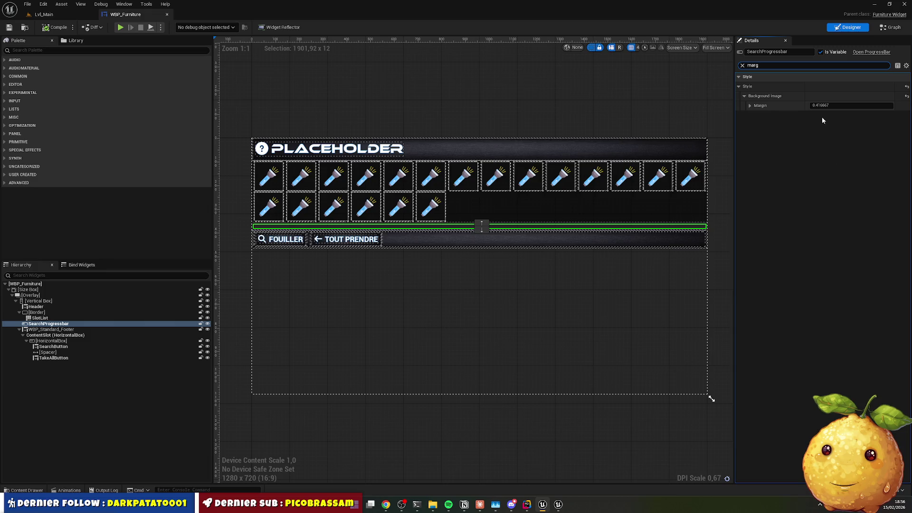
{"action": "left_click", "coordinate": [751, 106]}
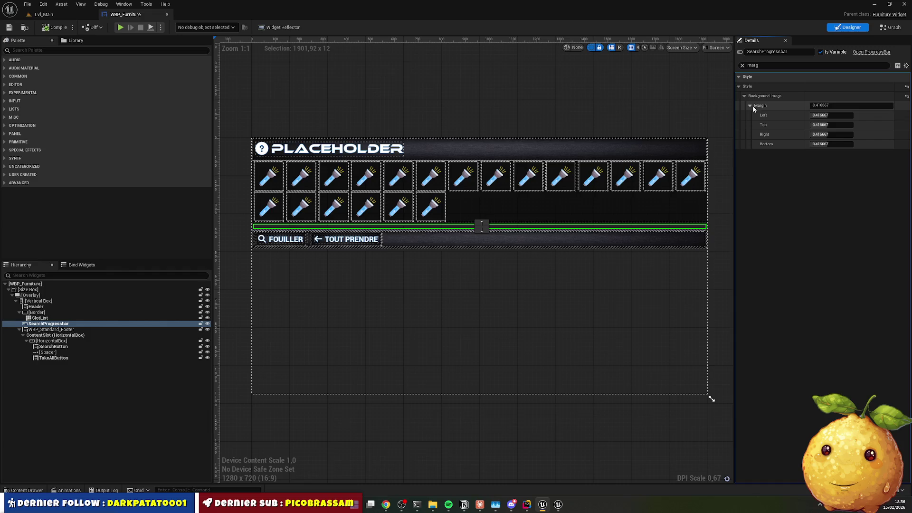
{"action": "left_click", "coordinate": [832, 115]}
{"action": "type", "text": "0"}
{"action": "left_click", "coordinate": [830, 106]}
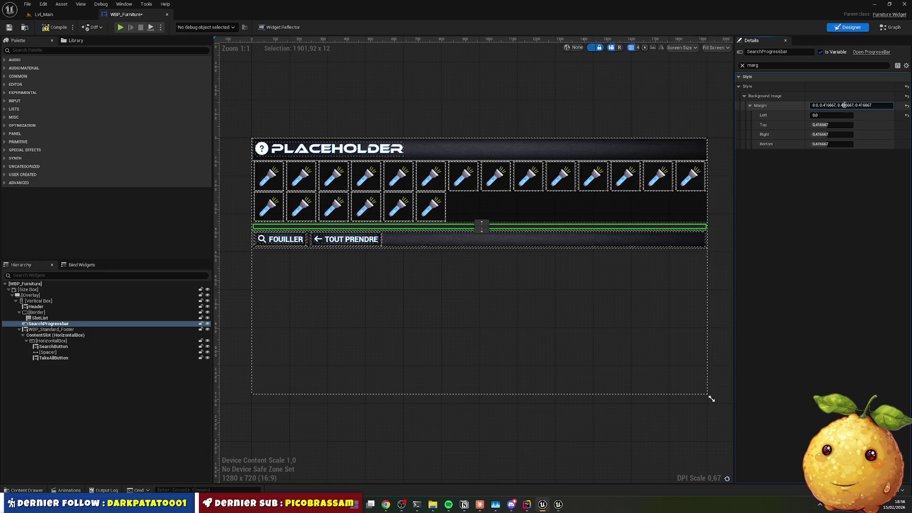
{"action": "double_click", "coordinate": [830, 106]}
{"action": "key", "text": "ctrl+a"}
{"action": "type", "text": "0"}
{"action": "key", "text": "Return"}
{"action": "left_click", "coordinate": [44, 14]}
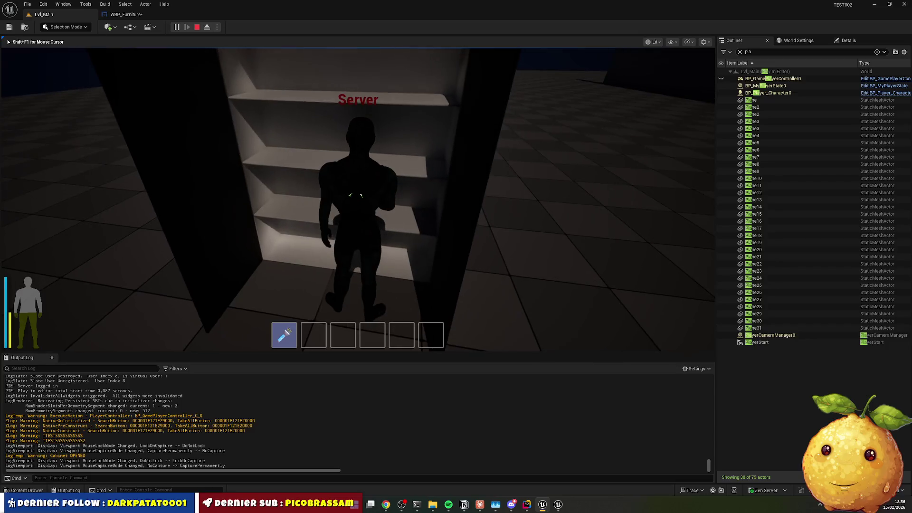
Stop the play session, reread Claude's advice, and return to the WBP_Furniture designer
{"action": "key", "text": "Escape"}
{"action": "left_click", "coordinate": [542, 506]}
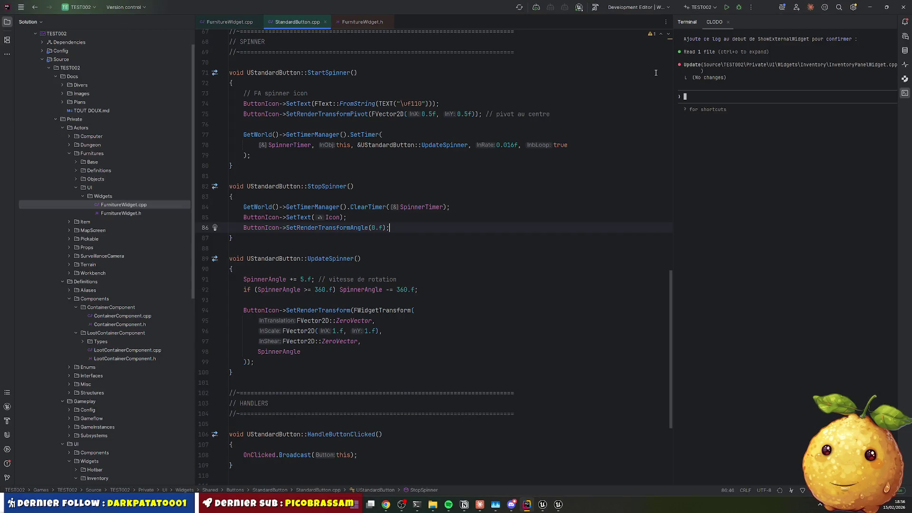
{"action": "left_click", "coordinate": [480, 505]}
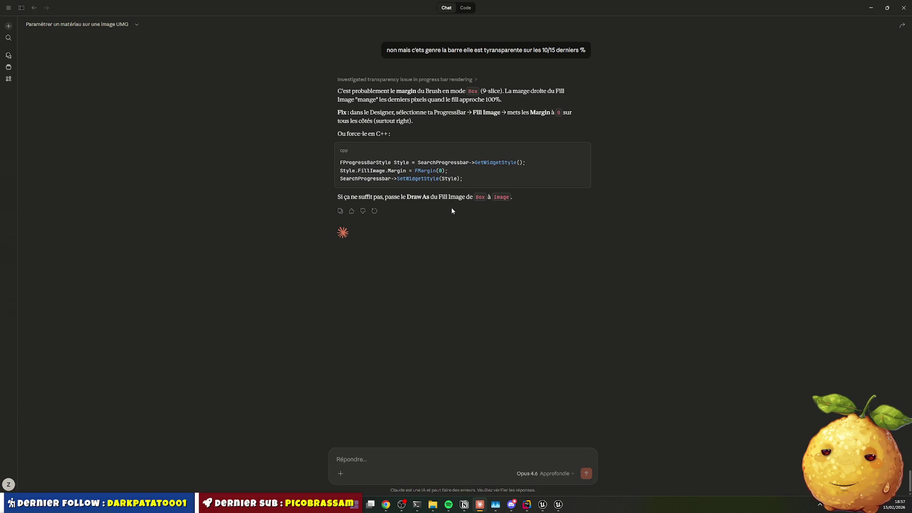
{"action": "key", "text": "alt+Tab"}
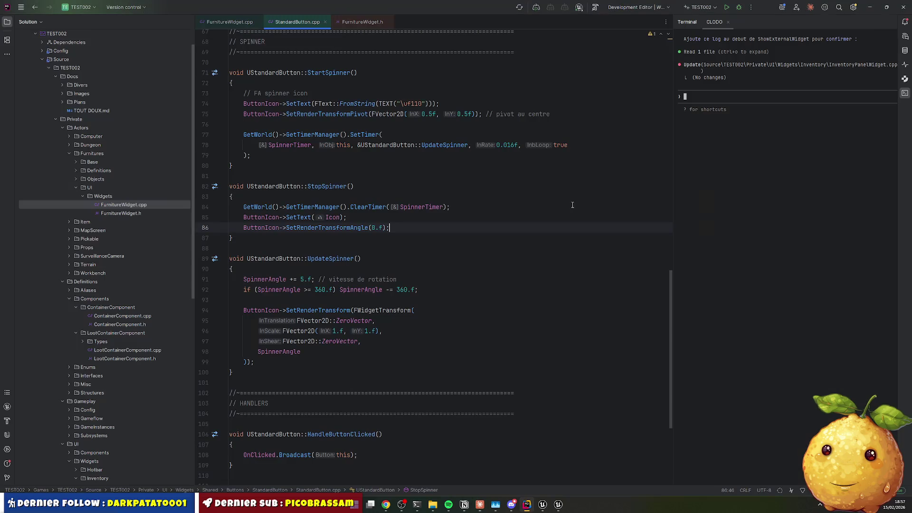
{"action": "left_click", "coordinate": [545, 505]}
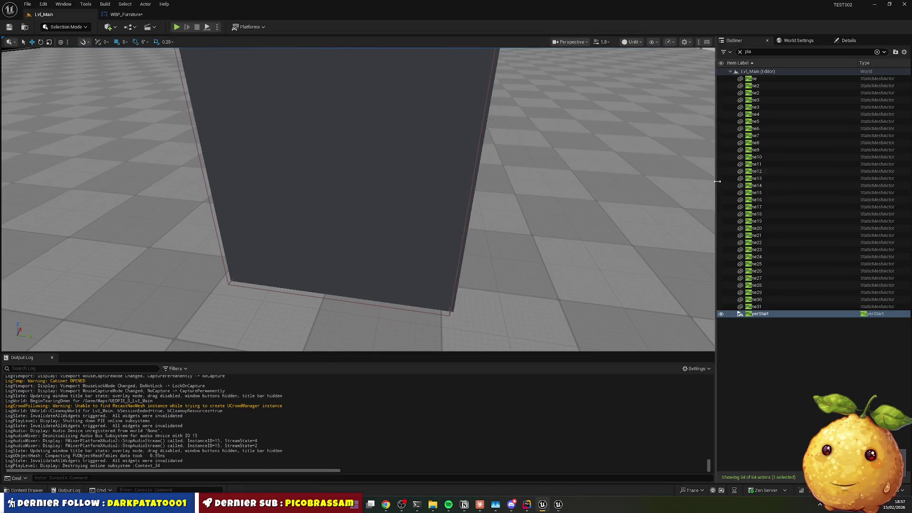
{"action": "left_click", "coordinate": [126, 14]}
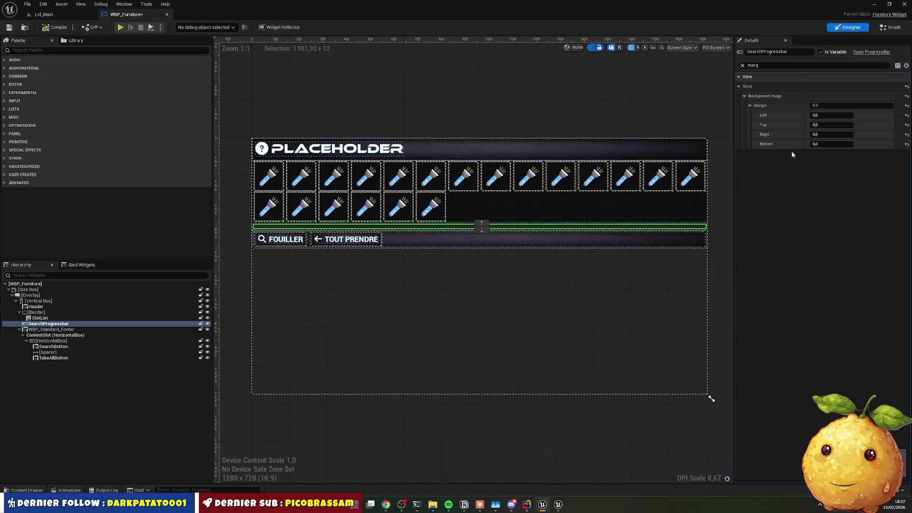
Make the progress bar's Fill Image draw as Box, then play-test Lvl_Main
{"action": "left_click", "coordinate": [743, 65]}
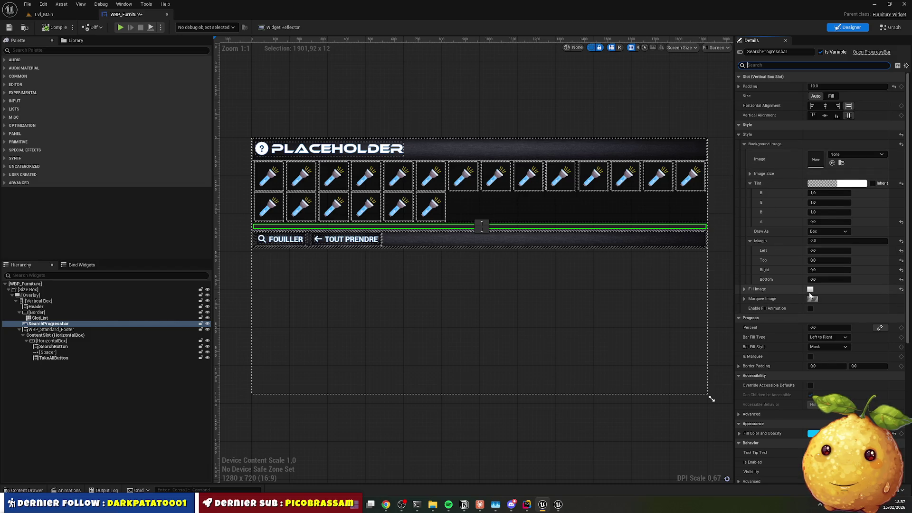
{"action": "left_click", "coordinate": [745, 290]}
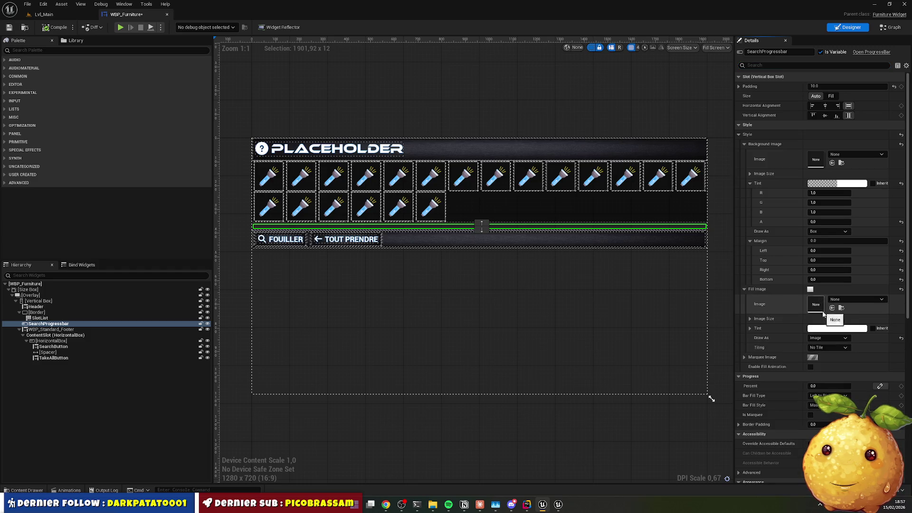
{"action": "left_click", "coordinate": [829, 339]}
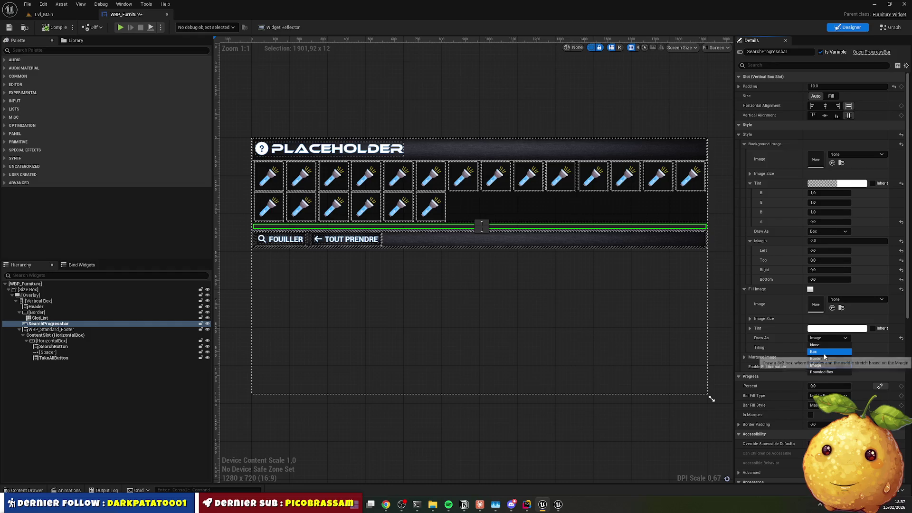
{"action": "left_click", "coordinate": [824, 355]}
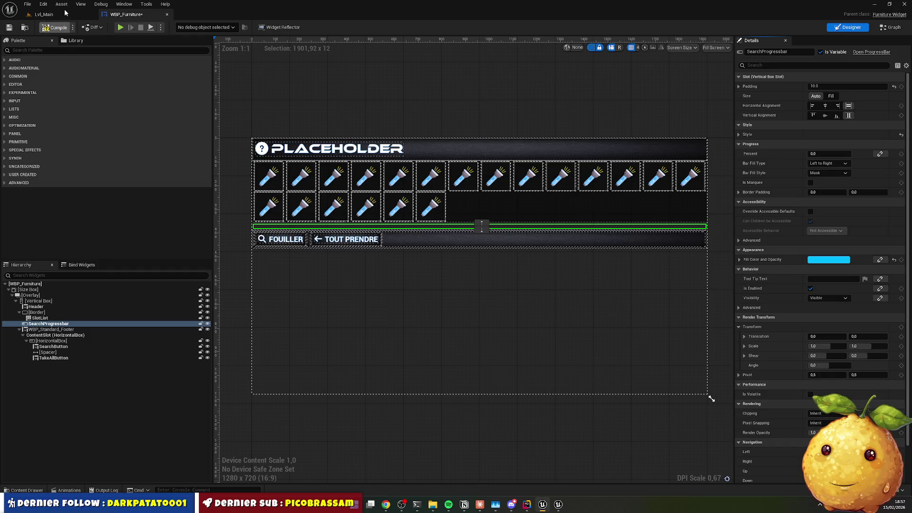
{"action": "left_click", "coordinate": [66, 14]}
{"action": "left_click", "coordinate": [175, 27]}
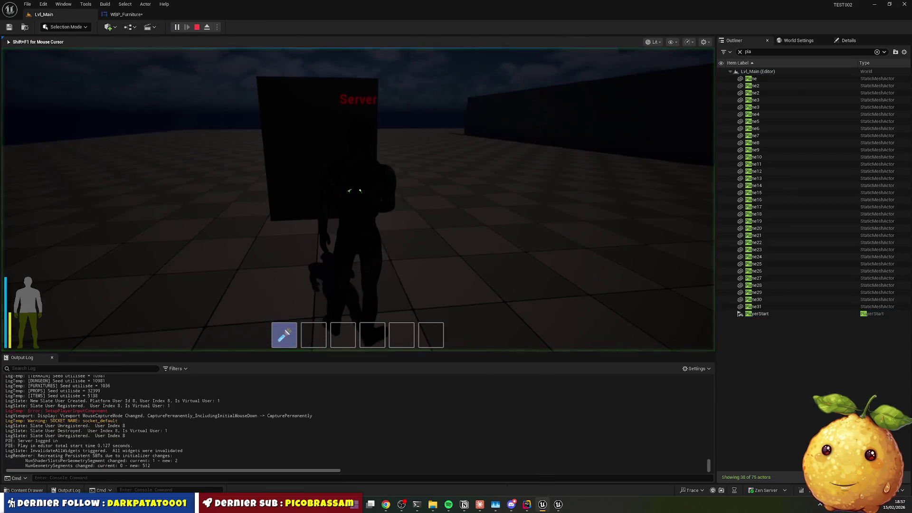
Search the wardrobe repeatedly to watch the progress bar, moving the flashlight into the inventory
{"action": "key", "text": "e"}
{"action": "left_click", "coordinate": [414, 228]}
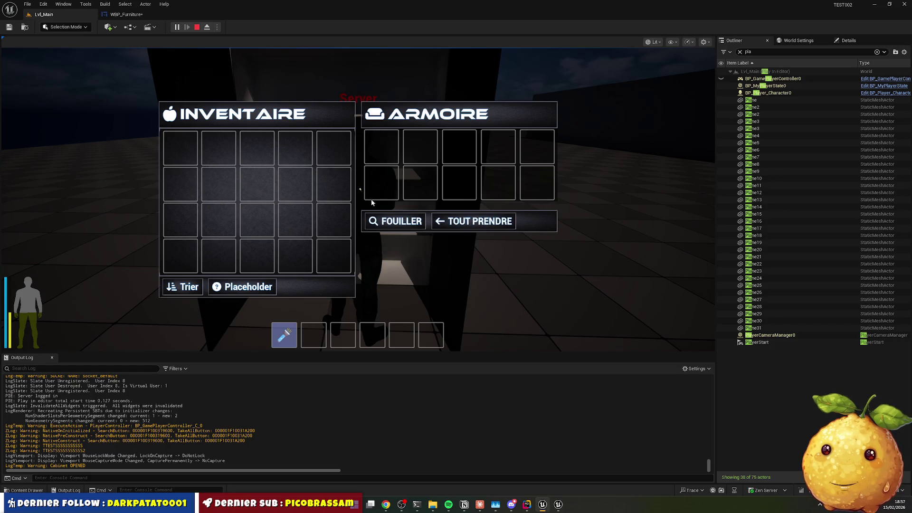
{"action": "left_click", "coordinate": [395, 220]}
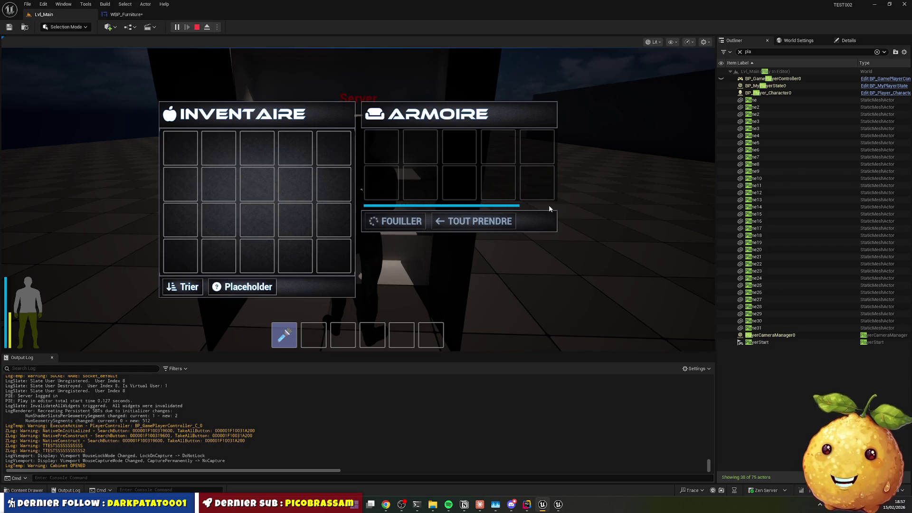
{"action": "left_click", "coordinate": [409, 227]}
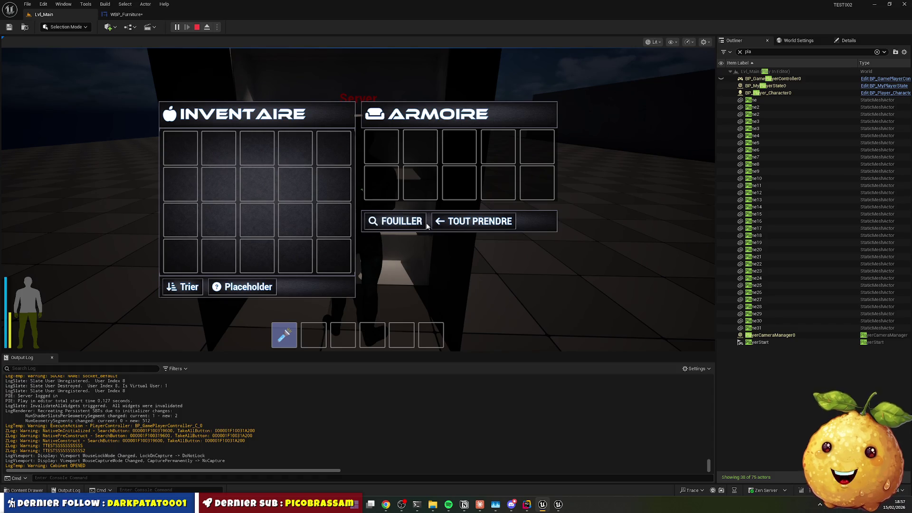
{"action": "left_click", "coordinate": [379, 227]}
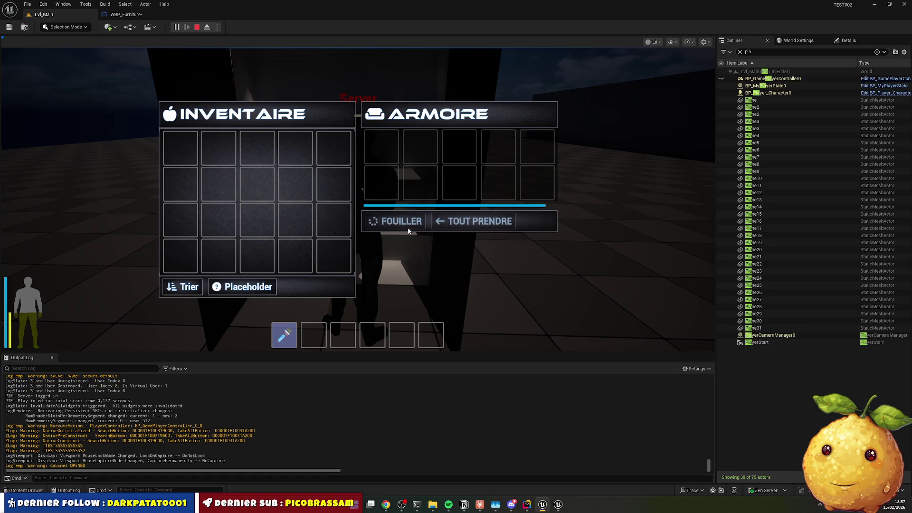
{"action": "left_click", "coordinate": [384, 225]}
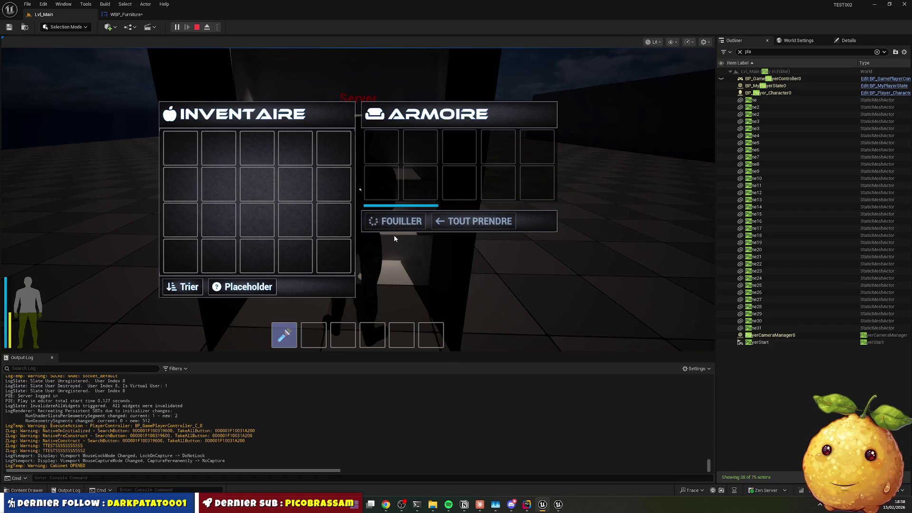
{"action": "left_click", "coordinate": [384, 226]}
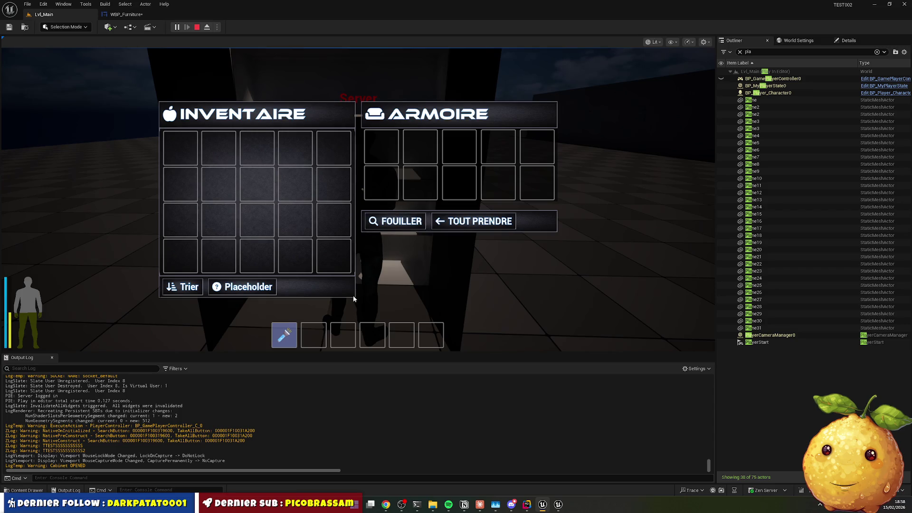
{"action": "mouse_move", "coordinate": [293, 337]}
{"action": "left_mouse_down"}
{"action": "mouse_move", "coordinate": [230, 197]}
{"action": "mouse_move", "coordinate": [197, 179]}
{"action": "left_mouse_up"}
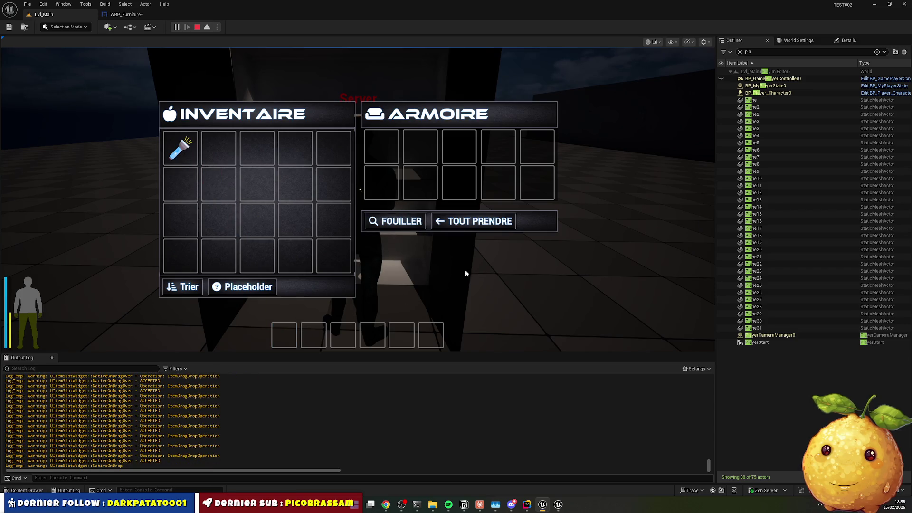
{"action": "left_click", "coordinate": [410, 227]}
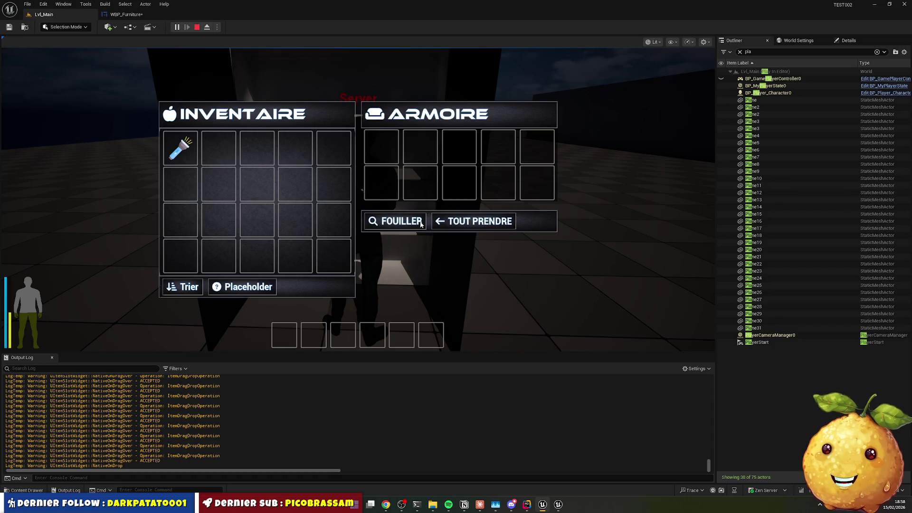
Close the inventory screens and stop the Play In Editor session
{"action": "key", "text": "Tab"}
{"action": "key", "text": "w"}
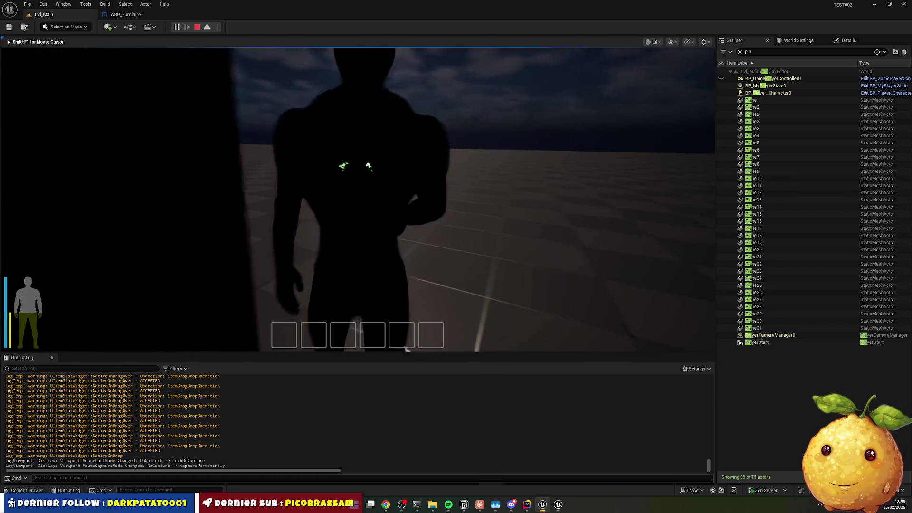
{"action": "key", "text": "super"}
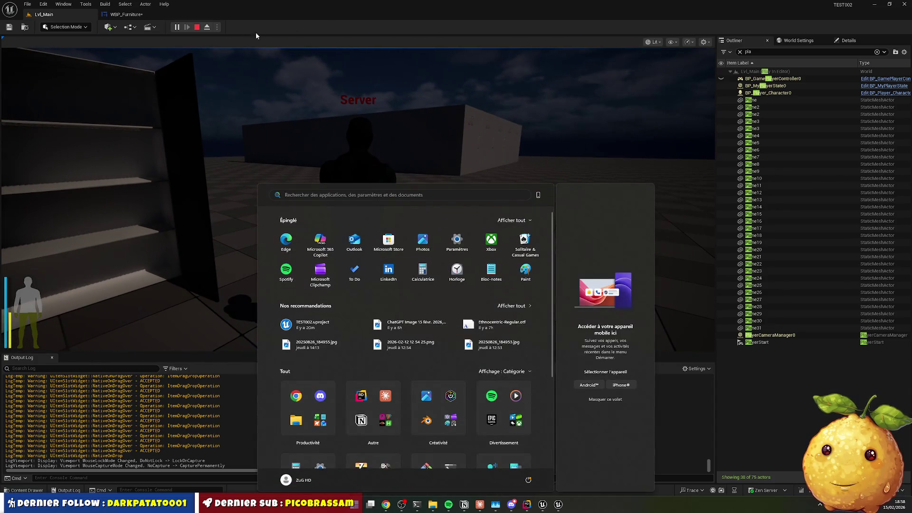
{"action": "left_click", "coordinate": [197, 27]}
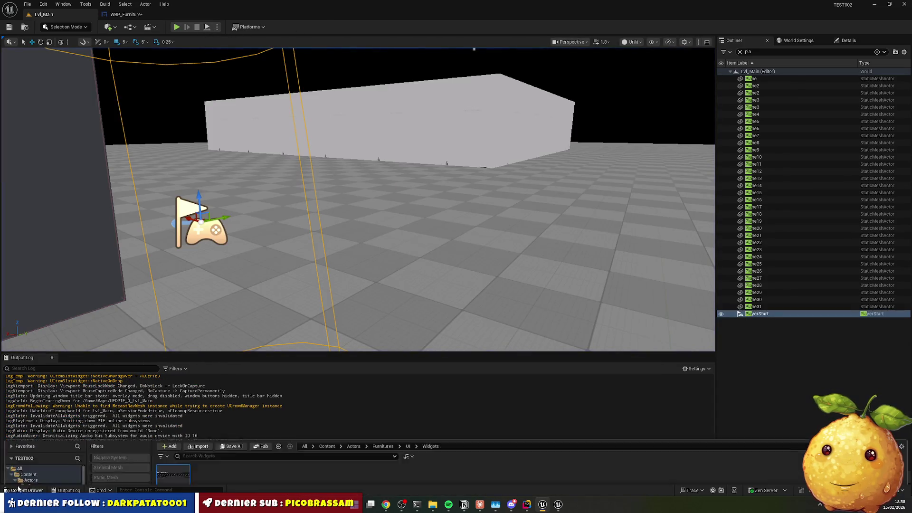
Enable Generate Dungeon in the DA_GenerationConfig asset under Content/Gameplay/Config
{"action": "left_click", "coordinate": [22, 490]}
{"action": "left_click", "coordinate": [357, 305]}
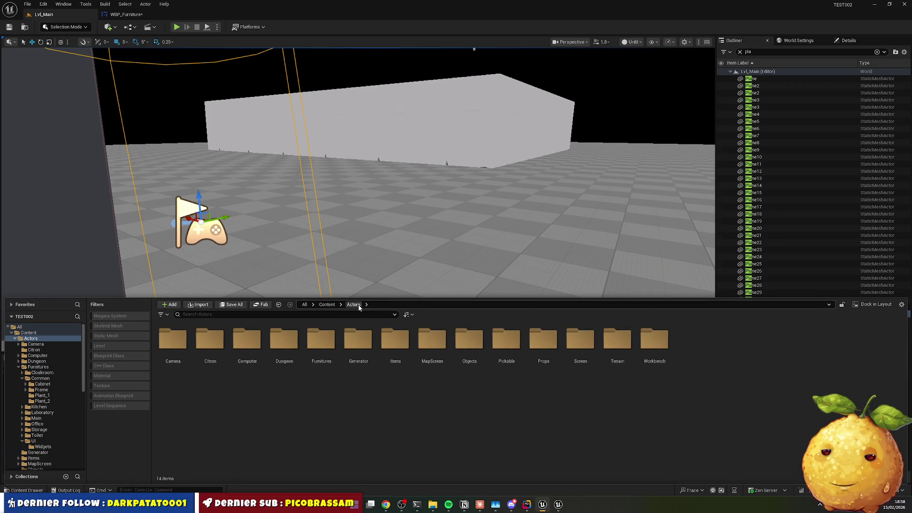
{"action": "double_click", "coordinate": [323, 340]}
{"action": "left_click", "coordinate": [401, 345]}
{"action": "left_click", "coordinate": [327, 304]}
{"action": "left_click", "coordinate": [404, 345]}
{"action": "double_click", "coordinate": [404, 345]}
{"action": "double_click", "coordinate": [174, 340]}
{"action": "left_click", "coordinate": [222, 336]}
{"action": "double_click", "coordinate": [221, 336]}
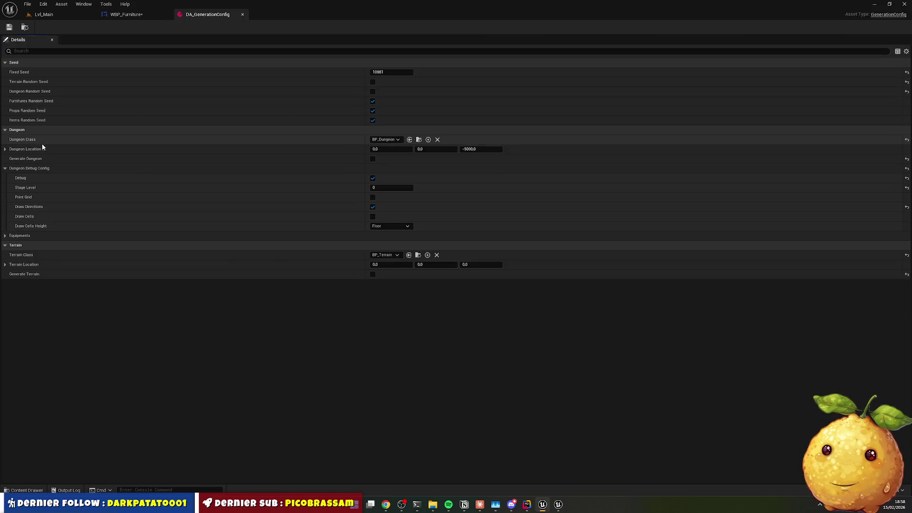
{"action": "left_click", "coordinate": [372, 159]}
Find BP_Dungeon among the Blueprint classes in Content and open it
{"action": "left_click", "coordinate": [16, 494]}
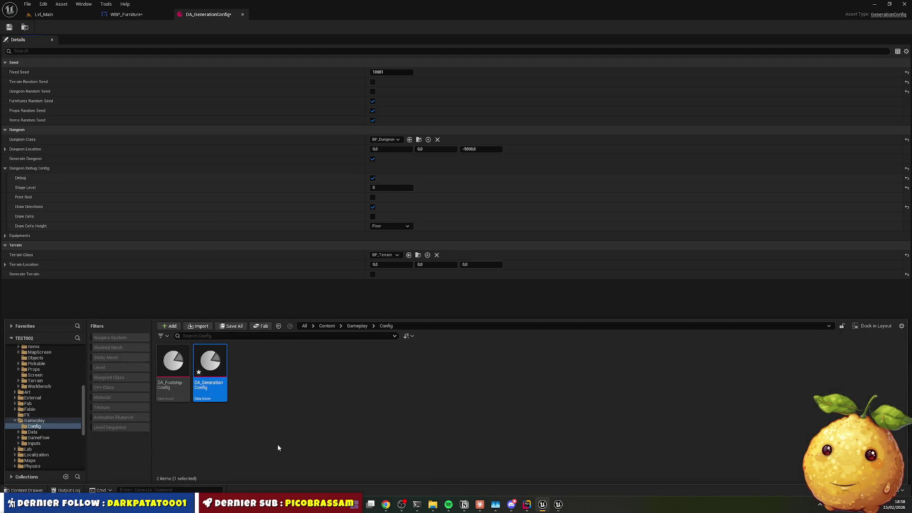
{"action": "left_click", "coordinate": [332, 326]}
{"action": "left_click", "coordinate": [293, 339]}
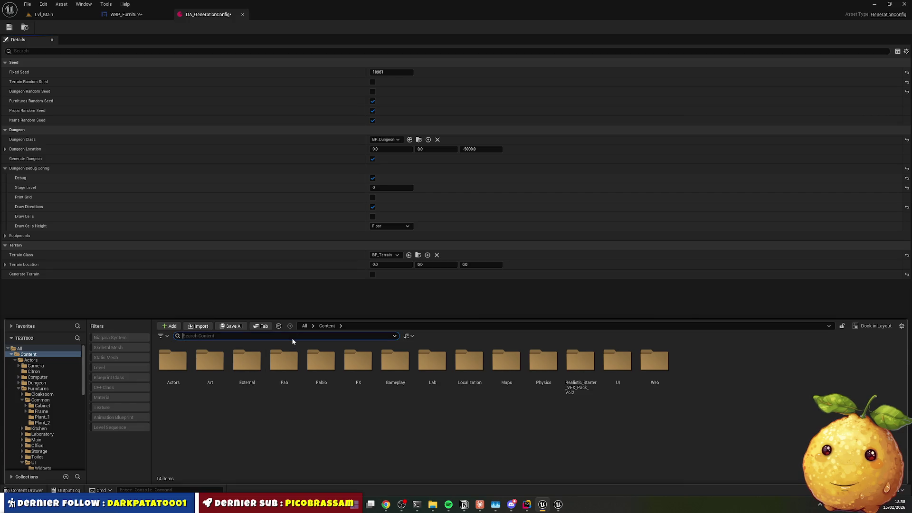
{"action": "type", "text": "dungeon"}
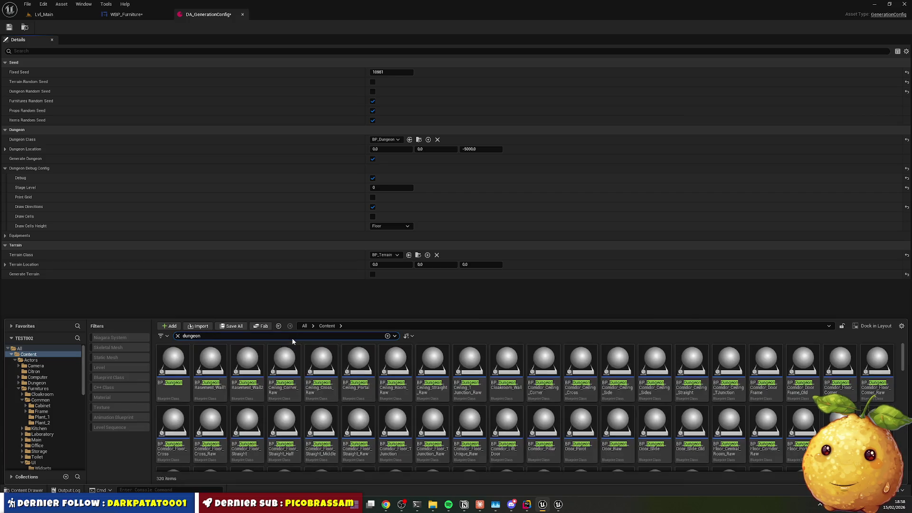
{"action": "left_click", "coordinate": [109, 377]}
{"action": "double_click", "coordinate": [173, 363]}
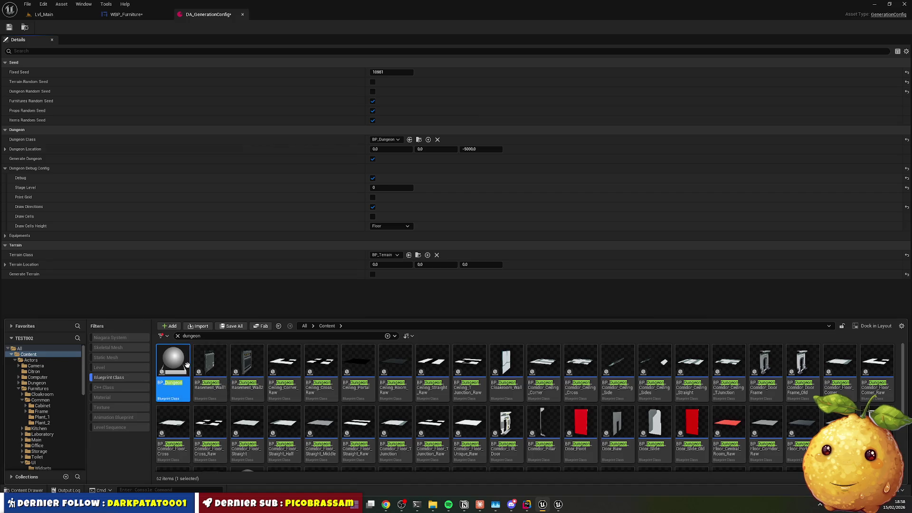
{"action": "scroll", "coordinate": [790, 270], "scroll_direction": "down", "scroll_amount": 3}
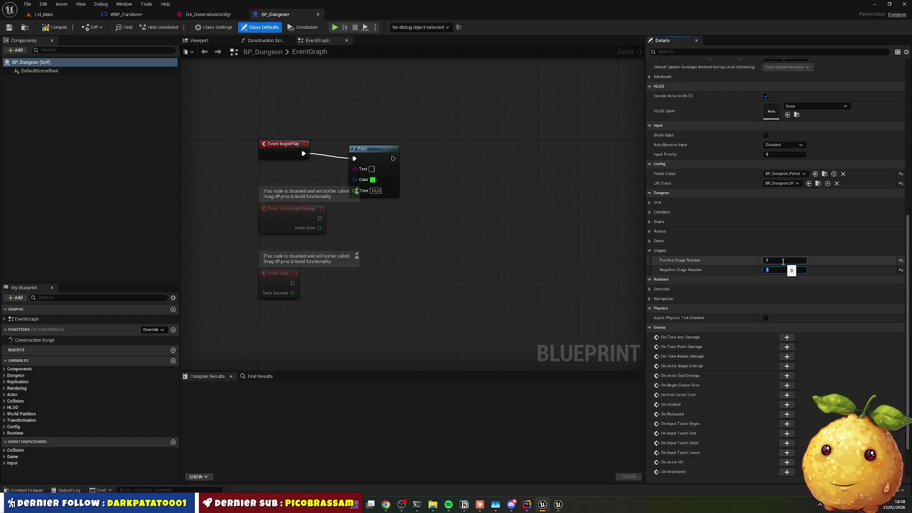
Return to the Lvl_Main level tab after reviewing BP_Dungeon's stage numbers
{"action": "left_click", "coordinate": [43, 15]}
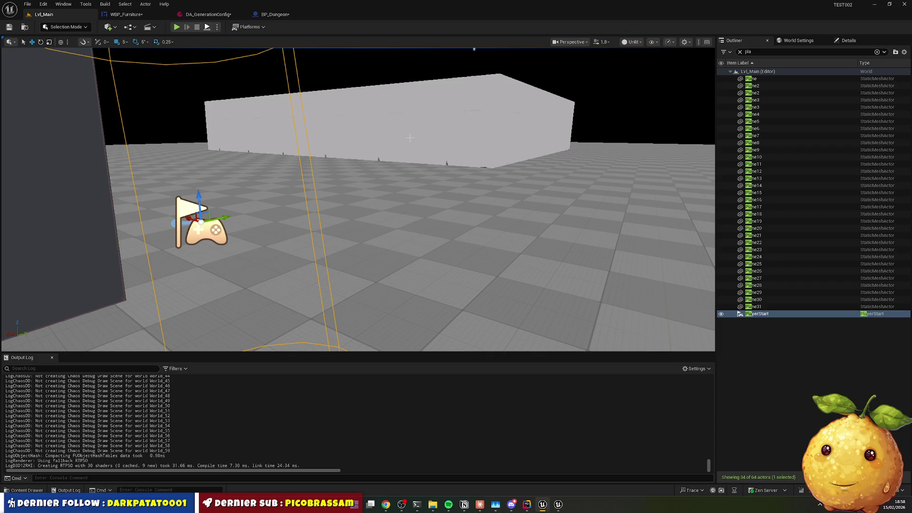
Start a play test, stop it, and relaunch it after checking the Play options
{"action": "key", "text": "alt+p"}
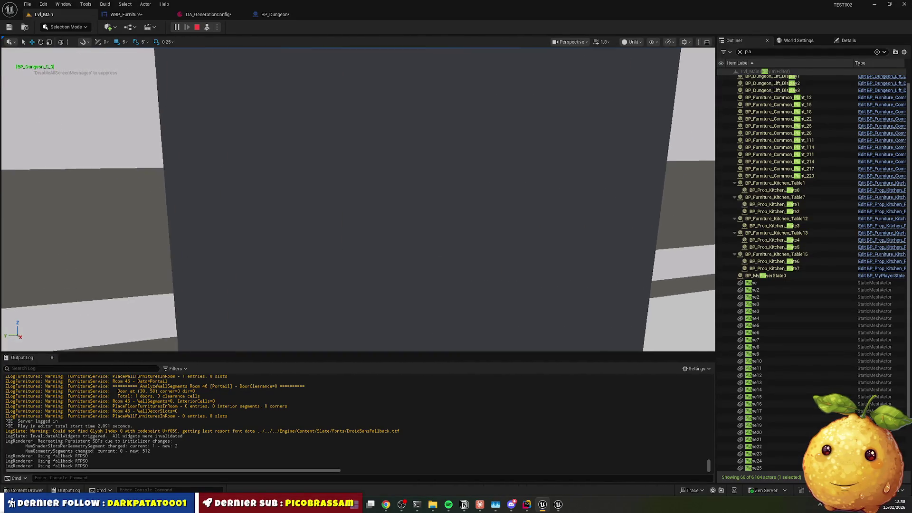
{"action": "left_click", "coordinate": [197, 27]}
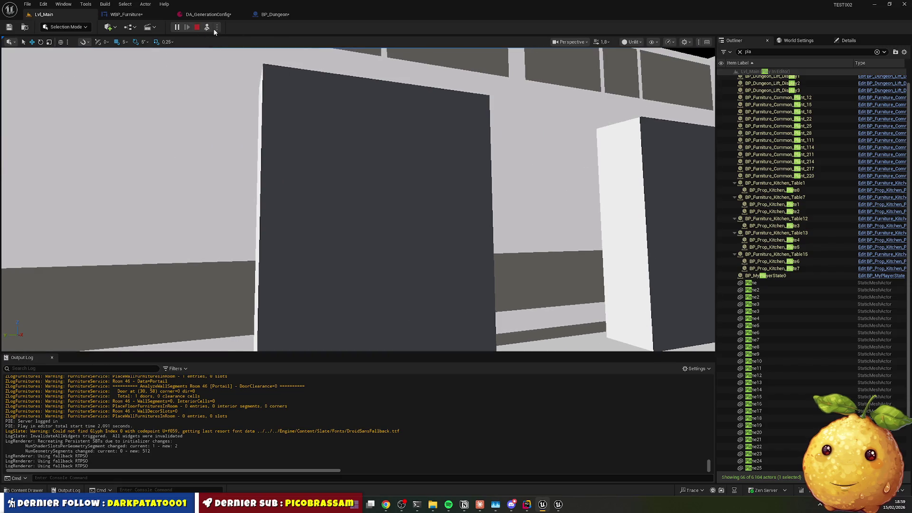
{"action": "left_click", "coordinate": [217, 27]}
{"action": "left_click", "coordinate": [257, 155]}
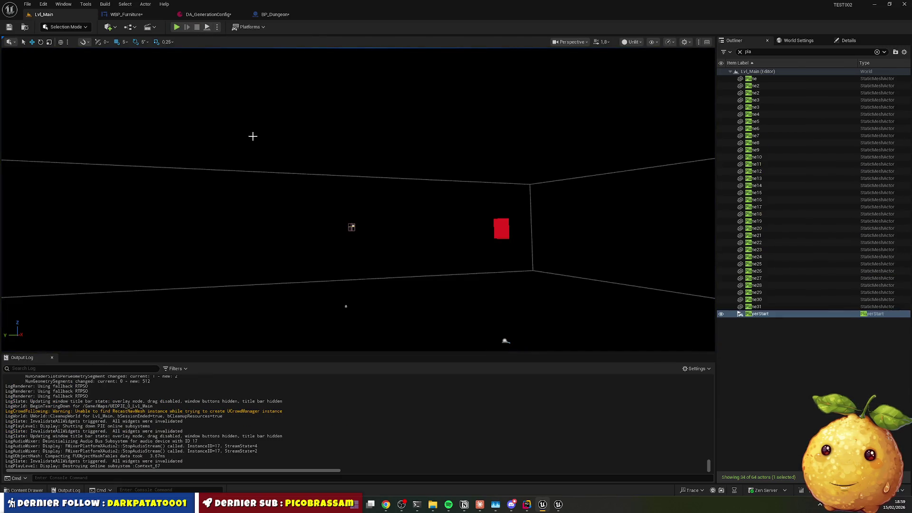
{"action": "key", "text": "alt+p"}
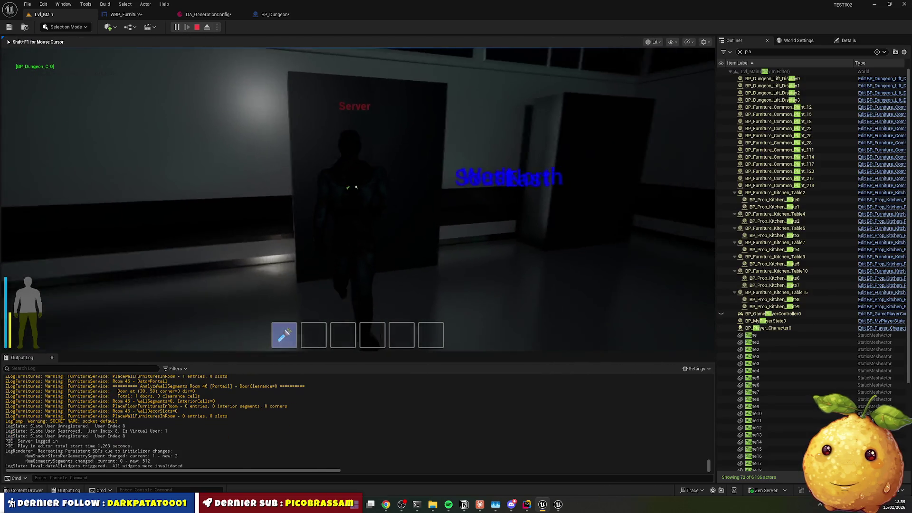
Search the wardrobe twice for loot, then walk to the workstation and search it
{"action": "key", "text": "e"}
{"action": "left_click", "coordinate": [400, 225]}
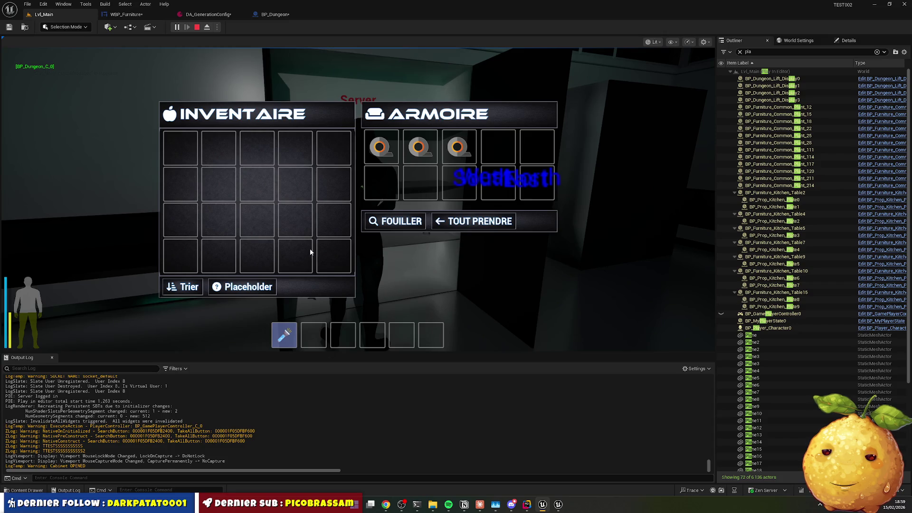
{"action": "key", "text": "e"}
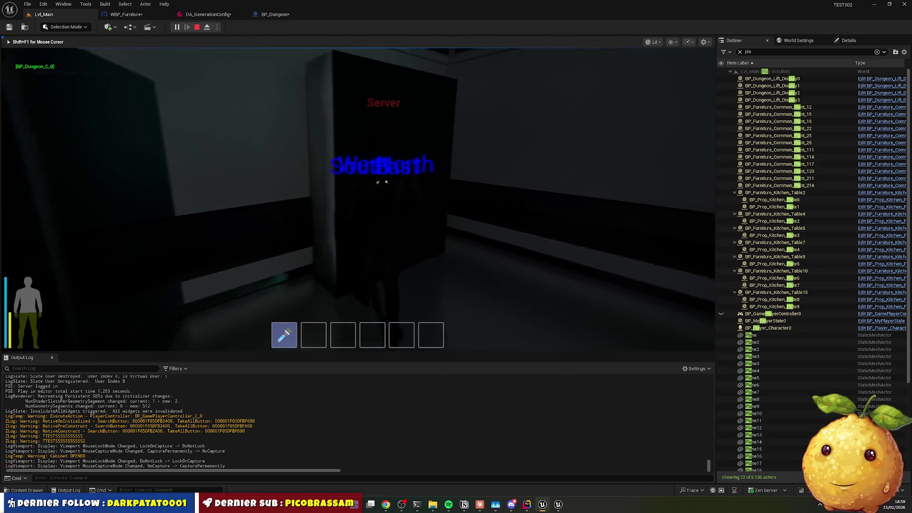
{"action": "key", "text": "e"}
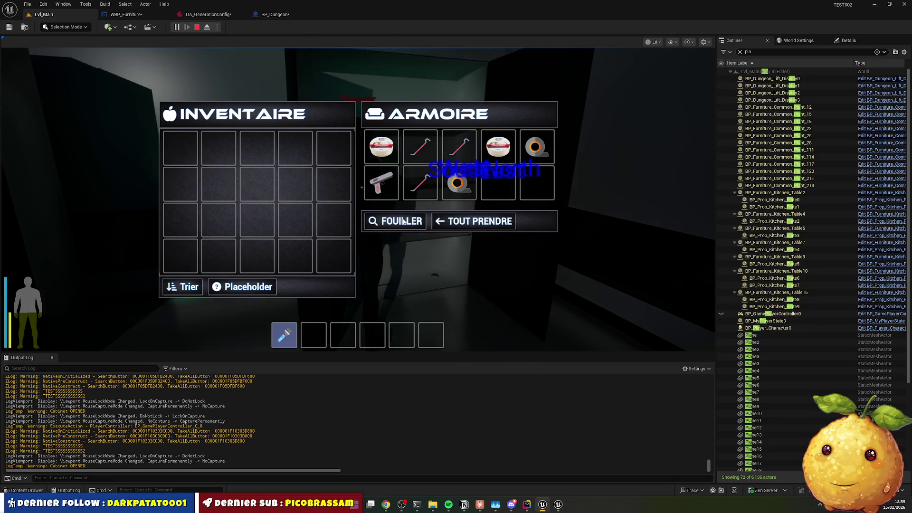
{"action": "left_click", "coordinate": [403, 222]}
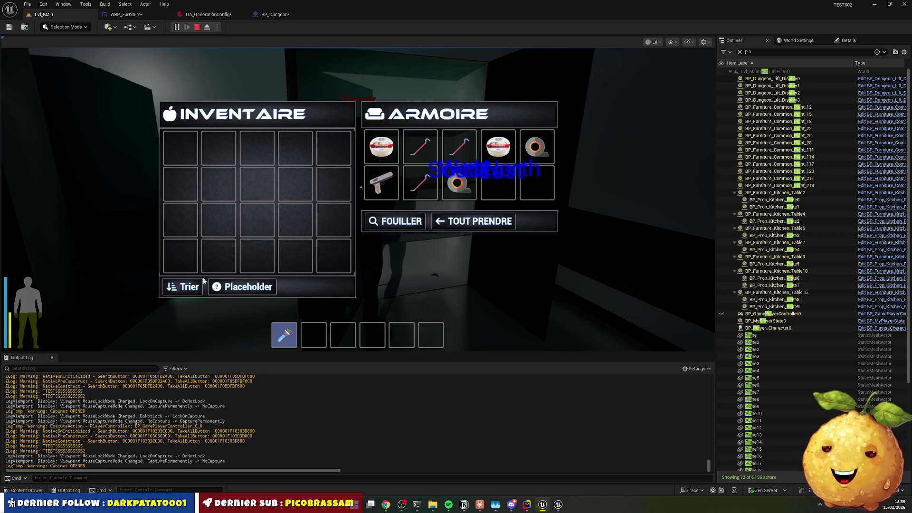
{"action": "key", "text": "Escape"}
{"action": "key", "text": "w"}
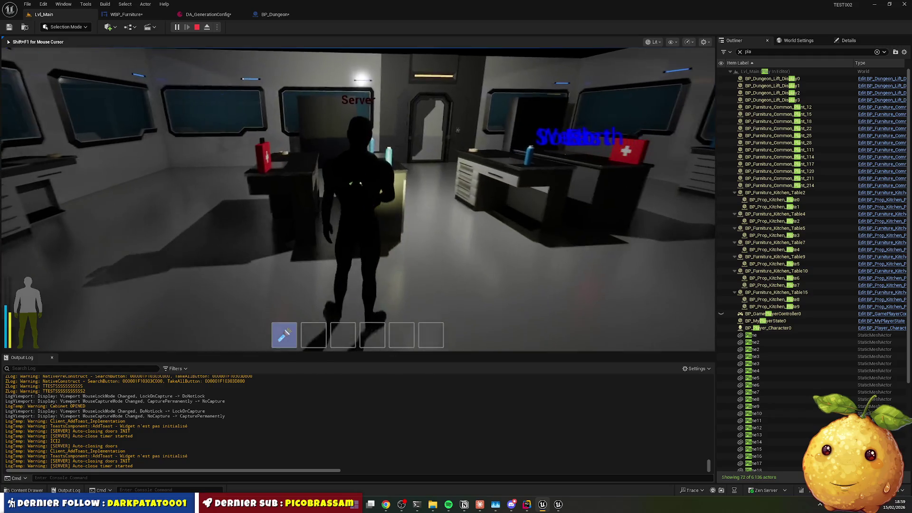
{"action": "key", "text": "e"}
{"action": "left_click", "coordinate": [415, 188]}
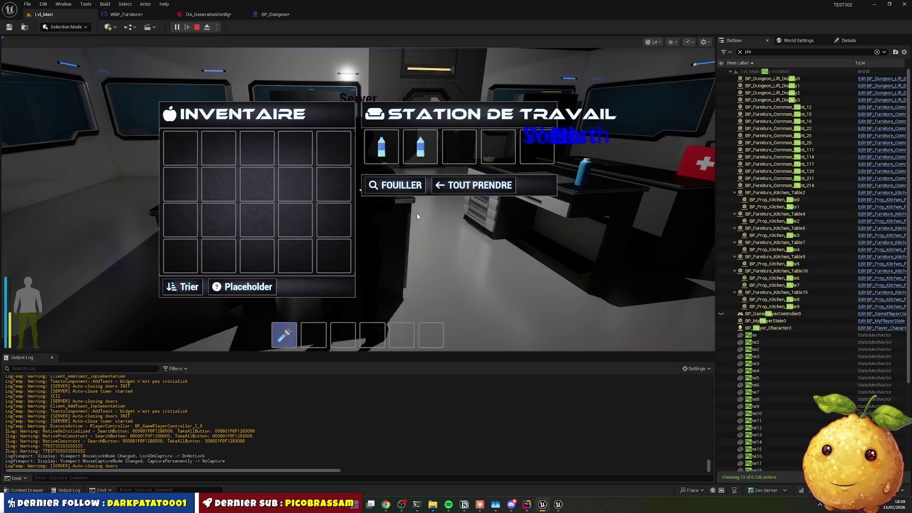
Search two more workstations for loot during the play test
{"action": "key", "text": "e"}
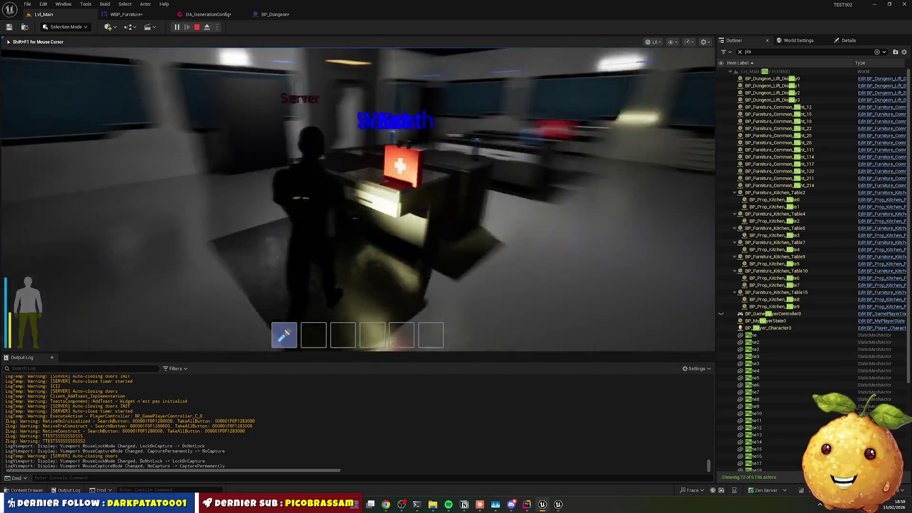
{"action": "key", "text": "e"}
{"action": "left_click", "coordinate": [439, 191]}
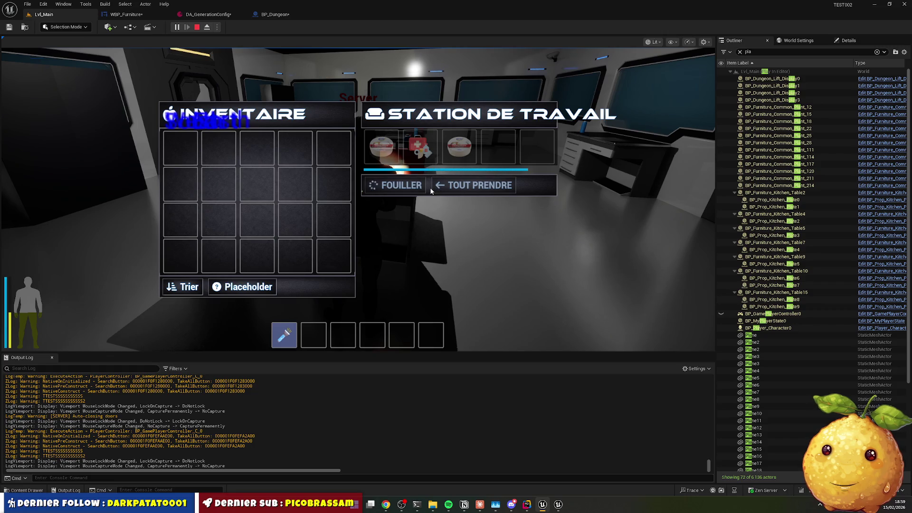
{"action": "key", "text": "e"}
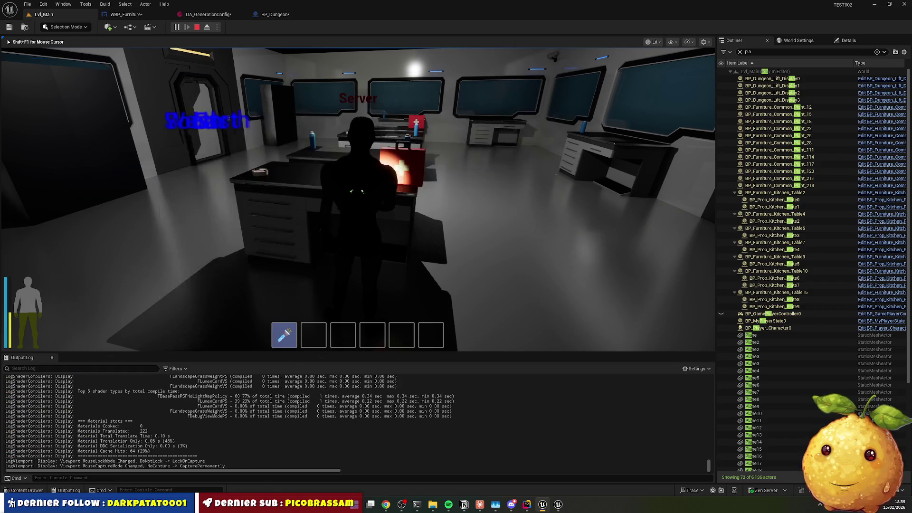
{"action": "key", "text": "e"}
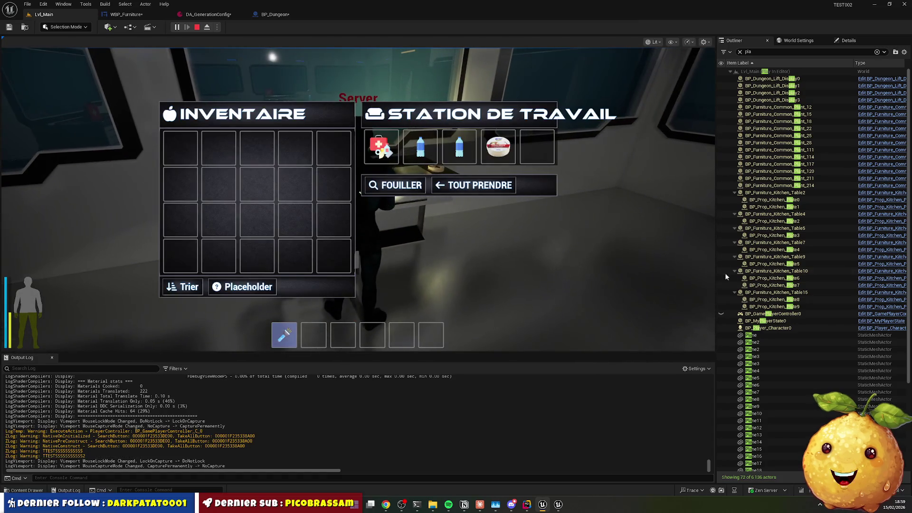
{"action": "left_click", "coordinate": [426, 189]}
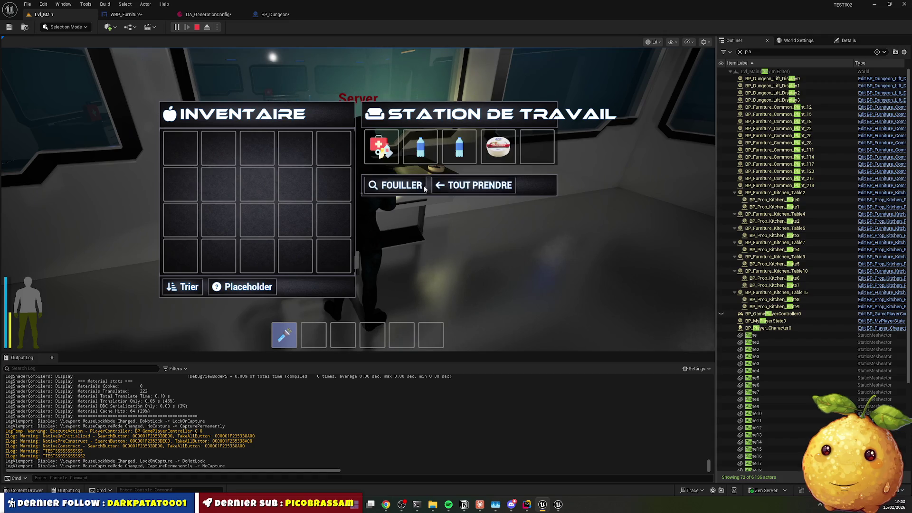
{"action": "key", "text": "e"}
Walk to two further workstations, search each, then close the inventory panels
{"action": "key", "text": "e"}
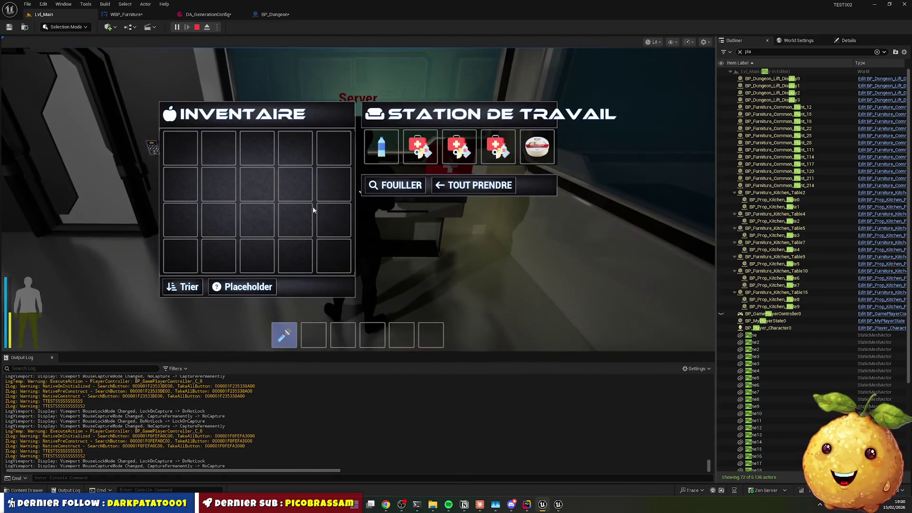
{"action": "key", "text": "e"}
{"action": "key", "text": "w"}
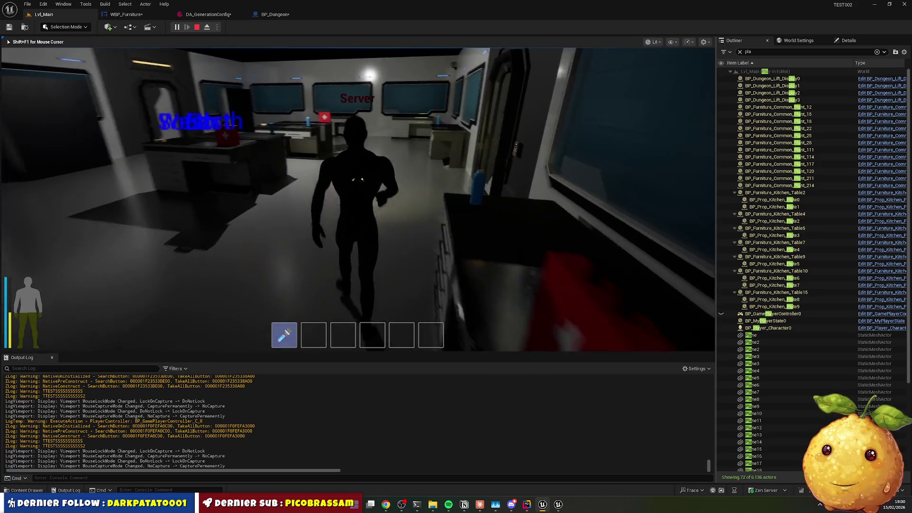
{"action": "key", "text": "e"}
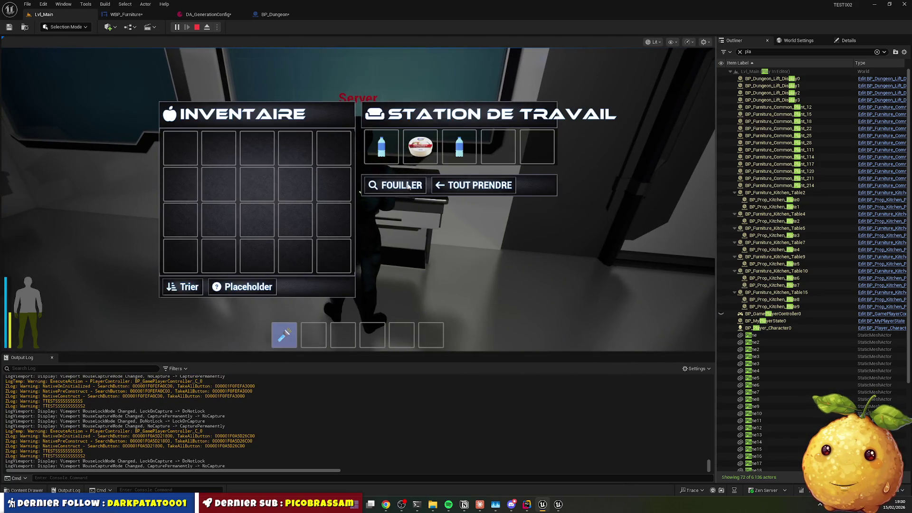
{"action": "left_click", "coordinate": [416, 186]}
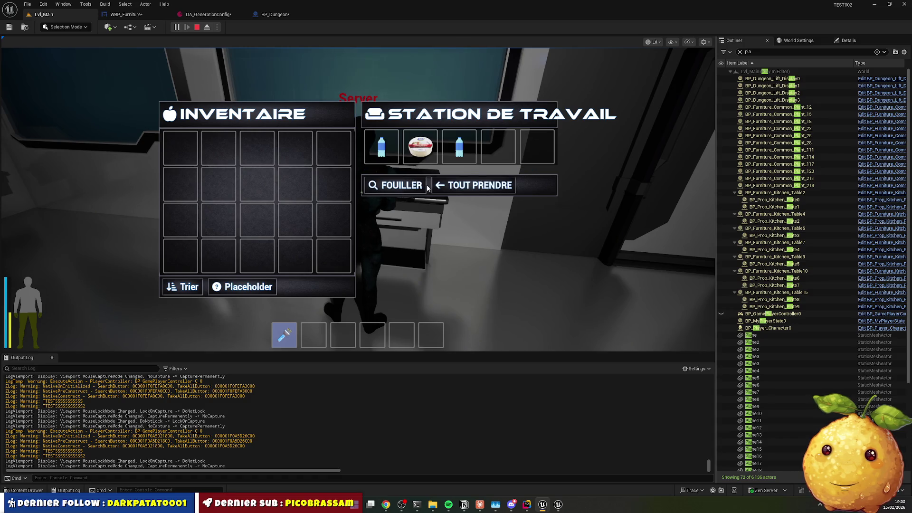
{"action": "key", "text": "e"}
{"action": "key", "text": "w"}
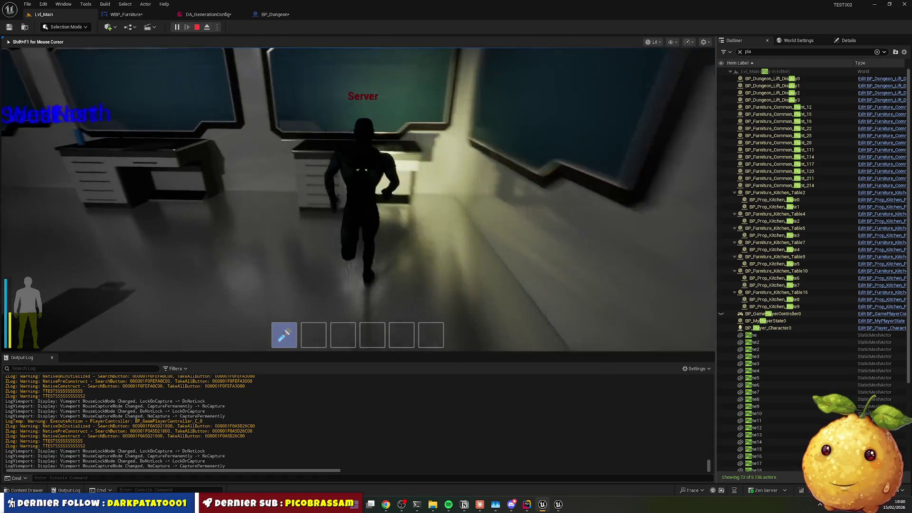
{"action": "key", "text": "e"}
{"action": "left_click", "coordinate": [393, 189]}
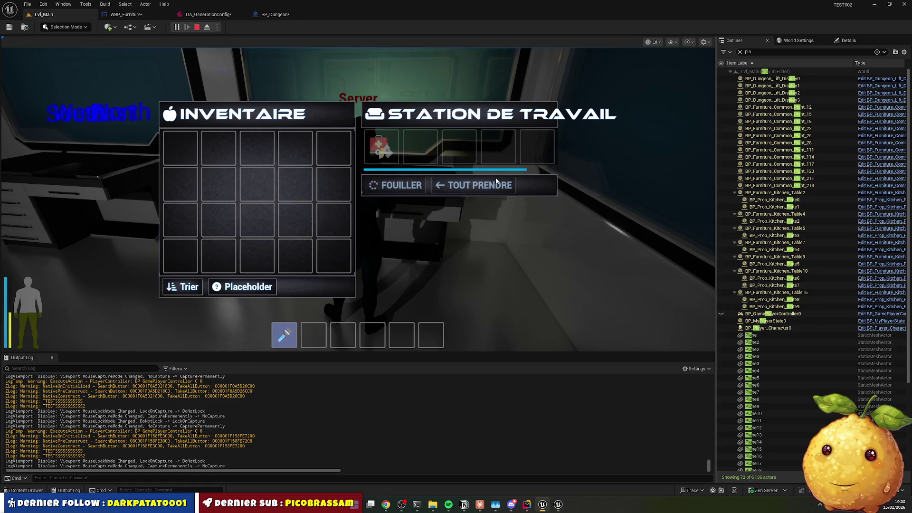
{"action": "key", "text": "e"}
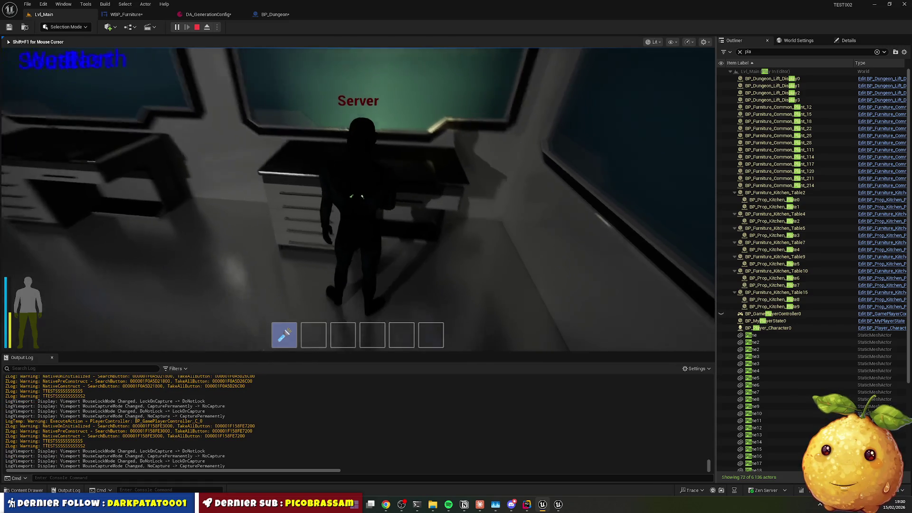
Switch to the Notion TEST002 - TOUTDOUX task board
{"action": "key", "text": "super"}
{"action": "left_click", "coordinate": [464, 504]}
{"action": "scroll", "coordinate": [304, 342], "scroll_direction": "down", "scroll_amount": 15}
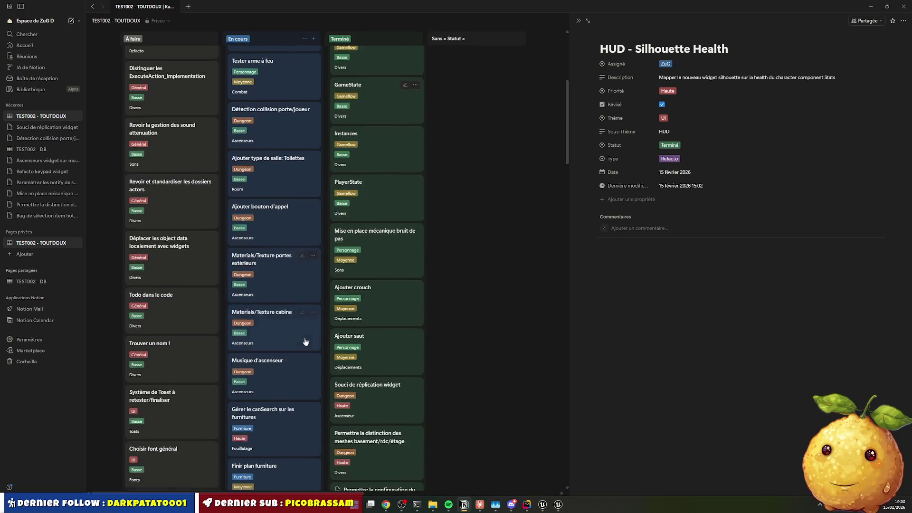
Add an En cours card titled 'Bug sur système de fouillatationage'
{"action": "left_click", "coordinate": [250, 224]}
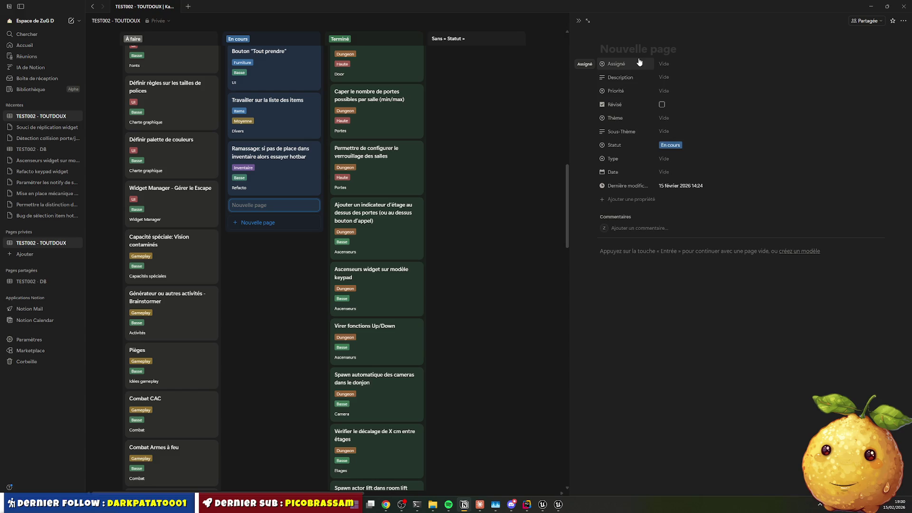
{"action": "type", "text": "Bug sou"}
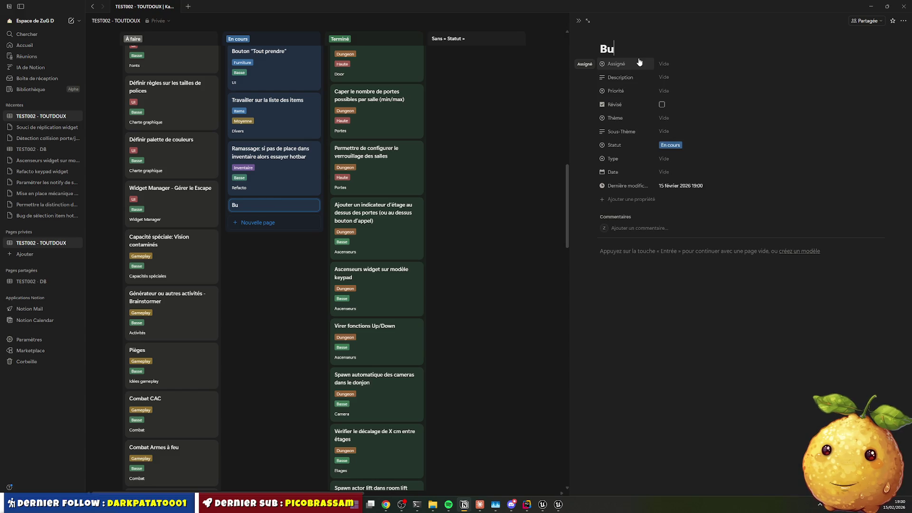
{"action": "key", "text": "BackSpace"}
{"action": "key", "text": "BackSpace"}
{"action": "key", "text": "BackSpace"}
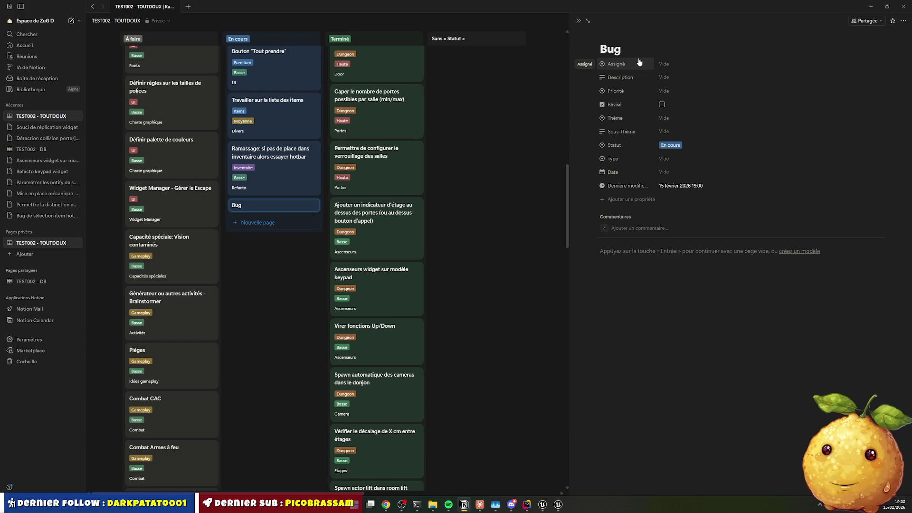
{"action": "type", "text": " sur syst"}
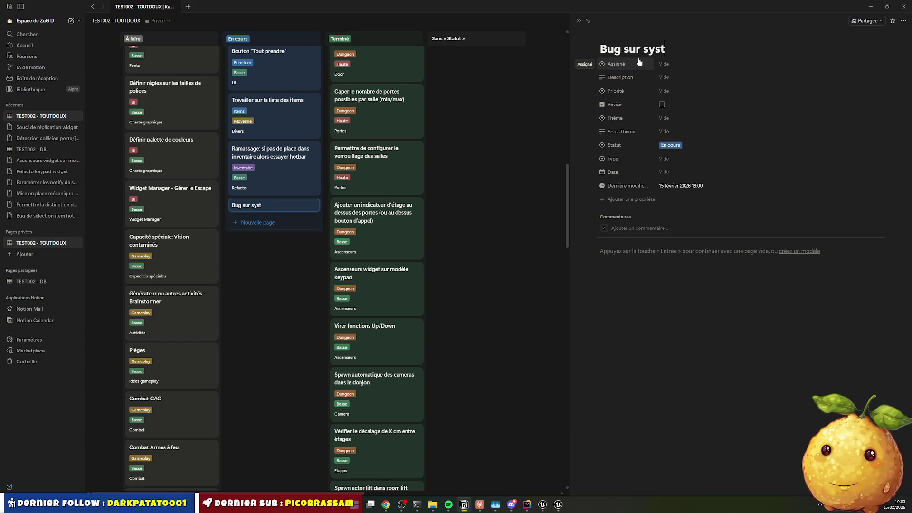
{"action": "type", "text": "ème de foui"}
{"action": "type", "text": "ath"}
{"action": "key", "text": "BackSpace"}
{"action": "type", "text": "g"}
{"action": "key", "text": "BackSpace"}
{"action": "type", "text": "ti"}
{"action": "key", "text": "BackSpace"}
{"action": "key", "text": "BackSpace"}
{"action": "type", "text": "tionage"}
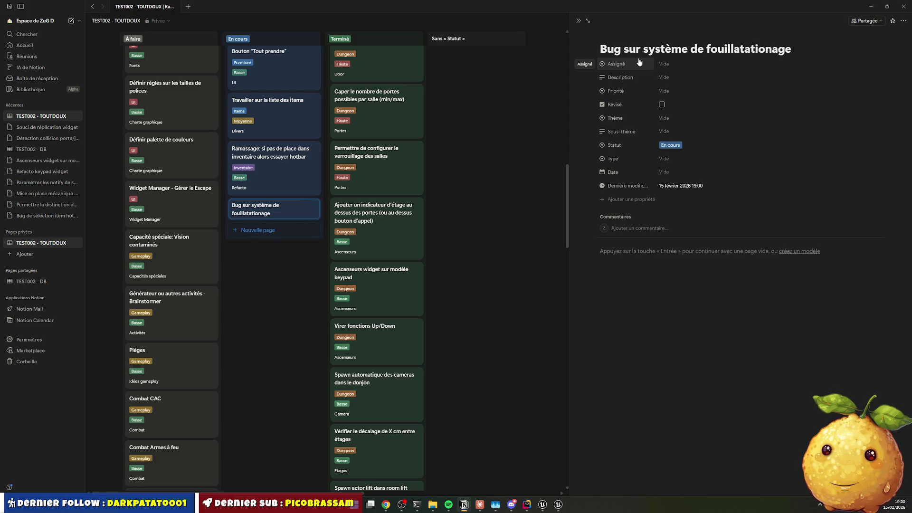
Assign the card to yourself and start writing its description
{"action": "left_click", "coordinate": [666, 64]}
{"action": "left_click", "coordinate": [673, 84]}
{"action": "left_click", "coordinate": [656, 78]}
{"action": "type", "text": "La fouille U fonctionne"}
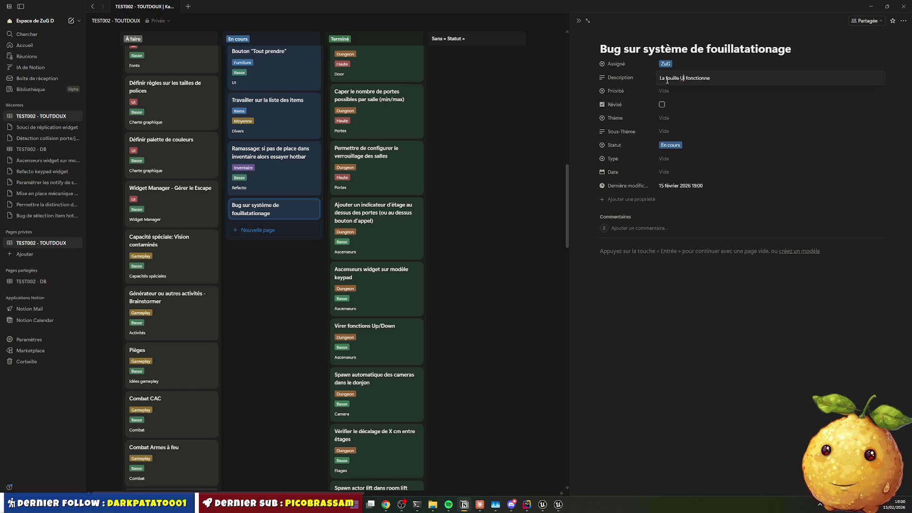
{"action": "type", "text": "II"}
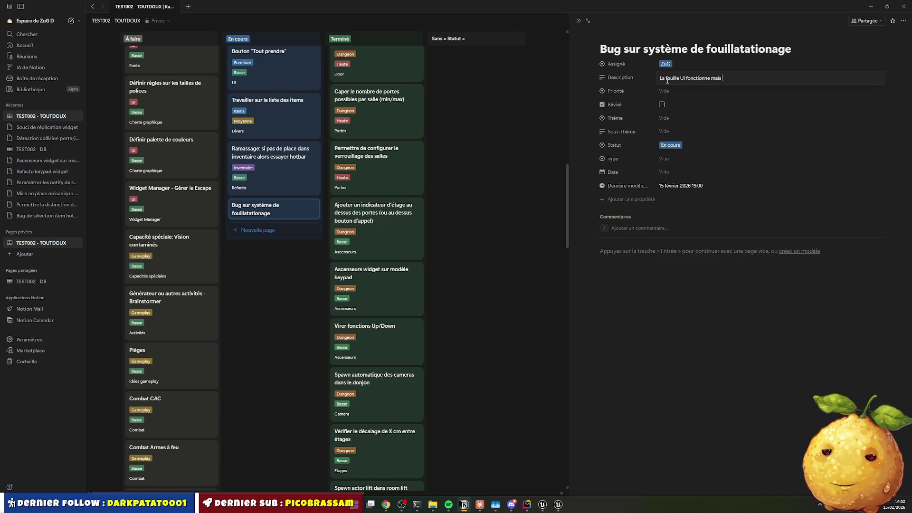
{"action": "type", "text": "ve jamais rien"}
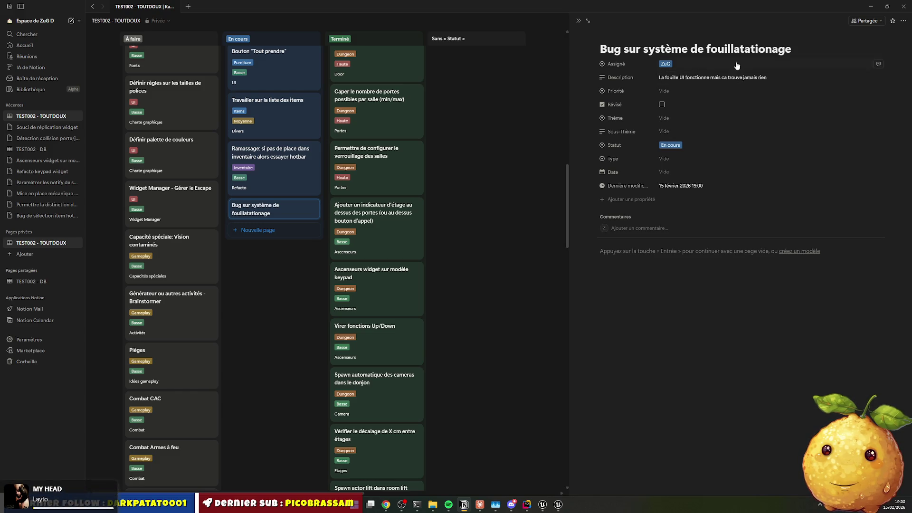
{"action": "left_click", "coordinate": [664, 91]}
Set the bug card's priority to Moyenne, tick Révisé, and choose Furniture as the theme
{"action": "left_click", "coordinate": [678, 125]}
{"action": "left_click", "coordinate": [662, 104]}
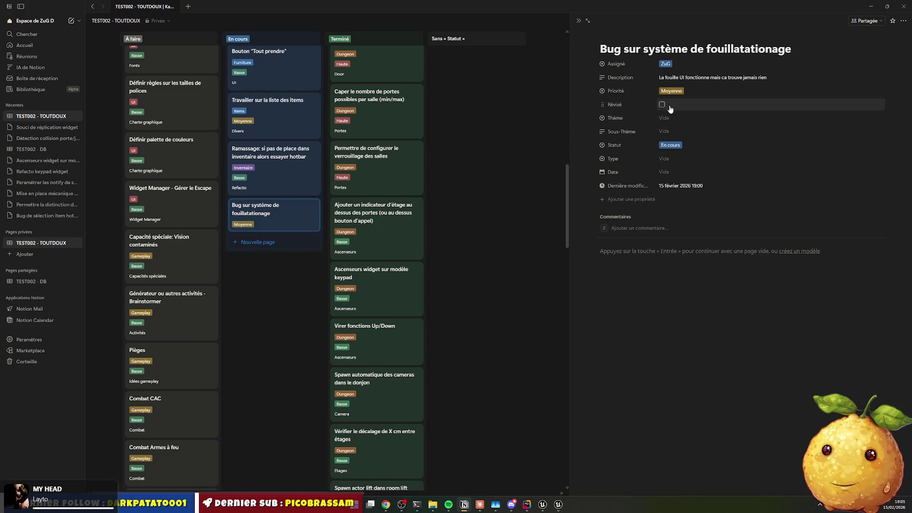
{"action": "left_click", "coordinate": [665, 118]}
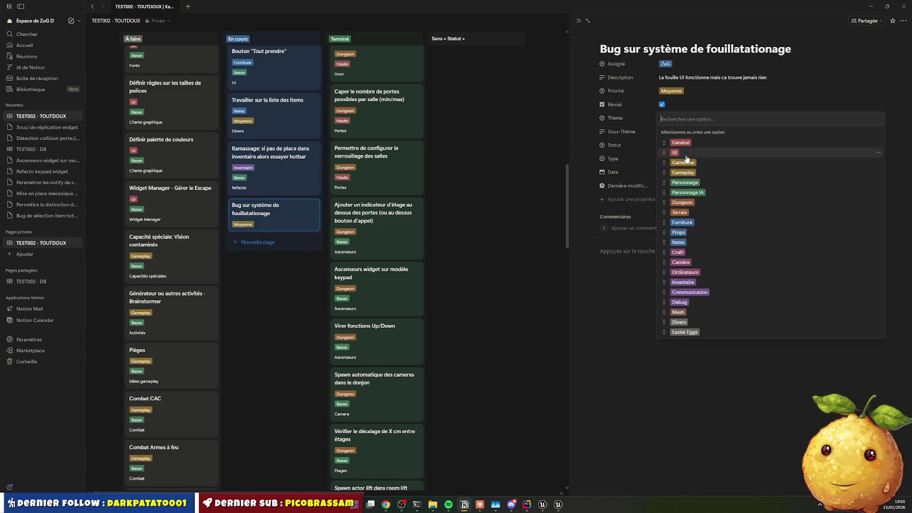
{"action": "left_click", "coordinate": [682, 223]}
Fill in Sous-Thème Fouille, Type Bug, and today's date, 15 février 2026
{"action": "left_click", "coordinate": [671, 133]}
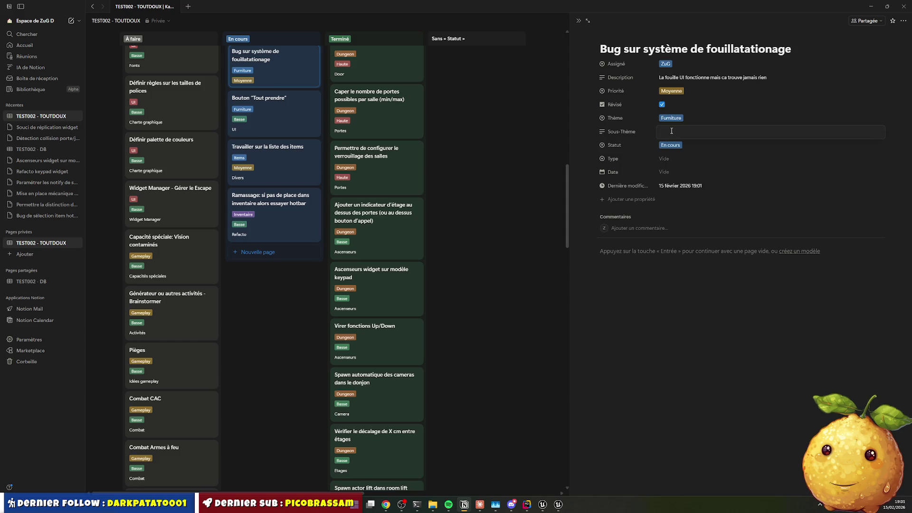
{"action": "type", "text": "Fouille"}
{"action": "key", "text": "Return"}
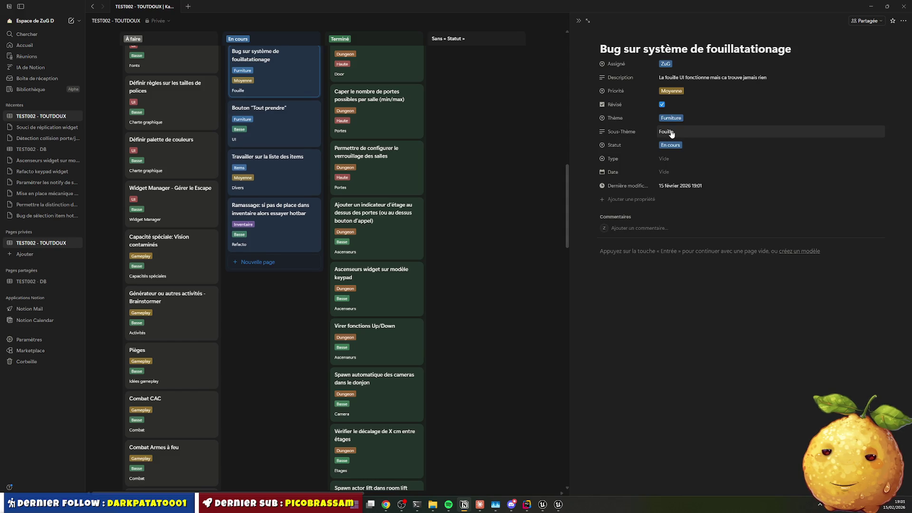
{"action": "left_click", "coordinate": [665, 159]}
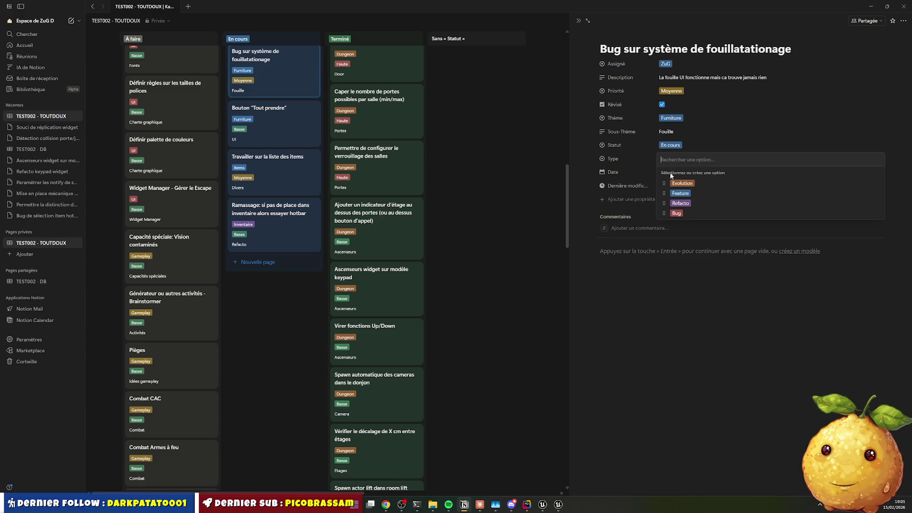
{"action": "left_click", "coordinate": [668, 205]}
{"action": "left_click", "coordinate": [672, 176]}
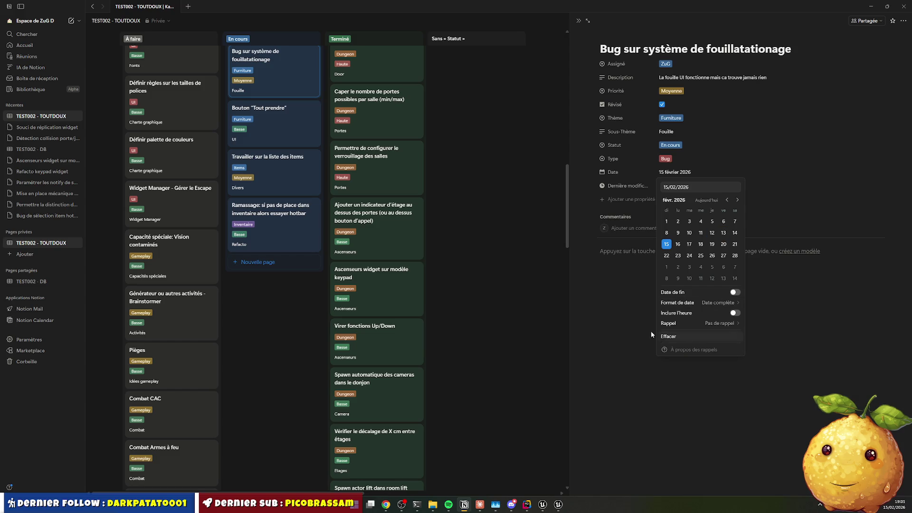
{"action": "left_click", "coordinate": [602, 345]}
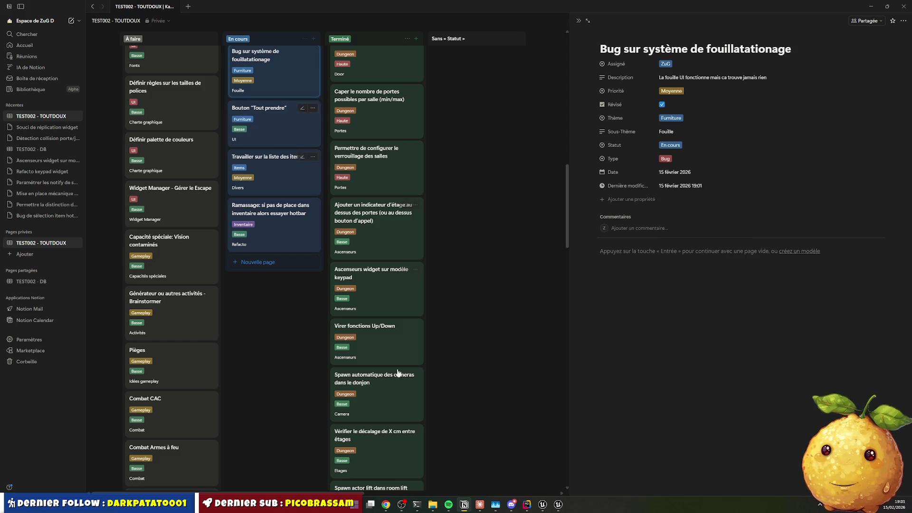
{"action": "mouse_move", "coordinate": [451, 504]}
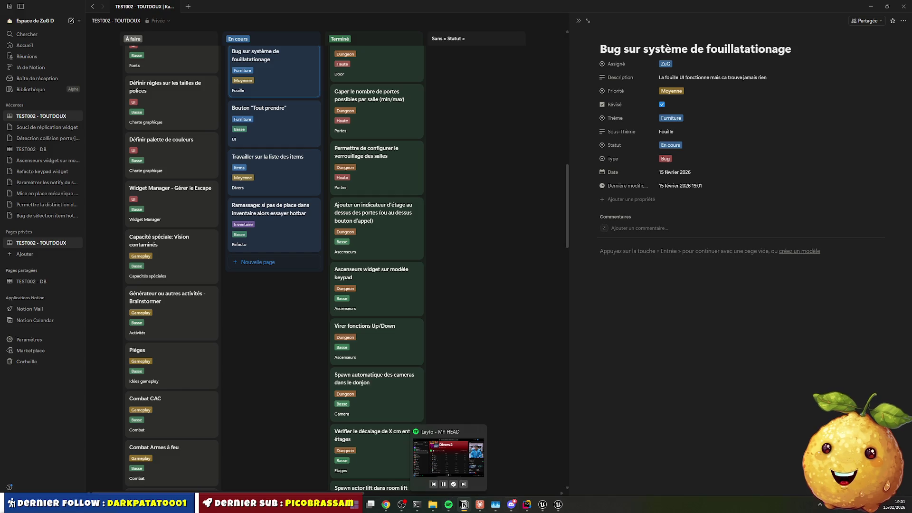
Stop the Unreal play session and open the Content Drawer without the Blueprint-class filter
{"action": "left_click", "coordinate": [542, 504]}
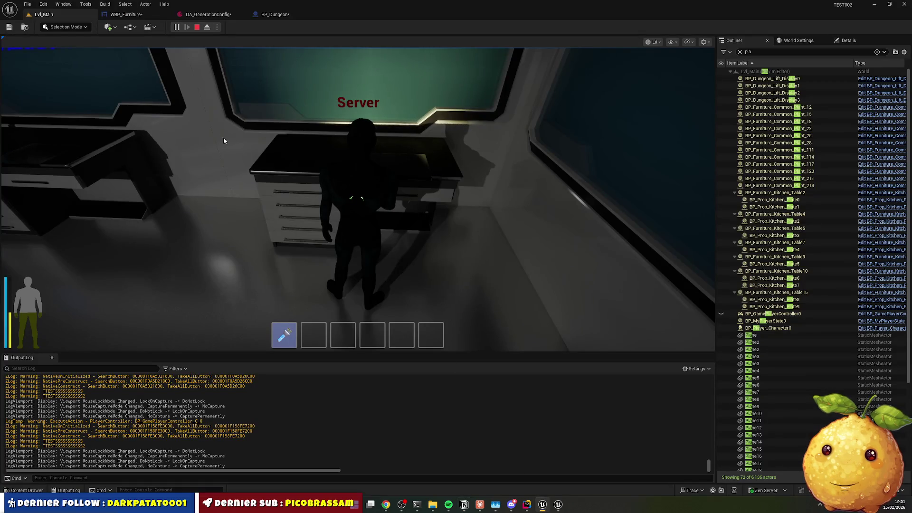
{"action": "left_click", "coordinate": [197, 27]}
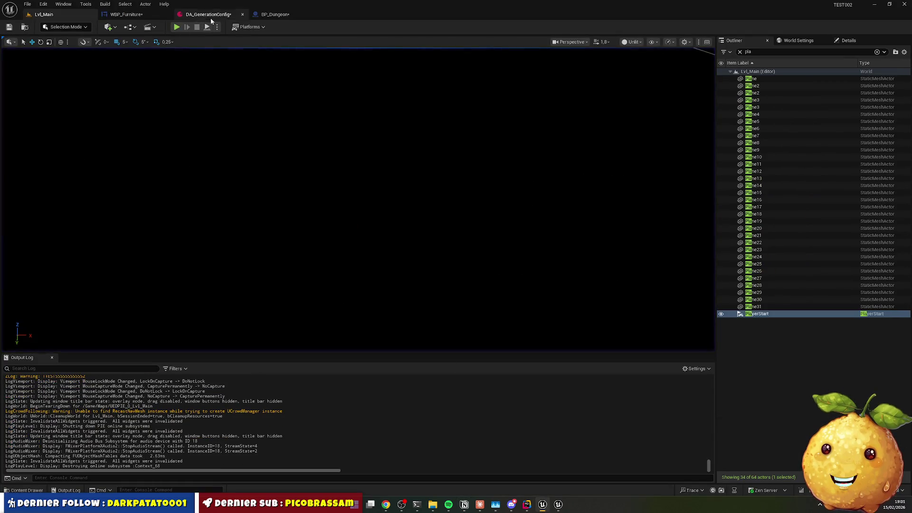
{"action": "left_click", "coordinate": [27, 490]}
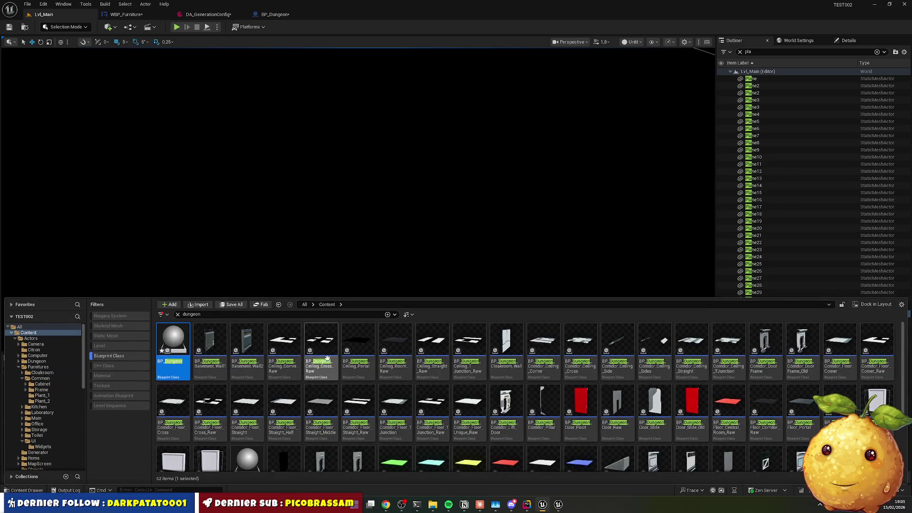
{"action": "left_click", "coordinate": [125, 356]}
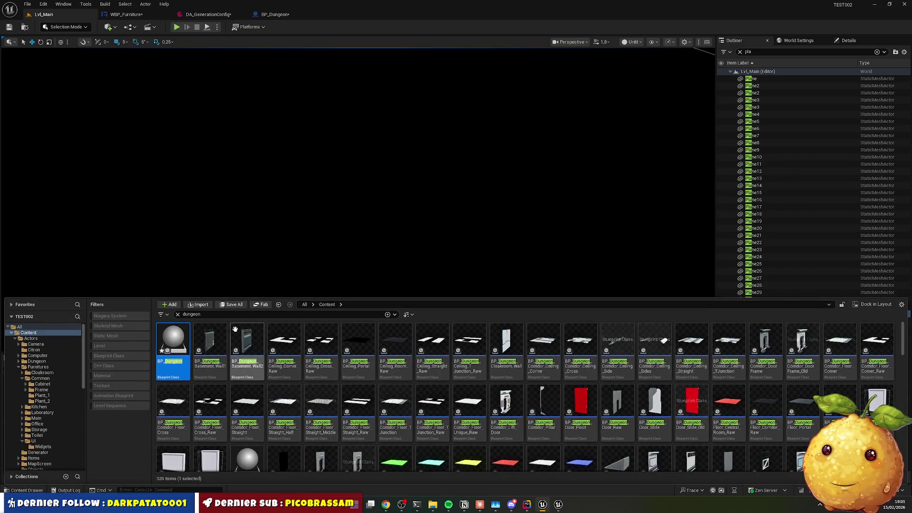
Clear the text from the asset search box
{"action": "double_click", "coordinate": [199, 314]}
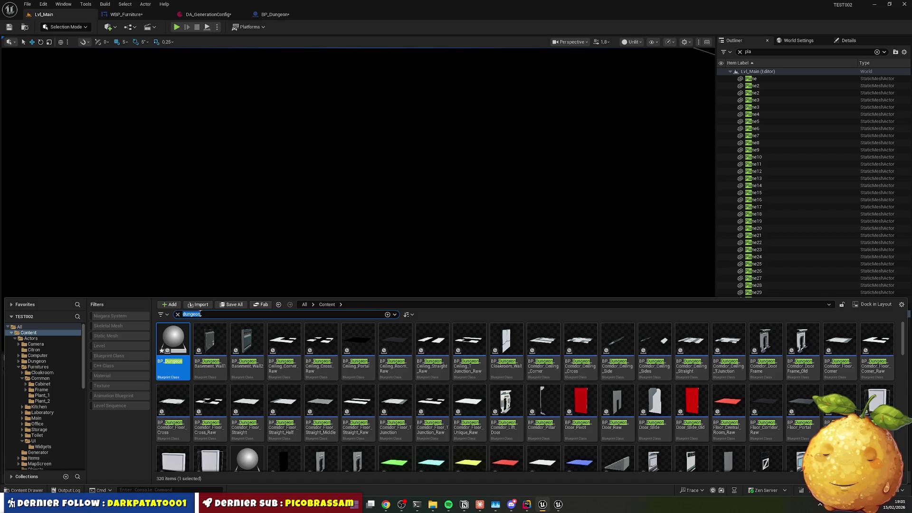
{"action": "type", "text": "comm"}
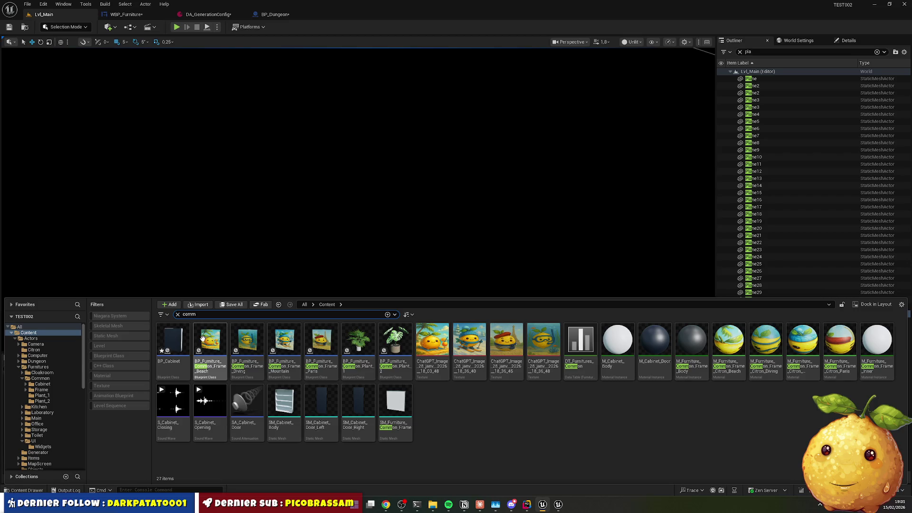
{"action": "left_click", "coordinate": [325, 315]}
{"action": "key", "text": "BackSpace"}
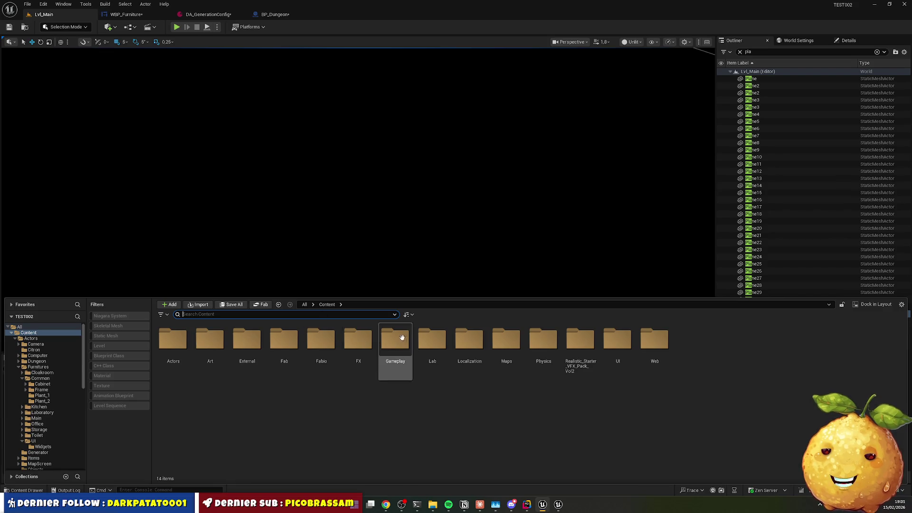
Open the DT_Furnitures_Common data table from Actors > Furnitures > Common
{"action": "left_click", "coordinate": [248, 339]}
{"action": "double_click", "coordinate": [173, 340]}
{"action": "double_click", "coordinate": [321, 339]}
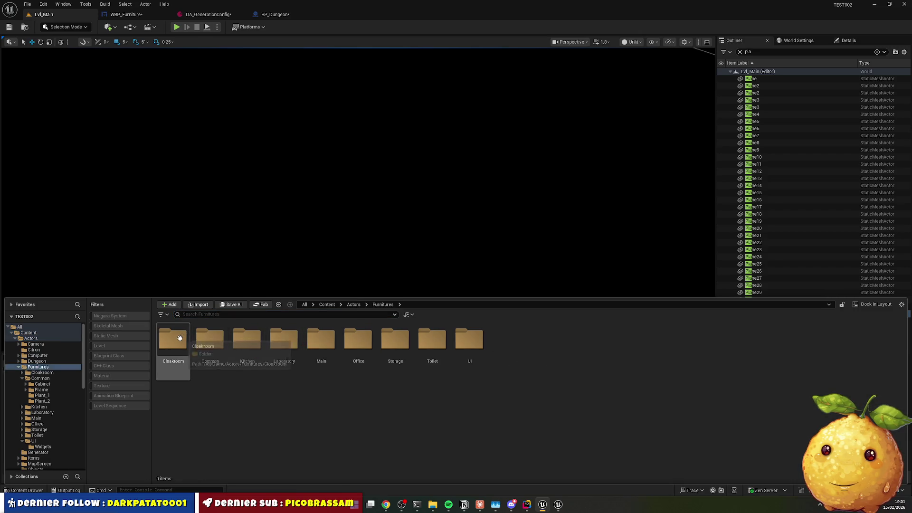
{"action": "double_click", "coordinate": [209, 339]}
{"action": "left_click", "coordinate": [321, 350]}
{"action": "double_click", "coordinate": [322, 350]}
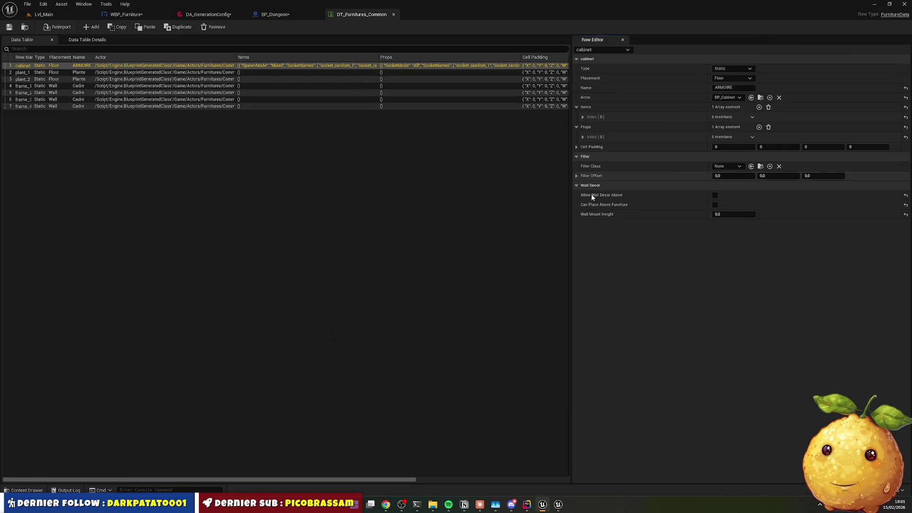
Expand the cabinet row's Items [0] and Item Options, leaving the spawn mode on Mixed
{"action": "left_click", "coordinate": [583, 118]}
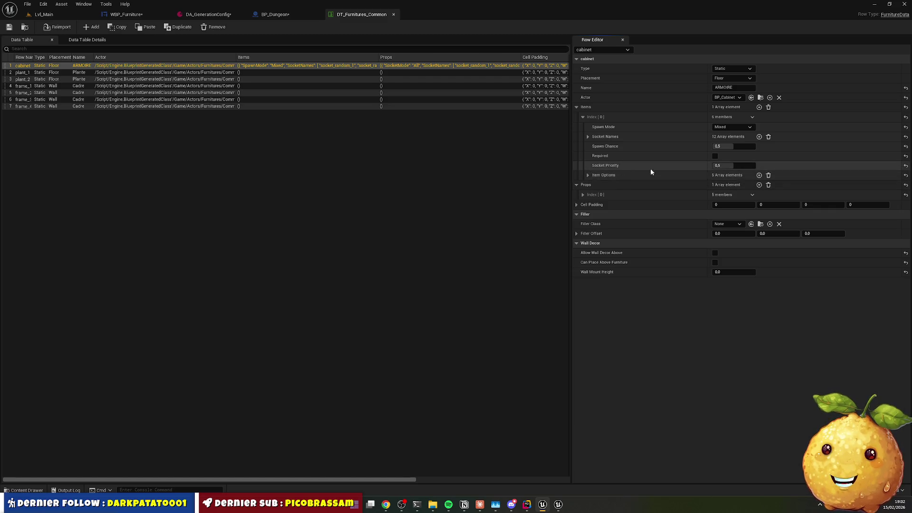
{"action": "left_click", "coordinate": [589, 175]}
{"action": "double_click", "coordinate": [594, 185]}
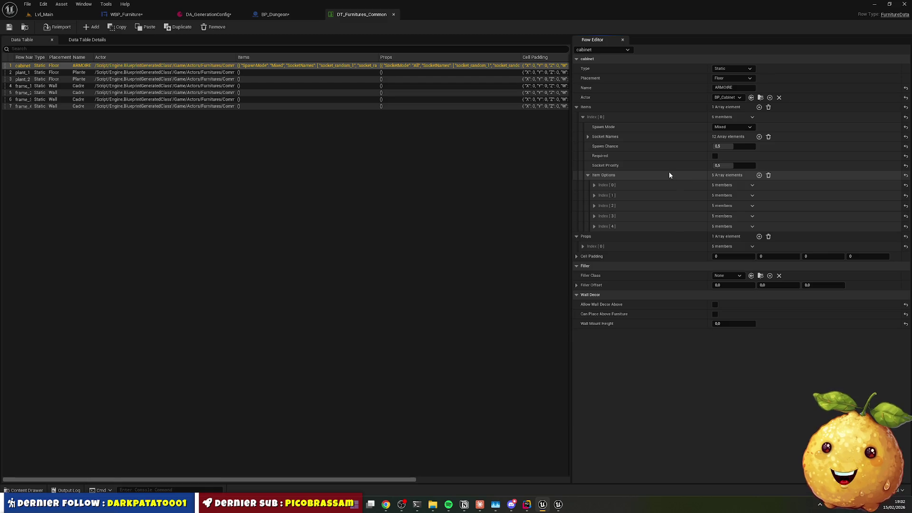
{"action": "left_click", "coordinate": [749, 127]}
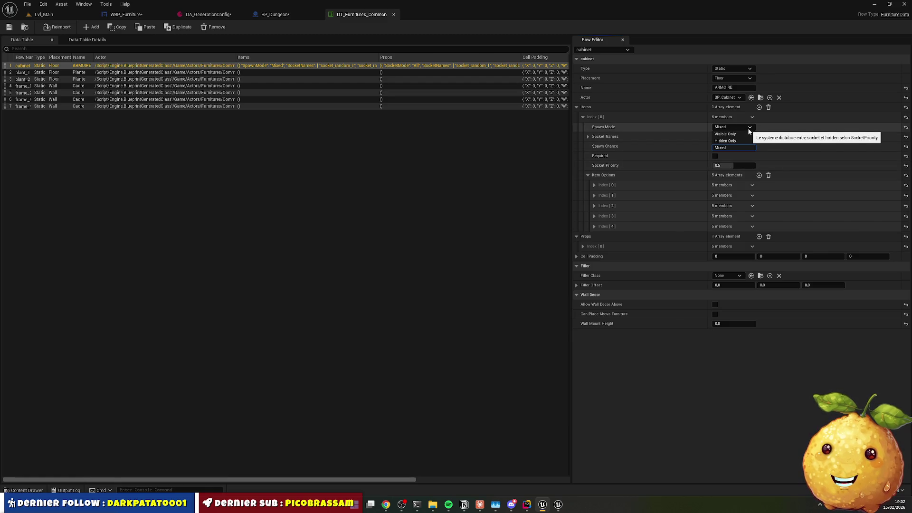
{"action": "left_click", "coordinate": [693, 129]}
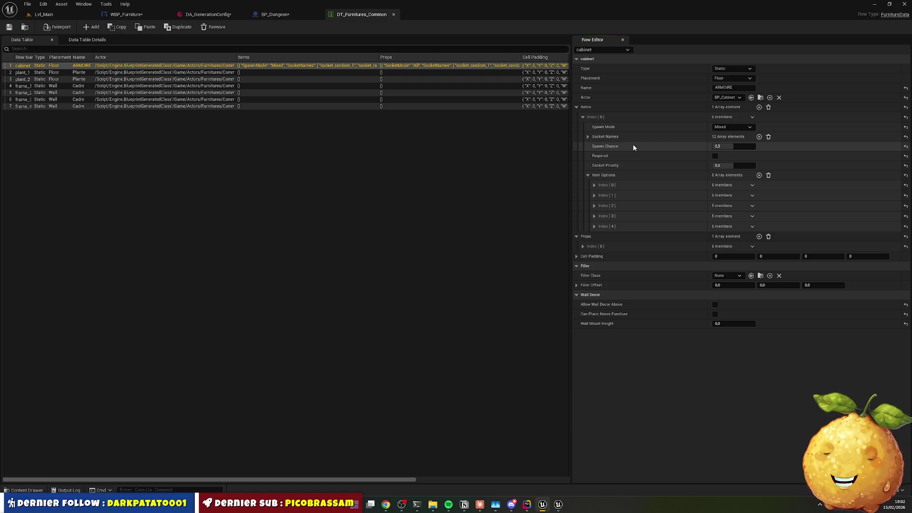
{"action": "key", "text": "alt+Tab"}
{"action": "scroll", "coordinate": [305, 285], "scroll_direction": "up", "scroll_amount": 10}
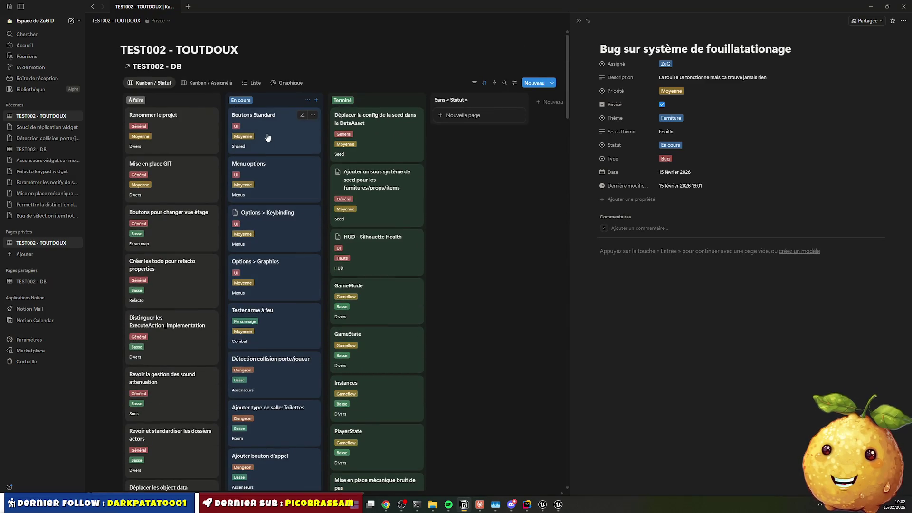
Drag the Boutons Standard and Finir plan furniture cards from En cours into Terminé
{"action": "left_click_drag", "start_coordinate": [265, 129], "coordinate": [388, 171]}
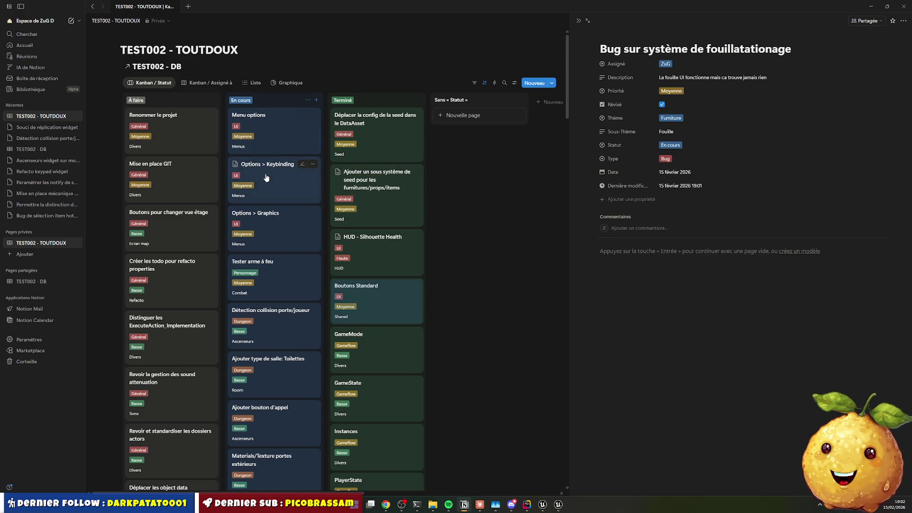
{"action": "scroll", "coordinate": [270, 257], "scroll_direction": "down", "scroll_amount": 3}
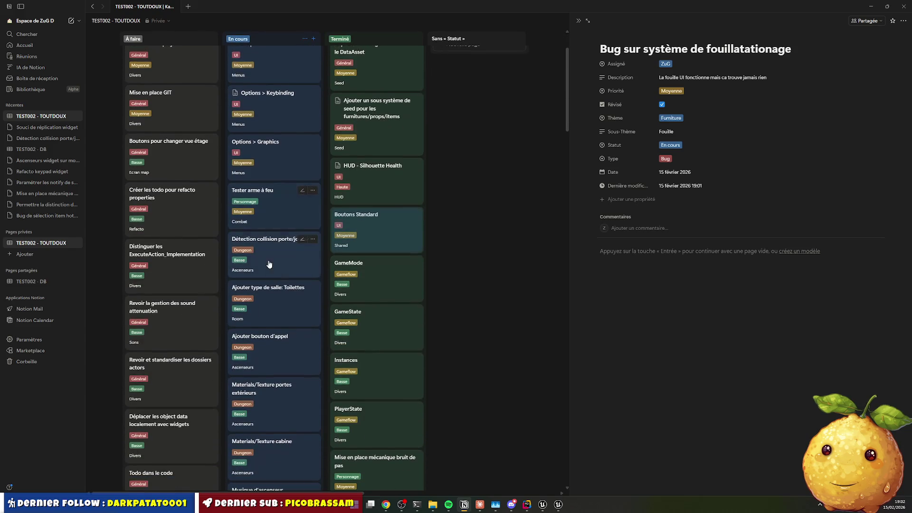
{"action": "scroll", "coordinate": [269, 260], "scroll_direction": "down", "scroll_amount": 3}
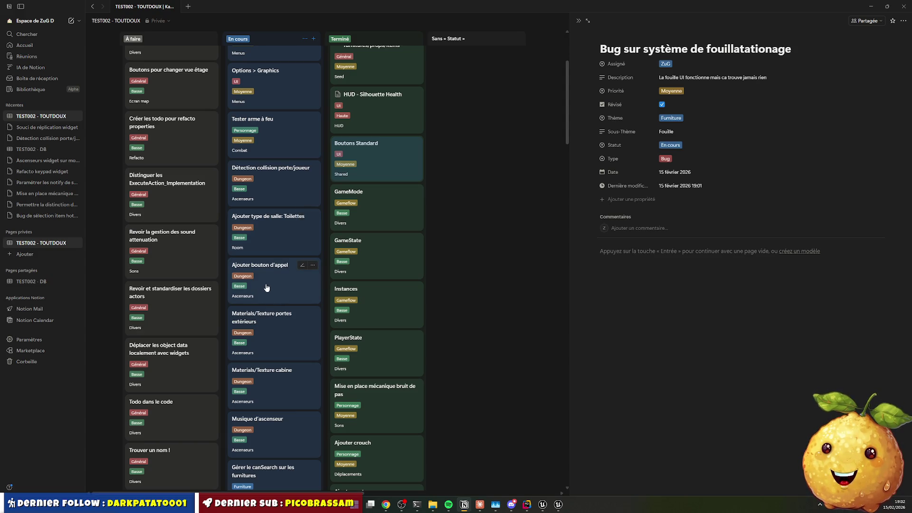
{"action": "scroll", "coordinate": [267, 288], "scroll_direction": "down", "scroll_amount": 4}
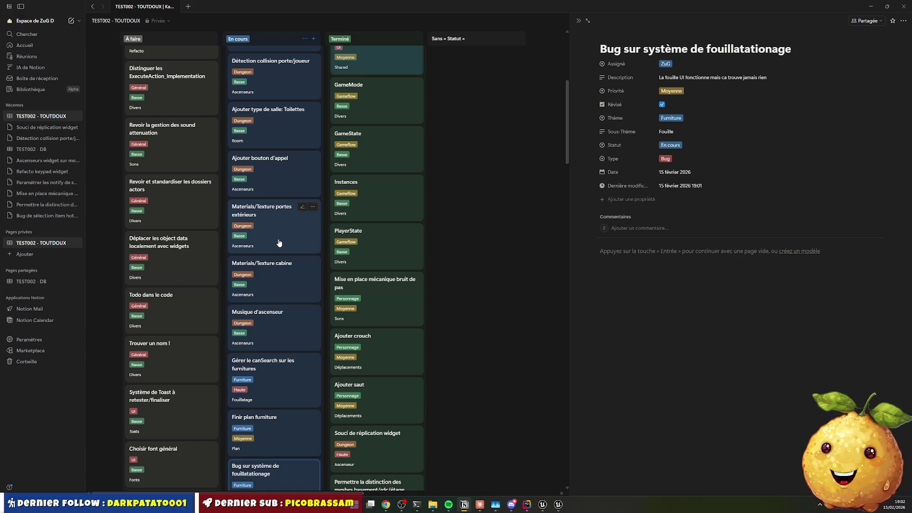
{"action": "scroll", "coordinate": [276, 242], "scroll_direction": "down", "scroll_amount": 3}
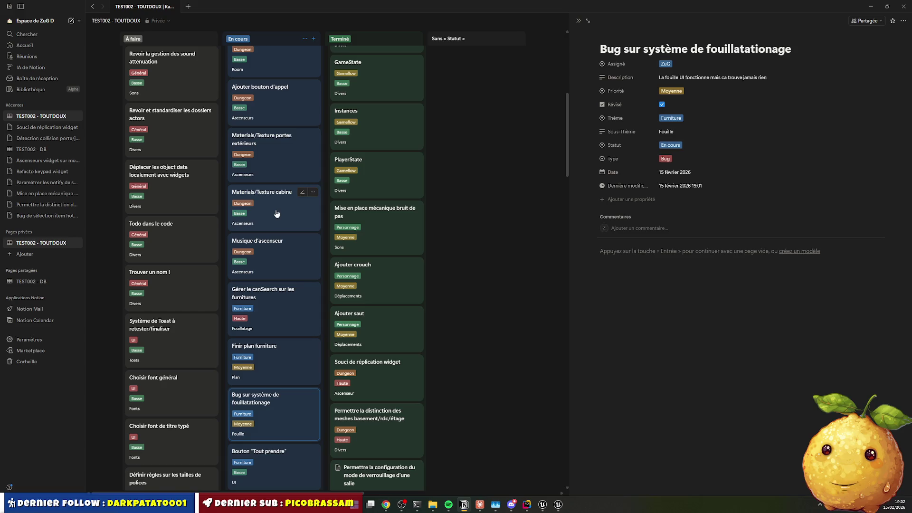
{"action": "scroll", "coordinate": [273, 257], "scroll_direction": "down", "scroll_amount": 2}
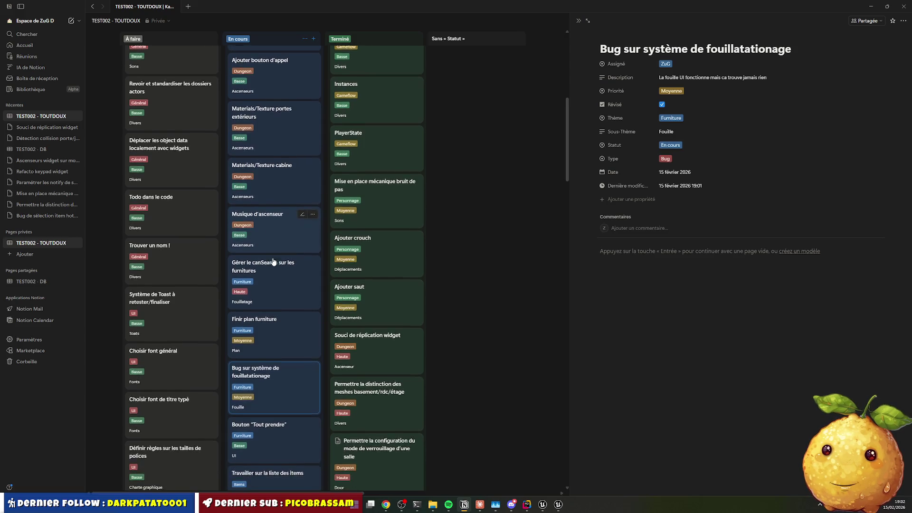
{"action": "scroll", "coordinate": [283, 243], "scroll_direction": "down", "scroll_amount": 3}
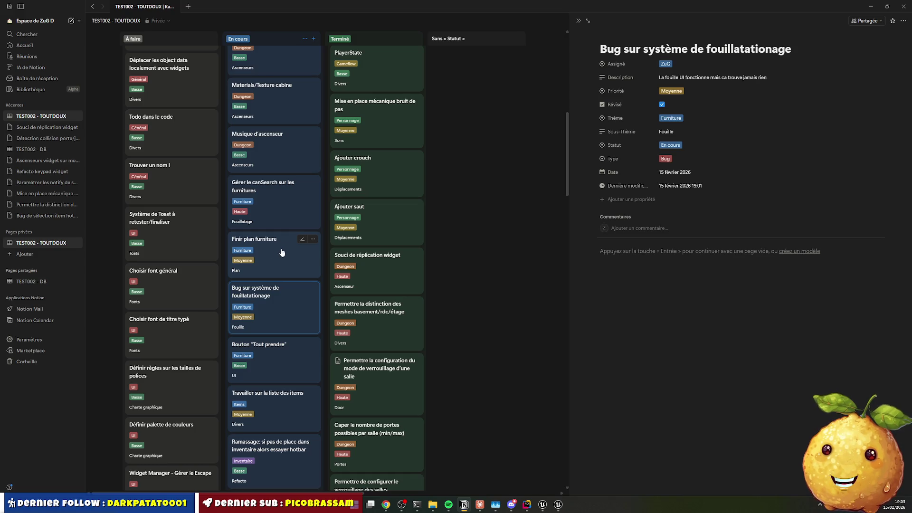
{"action": "mouse_move", "coordinate": [261, 259]}
{"action": "left_mouse_down"}
{"action": "mouse_move", "coordinate": [364, 252]}
{"action": "mouse_move", "coordinate": [345, 260]}
{"action": "left_mouse_up"}
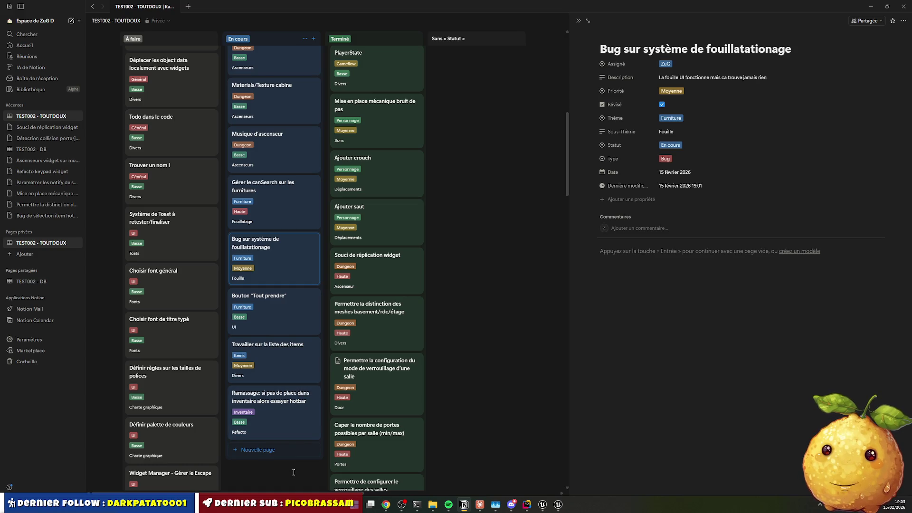
{"action": "scroll", "coordinate": [295, 418], "scroll_direction": "up", "scroll_amount": 6}
{"action": "scroll", "coordinate": [298, 397], "scroll_direction": "up", "scroll_amount": 3}
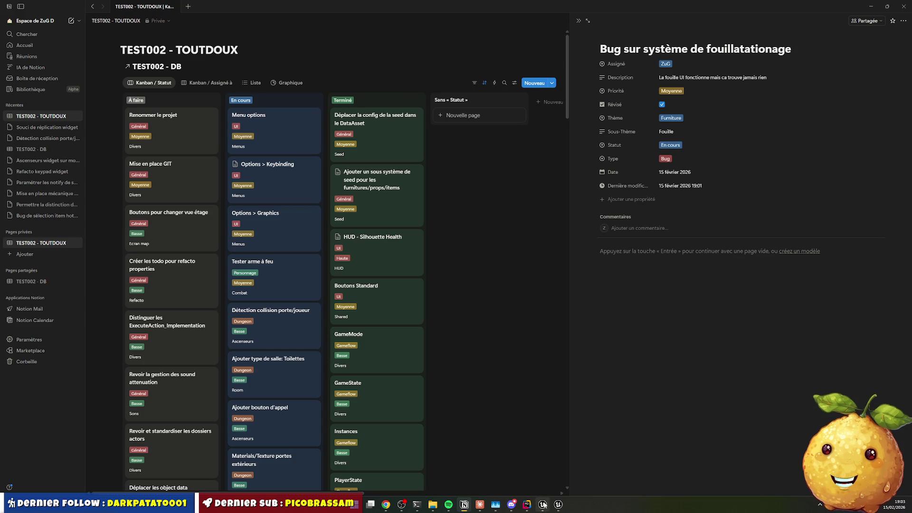
{"action": "mouse_move", "coordinate": [527, 507]}
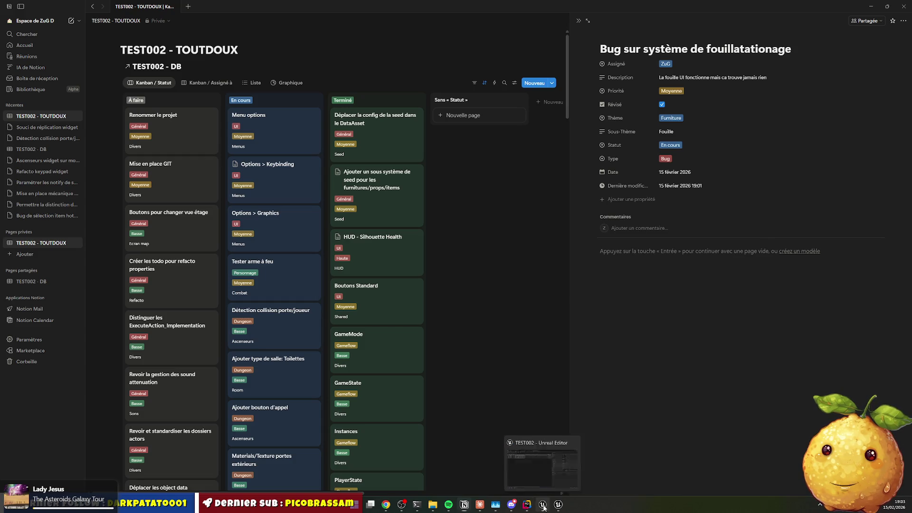
Switch to the Lvl_Main level in Unreal Editor and start a play session
{"action": "left_click", "coordinate": [543, 505]}
{"action": "left_click", "coordinate": [52, 14]}
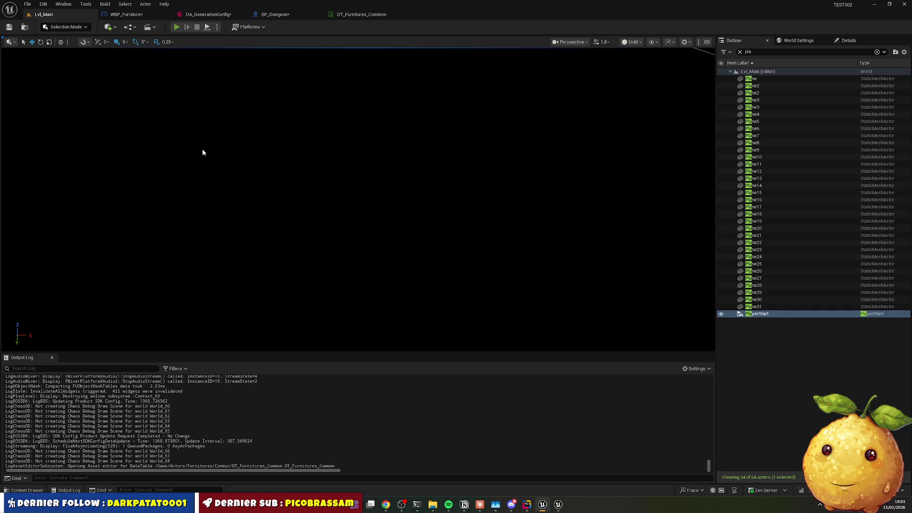
{"action": "left_click", "coordinate": [177, 27]}
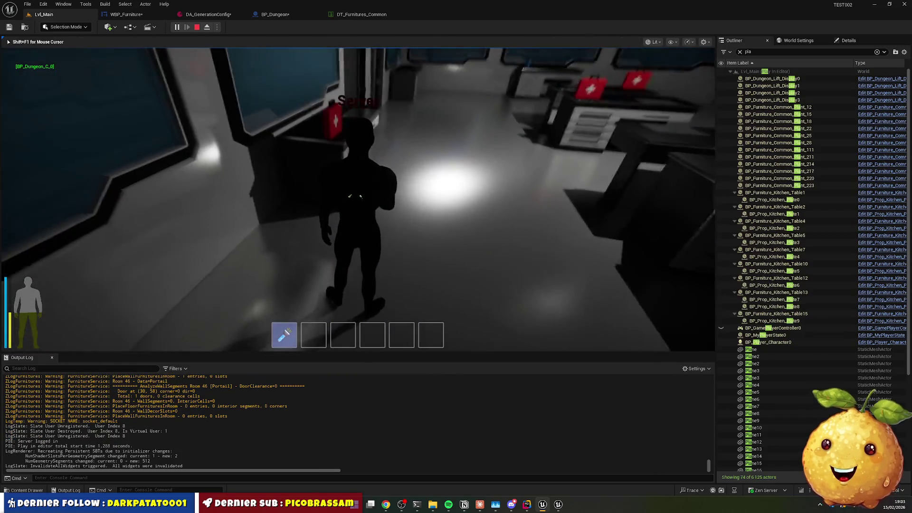
Run the character through the room, doorway and corridors with W, then stop with Esc
{"action": "key", "text": "w"}
{"action": "key", "text": "w"}
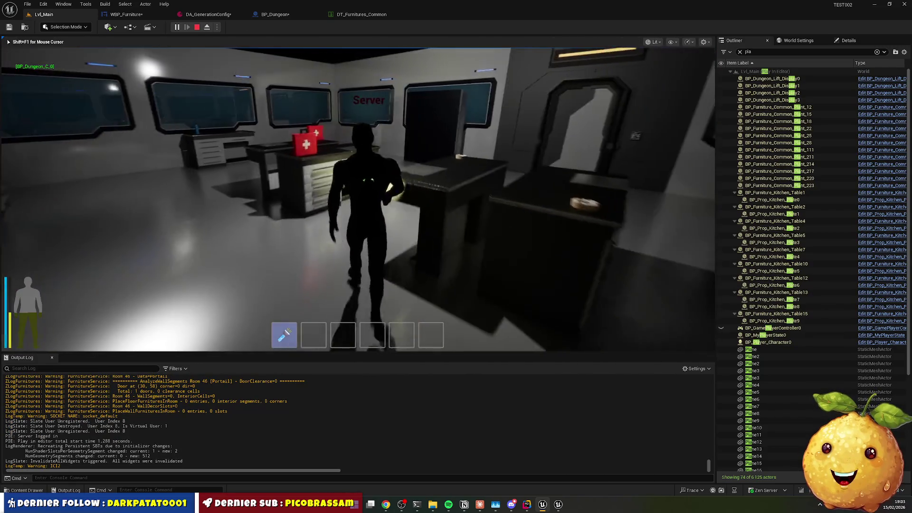
{"action": "key", "text": "w"}
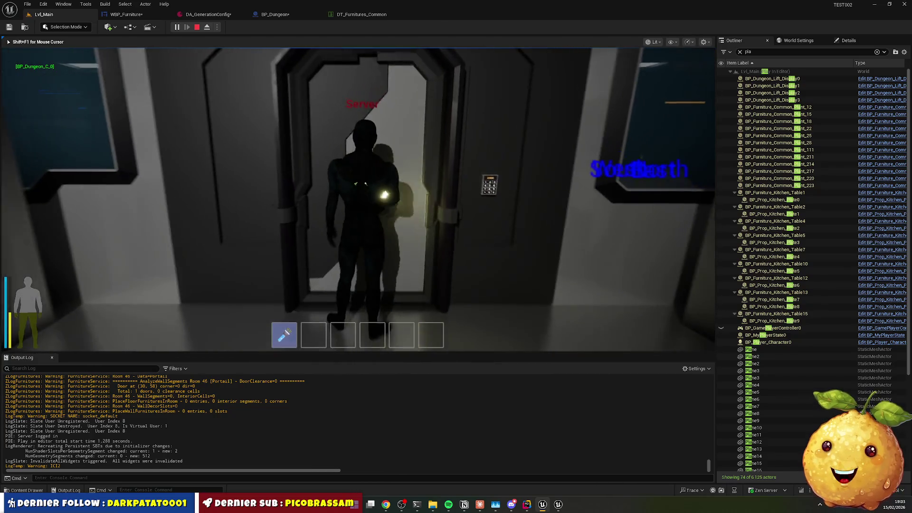
{"action": "key", "text": "w"}
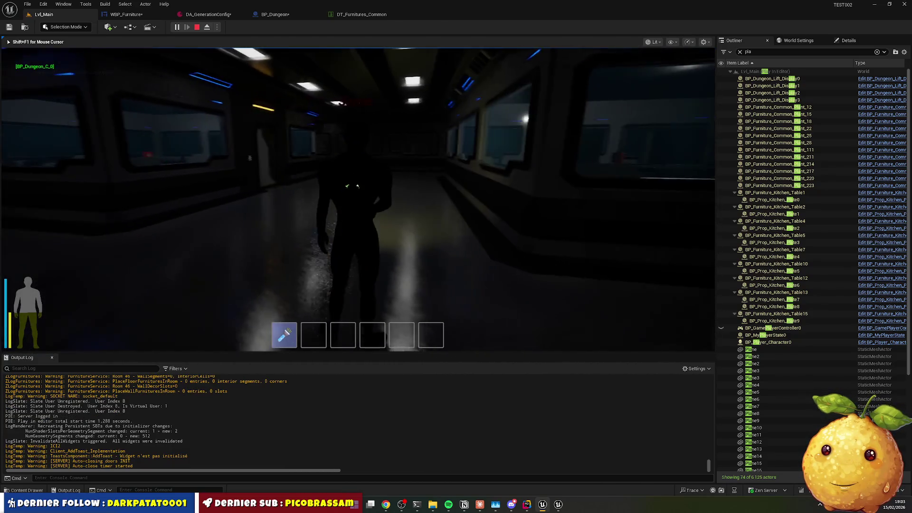
{"action": "key", "text": "w"}
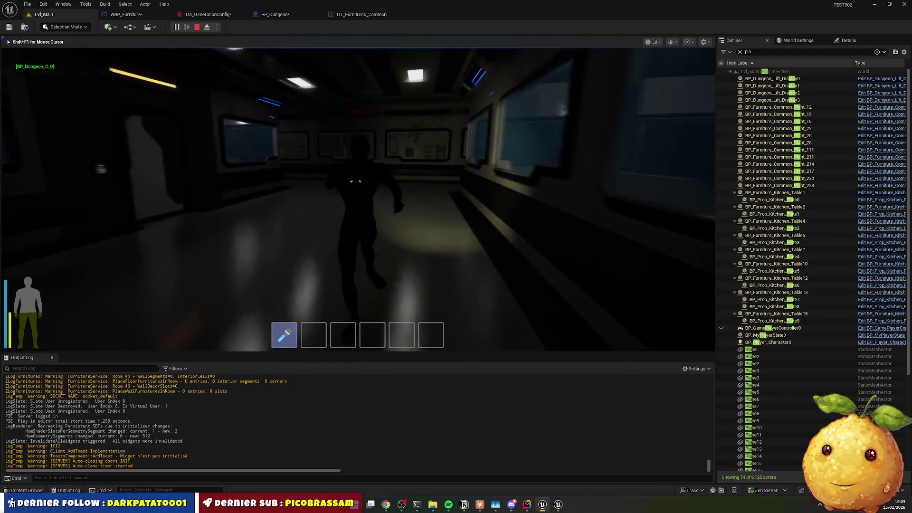
{"action": "key", "text": "w"}
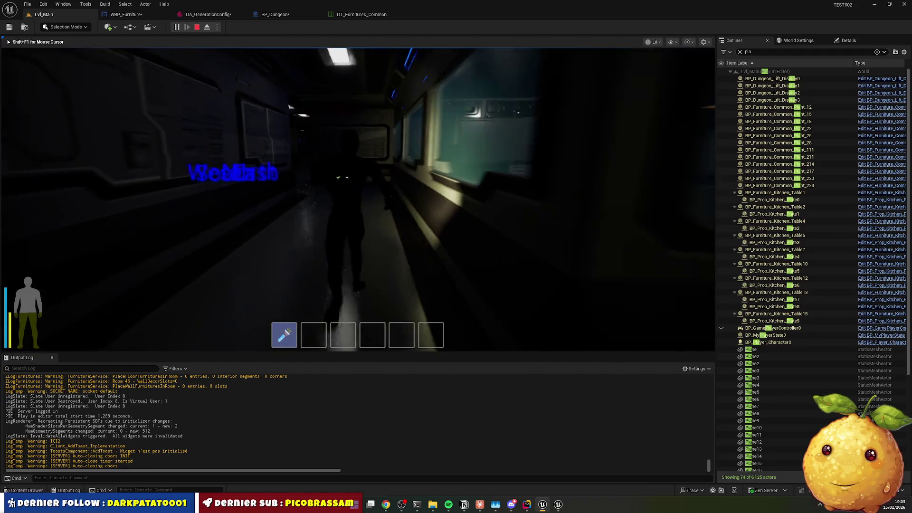
{"action": "key", "text": "w"}
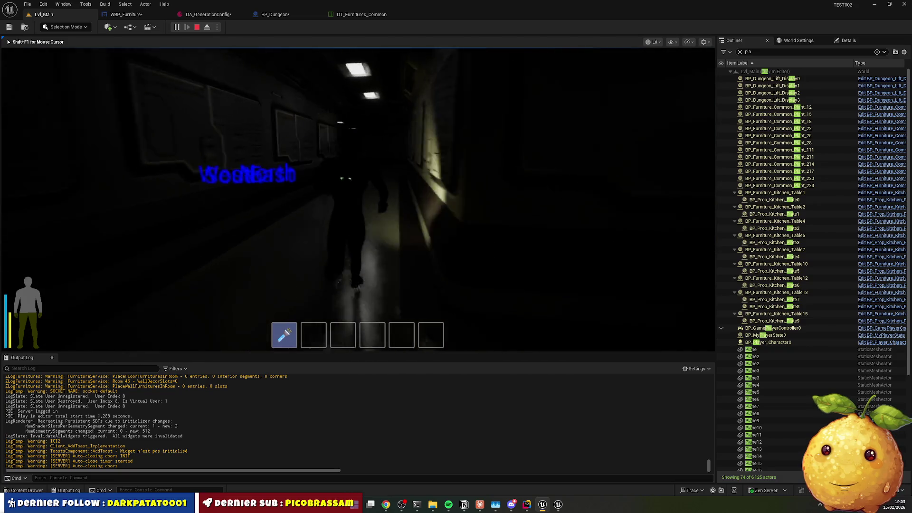
{"action": "key", "text": "w"}
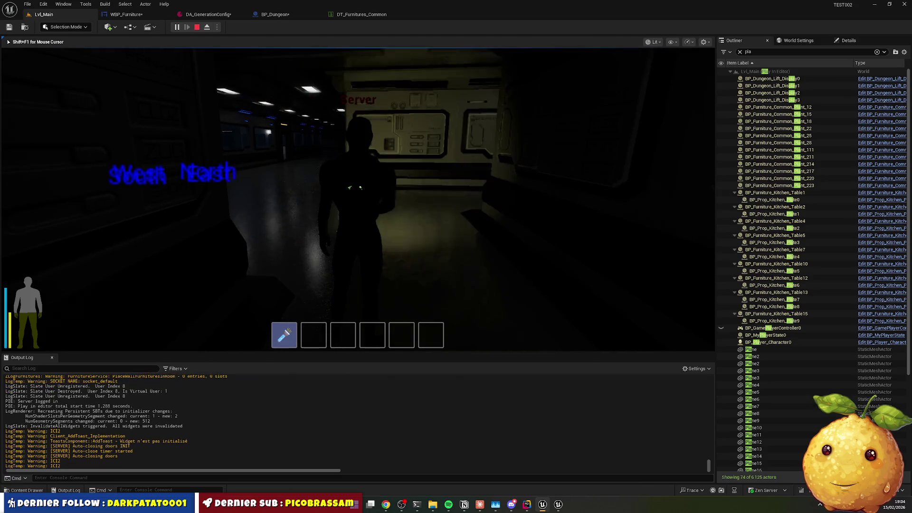
{"action": "key", "text": "w"}
{"action": "key", "text": "w"}
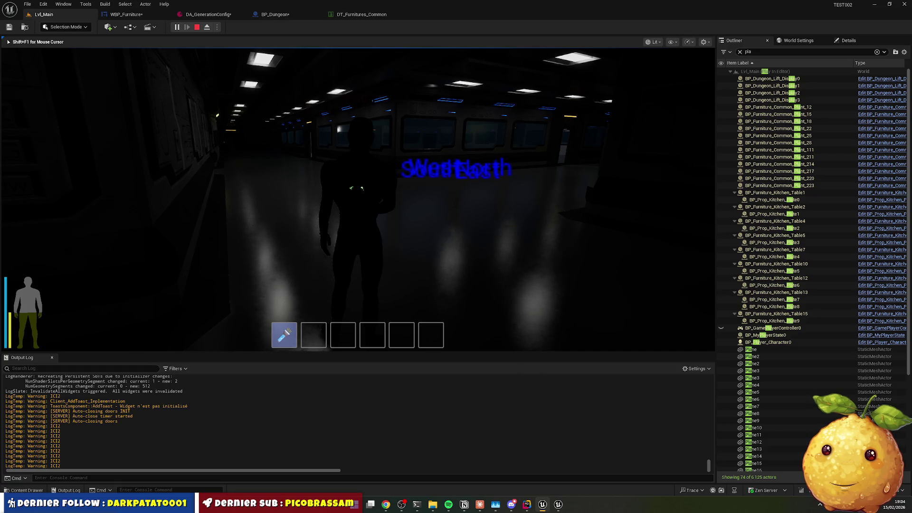
{"action": "key", "text": "Escape"}
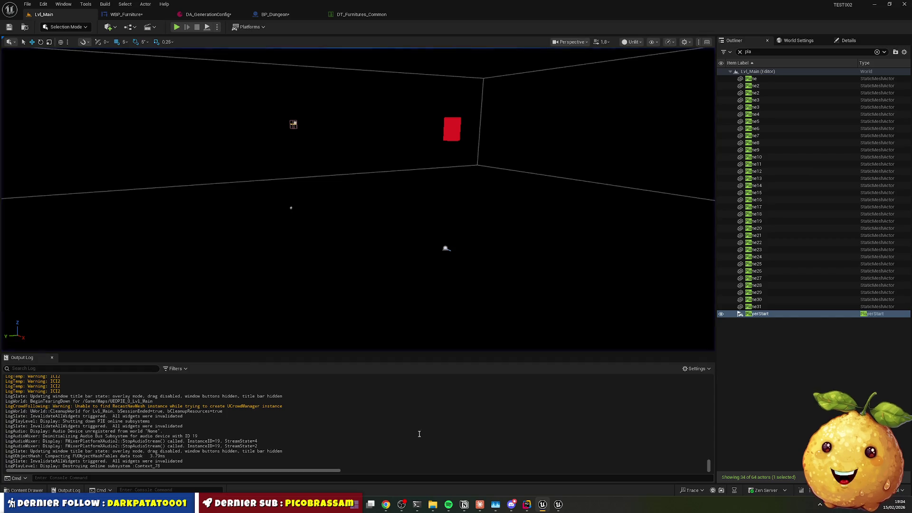
Close all open code file tabs in Rider
{"action": "left_click", "coordinate": [528, 505]}
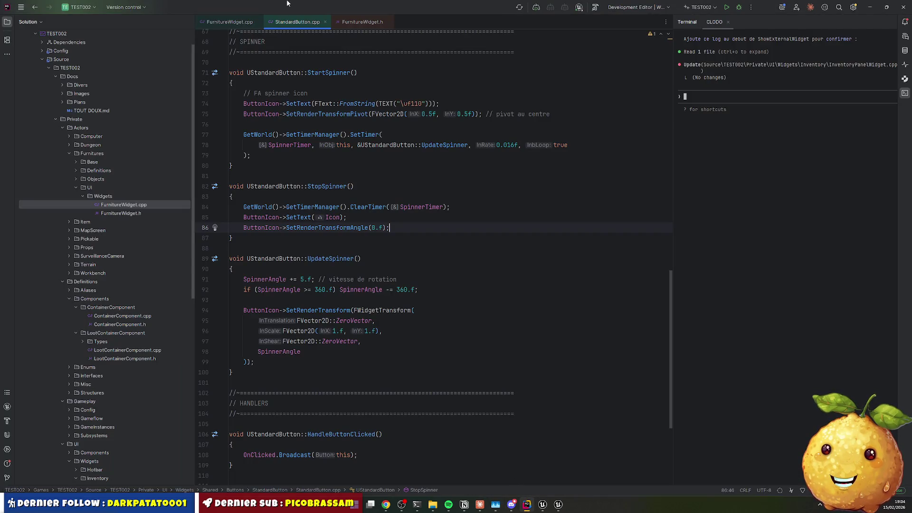
{"action": "right_click", "coordinate": [294, 21]}
{"action": "left_click", "coordinate": [323, 45]}
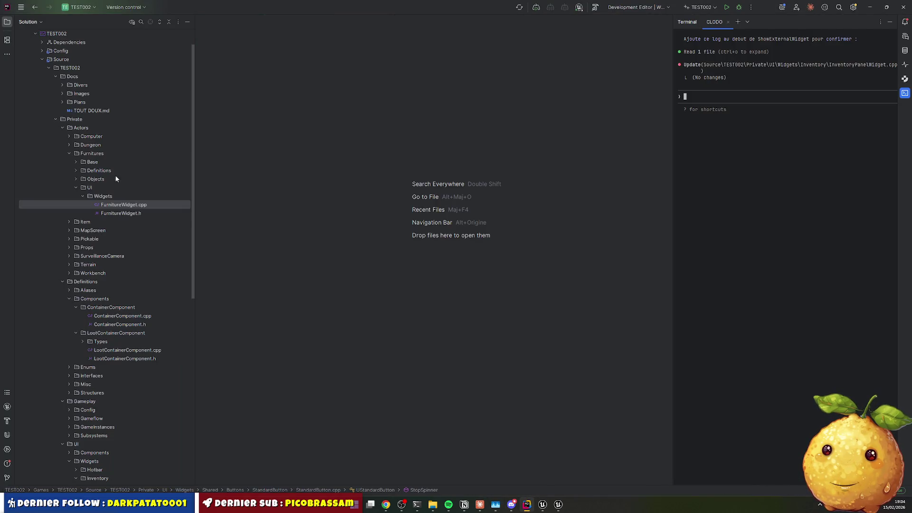
Collapse Furnitures and unfold Item > Objects > Tools > ItemToolFlashlight, then return to Unreal
{"action": "left_click", "coordinate": [68, 153]}
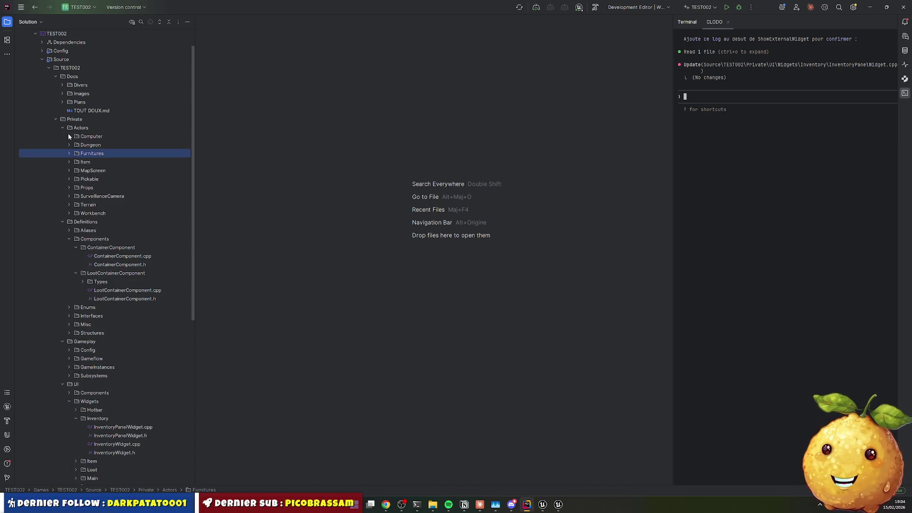
{"action": "left_click", "coordinate": [69, 161]}
{"action": "left_click", "coordinate": [76, 187]}
{"action": "left_click", "coordinate": [82, 212]}
{"action": "left_click", "coordinate": [90, 222]}
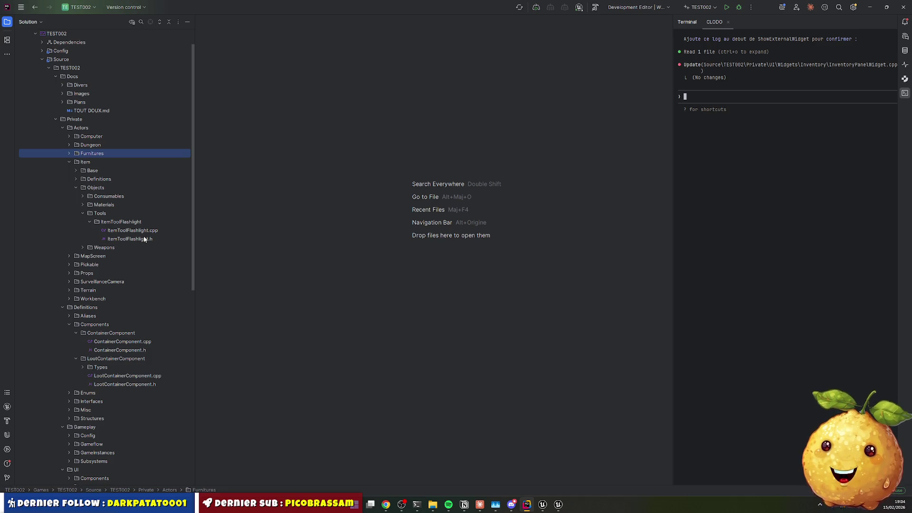
{"action": "left_click", "coordinate": [538, 506]}
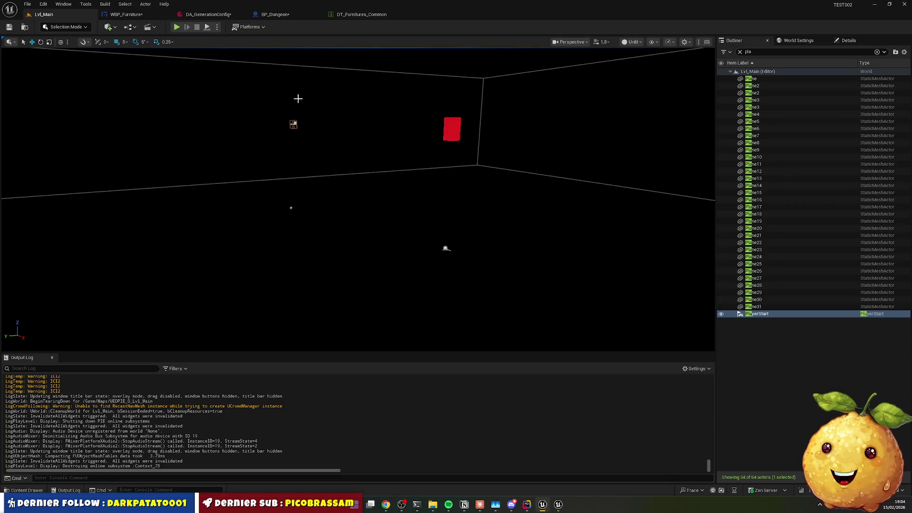
Launch another Play-In-Editor session of Lvl_Main with Alt+P
{"action": "key", "text": "alt+p"}
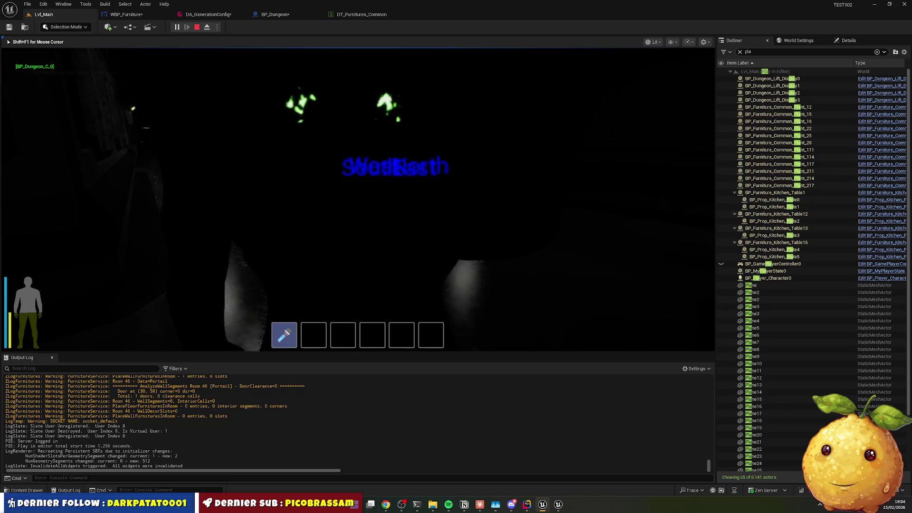
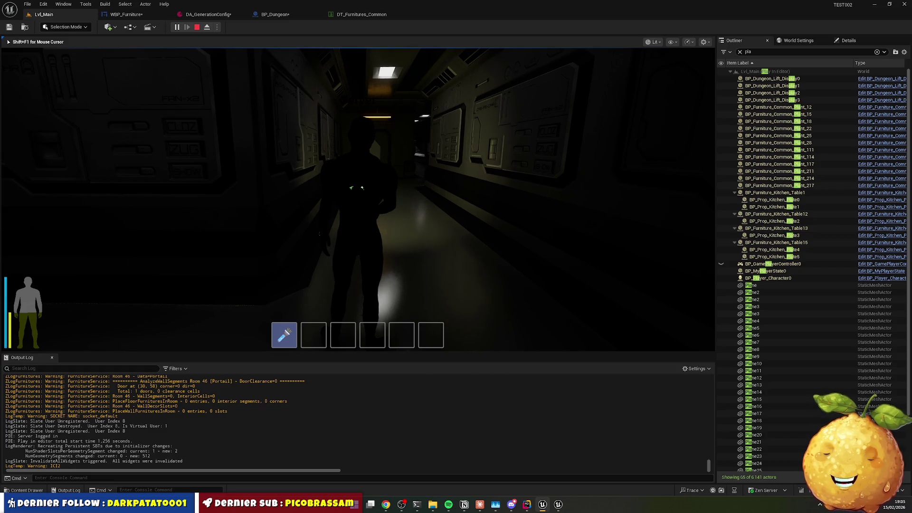
Walk the character forward down the dim corridor with the flashlight on, then stop the play test
{"action": "key", "text": "w"}
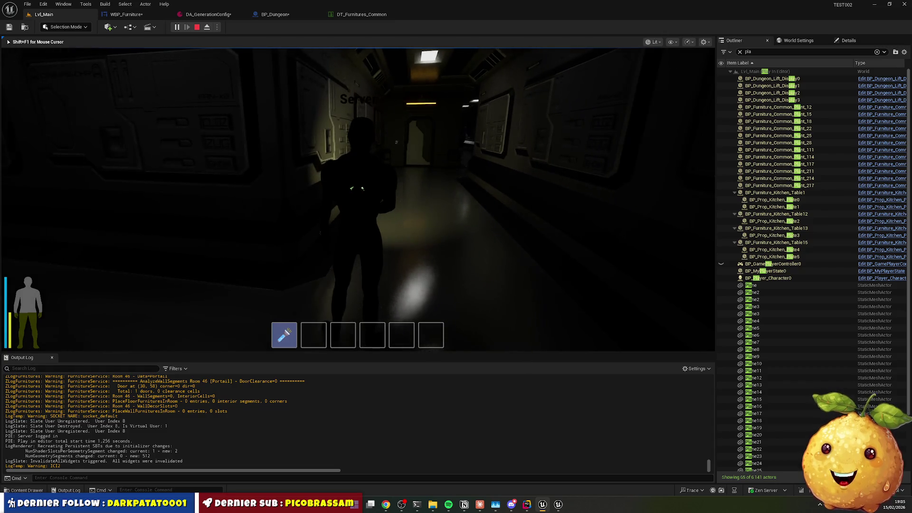
{"action": "key", "text": "w"}
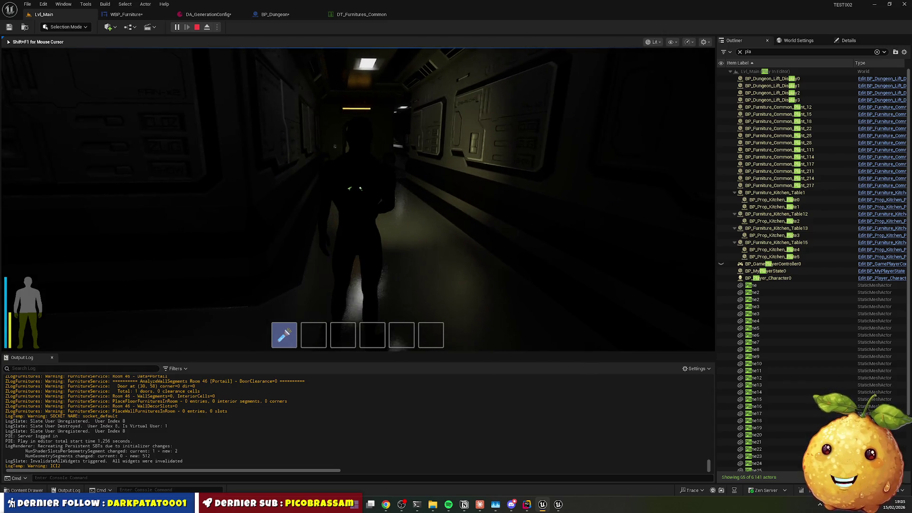
{"action": "key", "text": "w"}
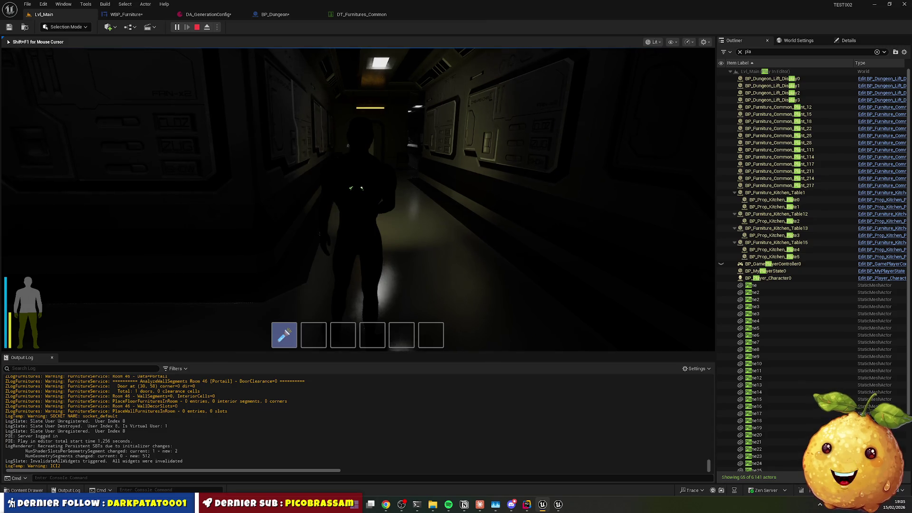
{"action": "key", "text": "w"}
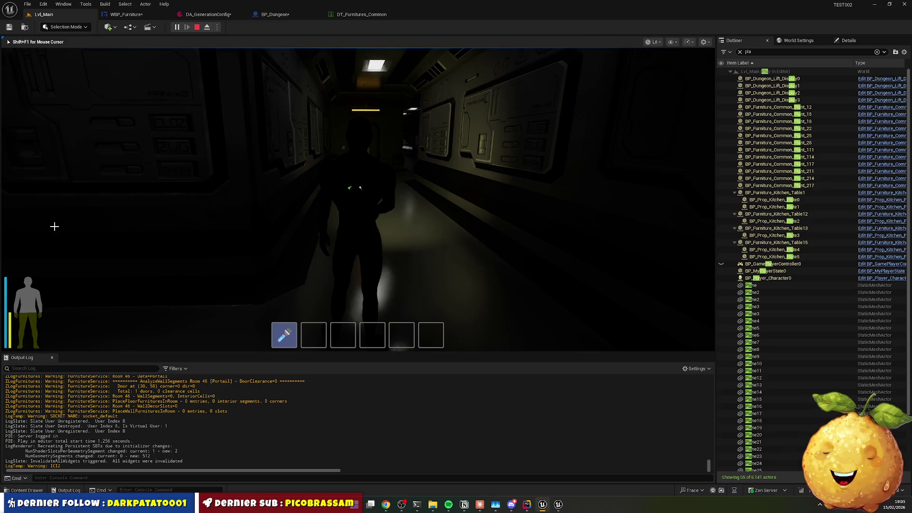
{"action": "key", "text": "Escape"}
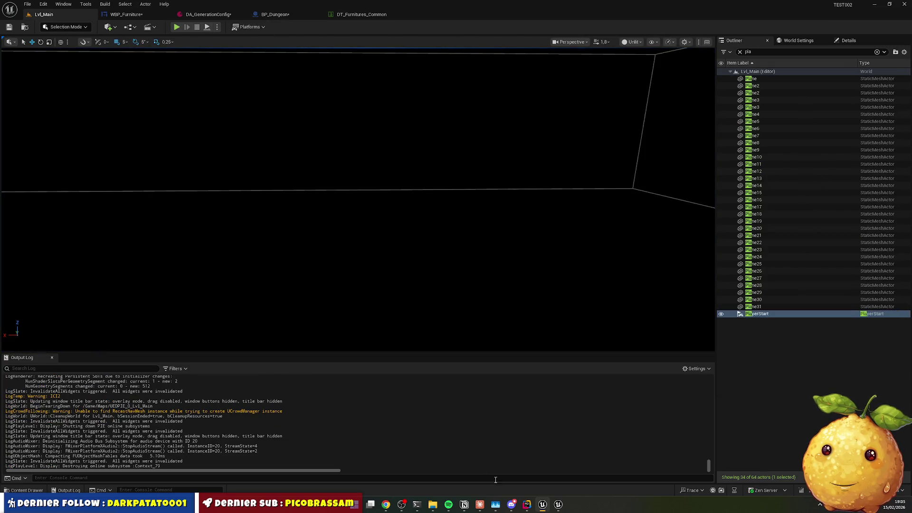
{"action": "left_click", "coordinate": [530, 506]}
Save all assets and browse the Furnitures UI Widgets folder in the Content Drawer
{"action": "left_click", "coordinate": [544, 507]}
{"action": "key", "text": "ctrl+shift+s"}
{"action": "left_click", "coordinate": [27, 491]}
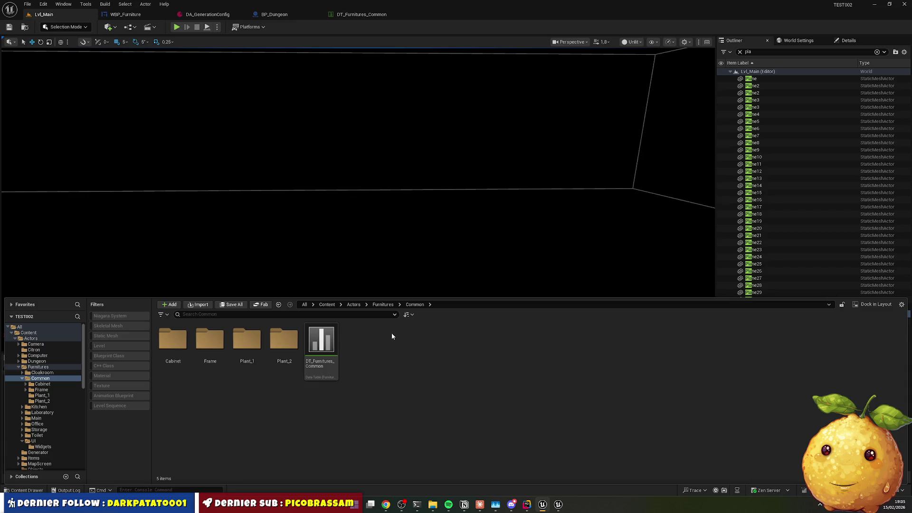
{"action": "left_click", "coordinate": [383, 305]}
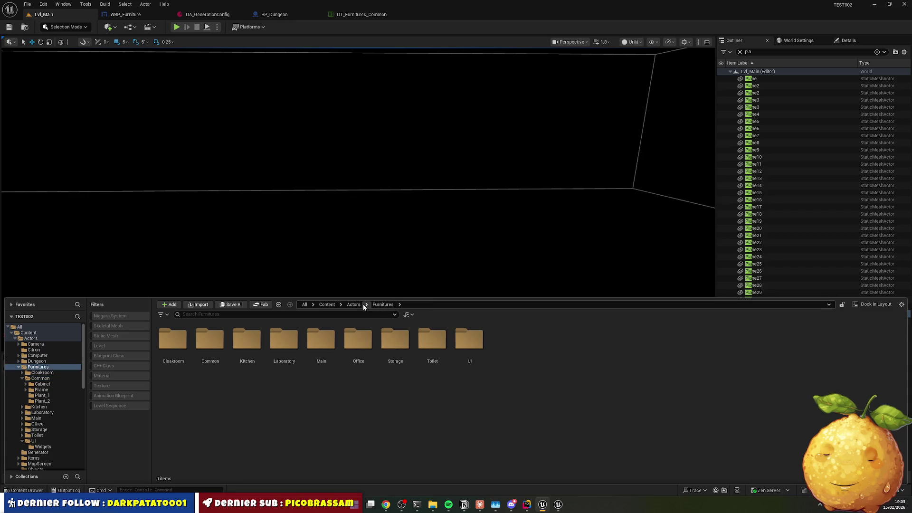
{"action": "double_click", "coordinate": [468, 343]}
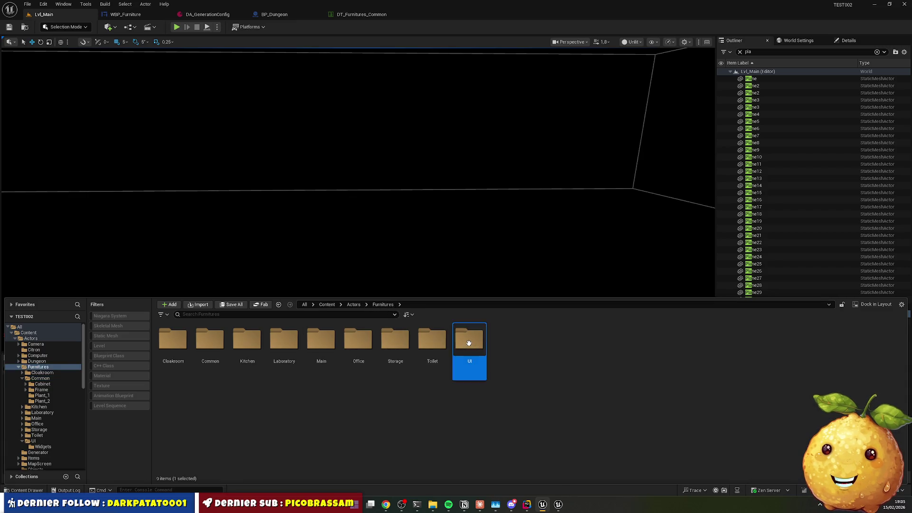
{"action": "double_click", "coordinate": [173, 340]}
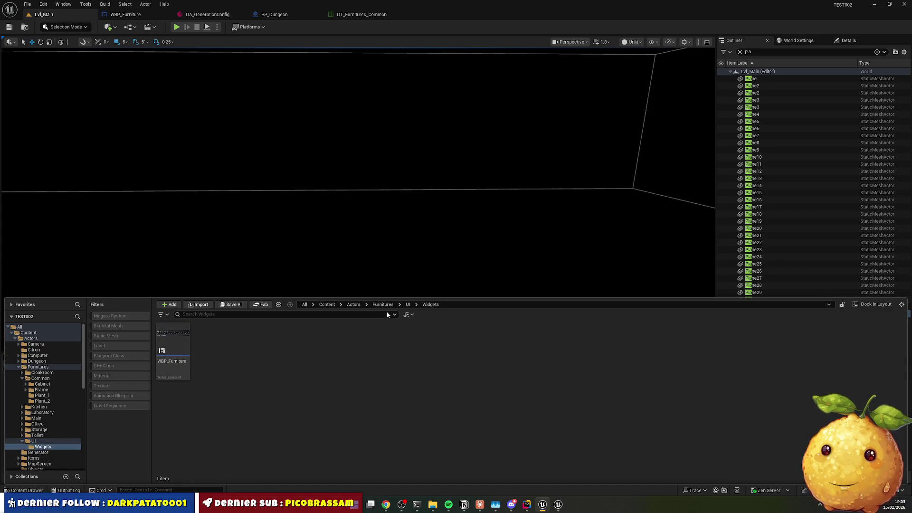
Open Content > UI > Widgets > PlayerStats > WBP_PlayerStats and zoom in on its bars
{"action": "left_click", "coordinate": [327, 305]}
{"action": "double_click", "coordinate": [617, 339]}
{"action": "double_click", "coordinate": [173, 340]}
{"action": "double_click", "coordinate": [396, 339]}
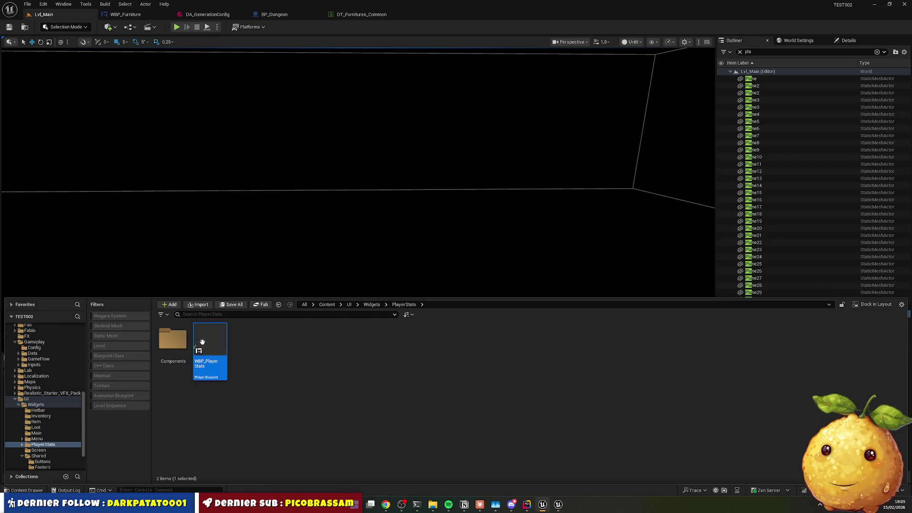
{"action": "double_click", "coordinate": [221, 350]}
{"action": "scroll", "coordinate": [294, 326], "scroll_direction": "up", "scroll_amount": 6}
{"action": "left_click_drag", "start_coordinate": [270, 394], "coordinate": [512, 340]}
{"action": "scroll", "coordinate": [381, 362], "scroll_direction": "up", "scroll_amount": 6}
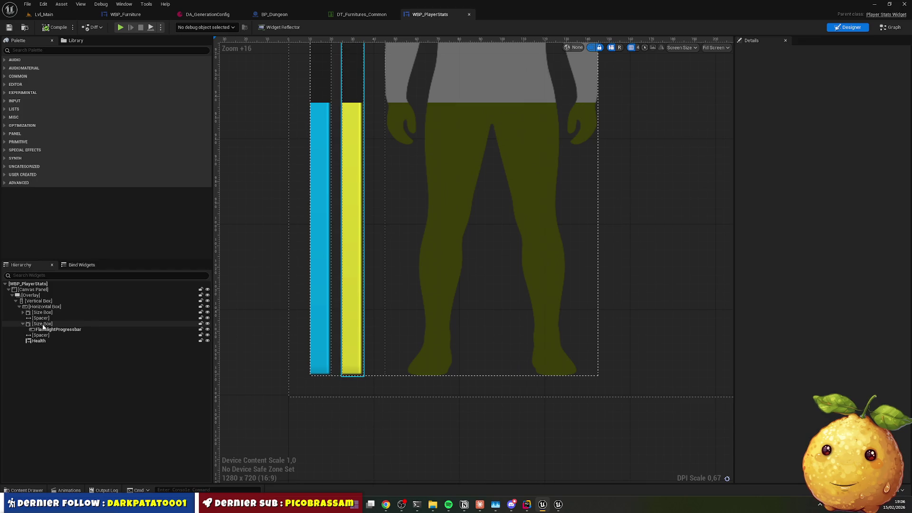
Expand and inspect the first size box in the Hierarchy without changing it
{"action": "left_click", "coordinate": [22, 312]}
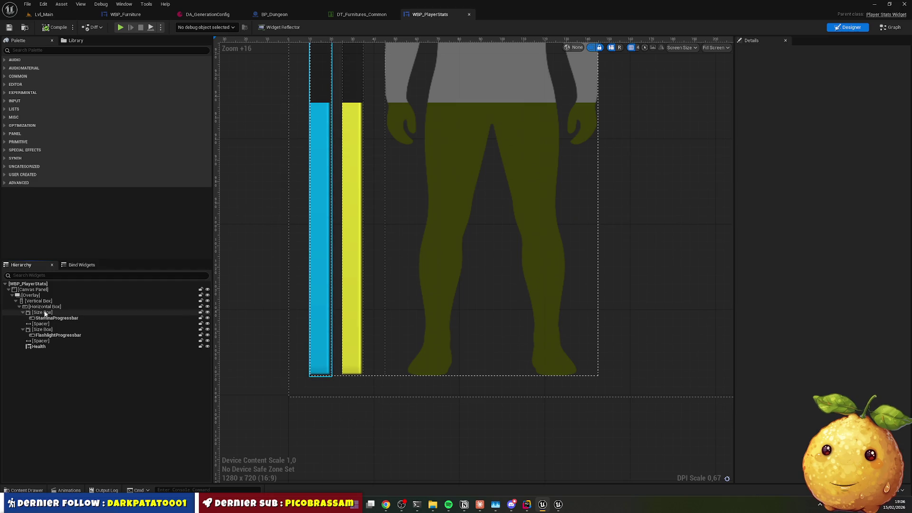
{"action": "left_click", "coordinate": [45, 313]}
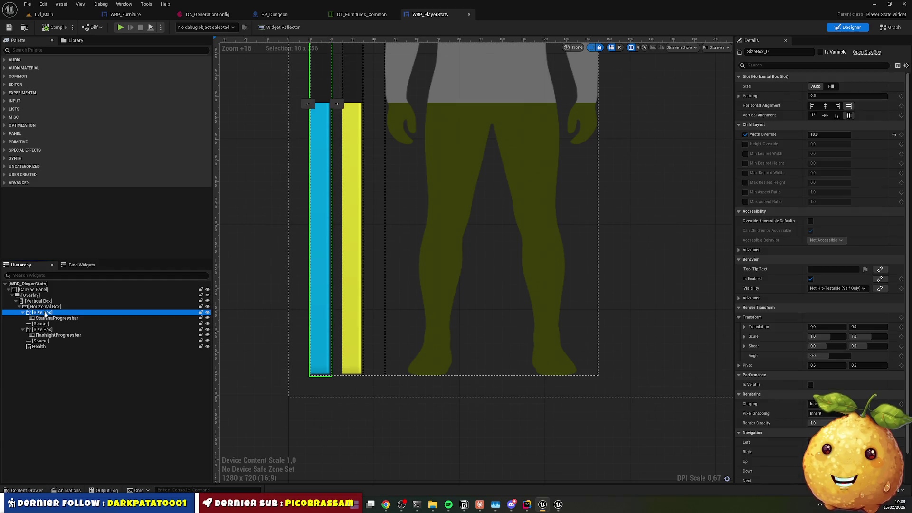
{"action": "right_click", "coordinate": [45, 314]}
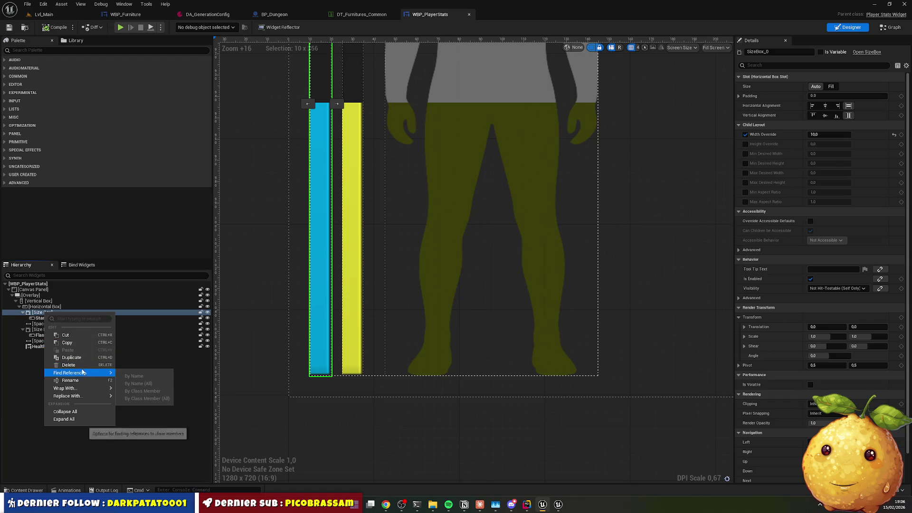
{"action": "key", "text": "Escape"}
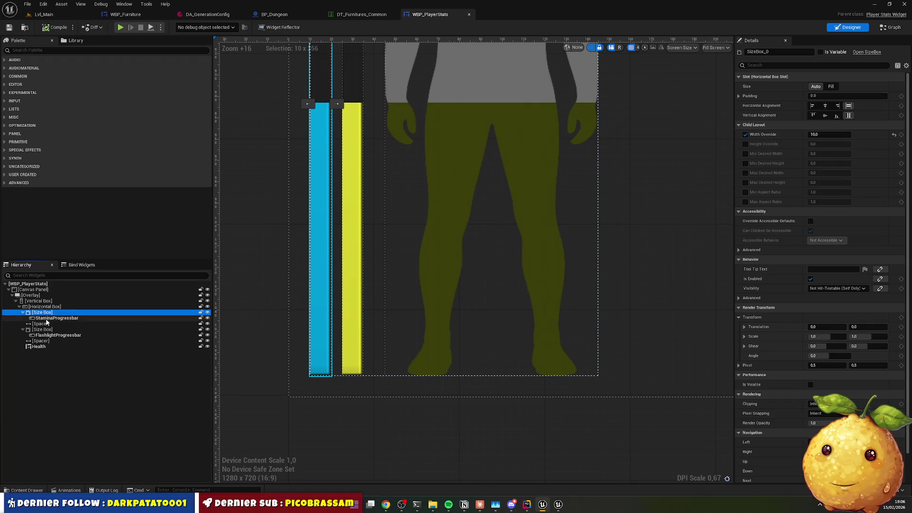
Wrap StaminaProgressbar and FlashlightProgressbar each with its own Vertical Box
{"action": "right_click", "coordinate": [56, 317]}
{"action": "mouse_move", "coordinate": [95, 403]}
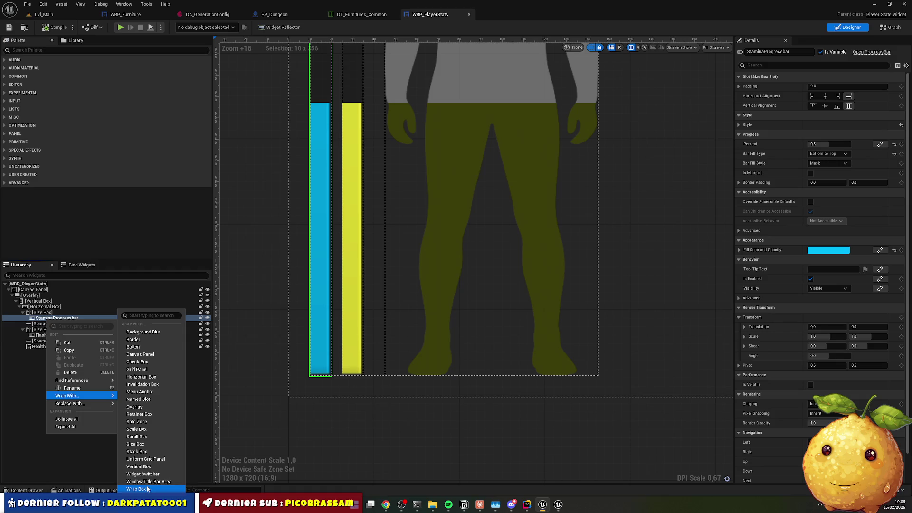
{"action": "left_click", "coordinate": [139, 467]}
{"action": "right_click", "coordinate": [53, 341]}
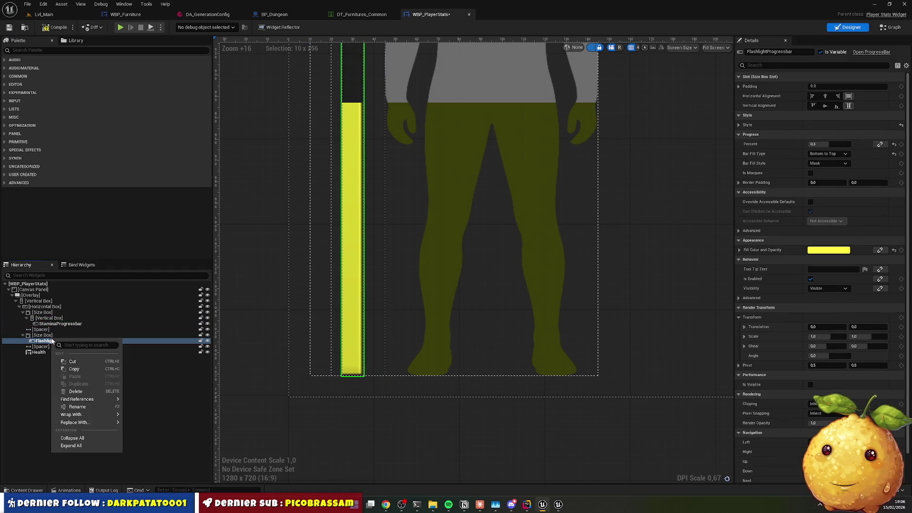
{"action": "mouse_move", "coordinate": [95, 423]}
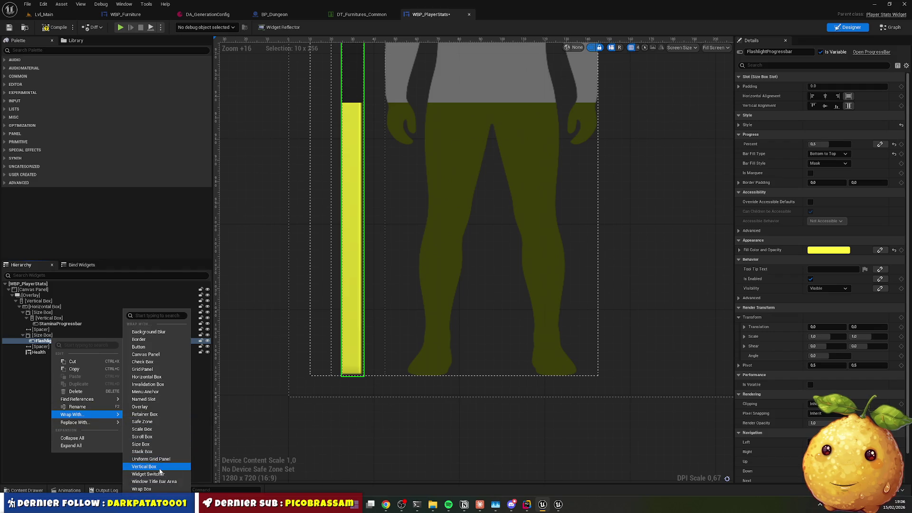
{"action": "left_click", "coordinate": [157, 467]}
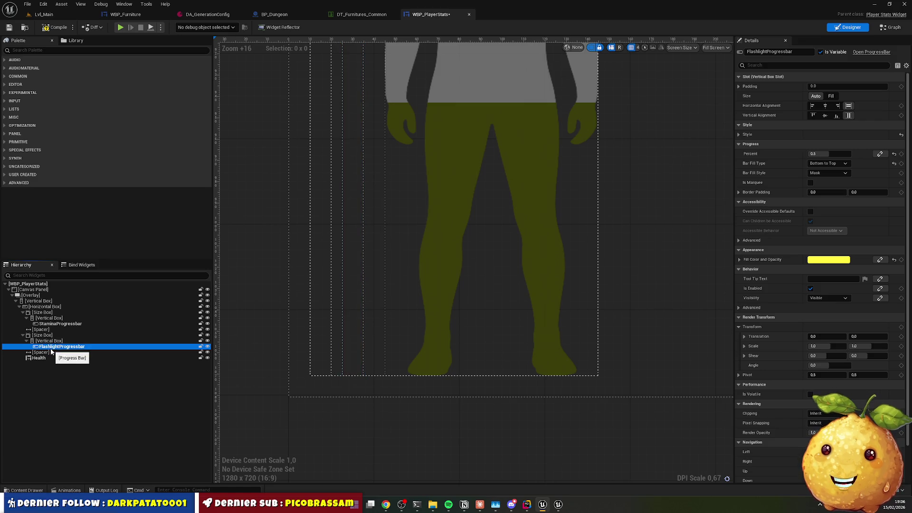
{"action": "left_click", "coordinate": [37, 51]}
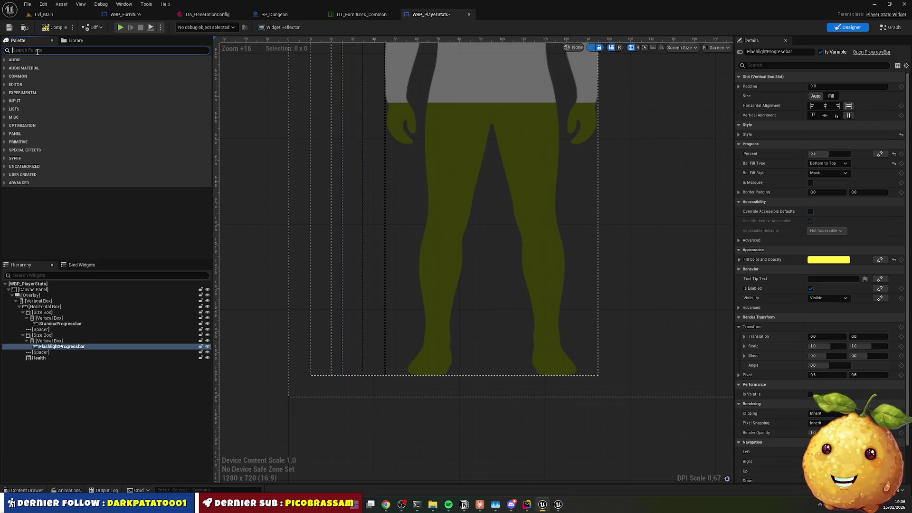
{"action": "type", "text": "text"}
Add a text block under FlashlightProgressbar and name it FlashlightIcon
{"action": "mouse_move", "coordinate": [31, 76]}
{"action": "left_mouse_down"}
{"action": "mouse_move", "coordinate": [35, 264]}
{"action": "mouse_move", "coordinate": [60, 353]}
{"action": "left_mouse_up"}
{"action": "left_click", "coordinate": [79, 352]}
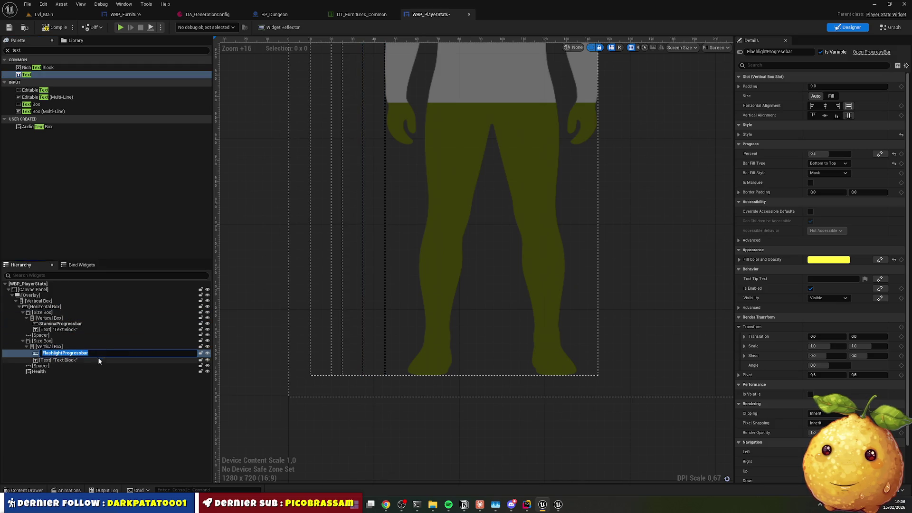
{"action": "double_click", "coordinate": [124, 358]}
{"action": "type", "text": "FlashlightProgressbar"}
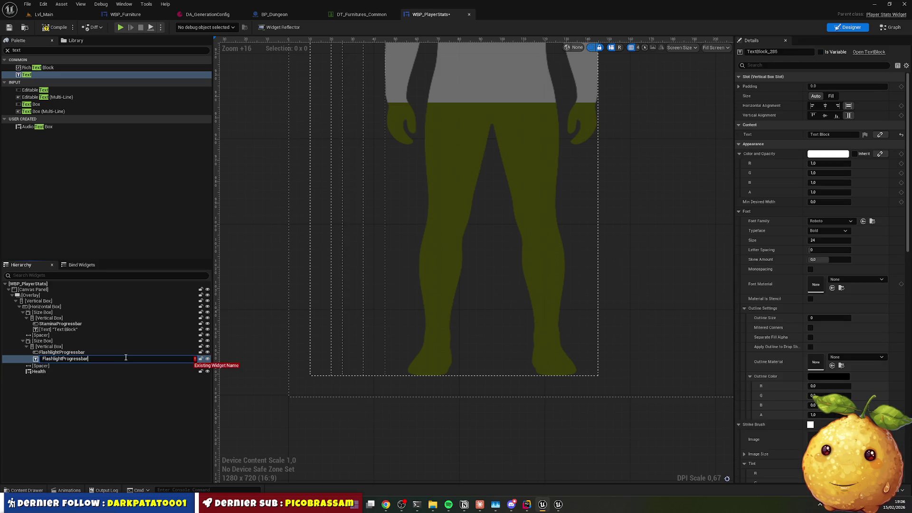
{"action": "key", "text": "BackSpace"}
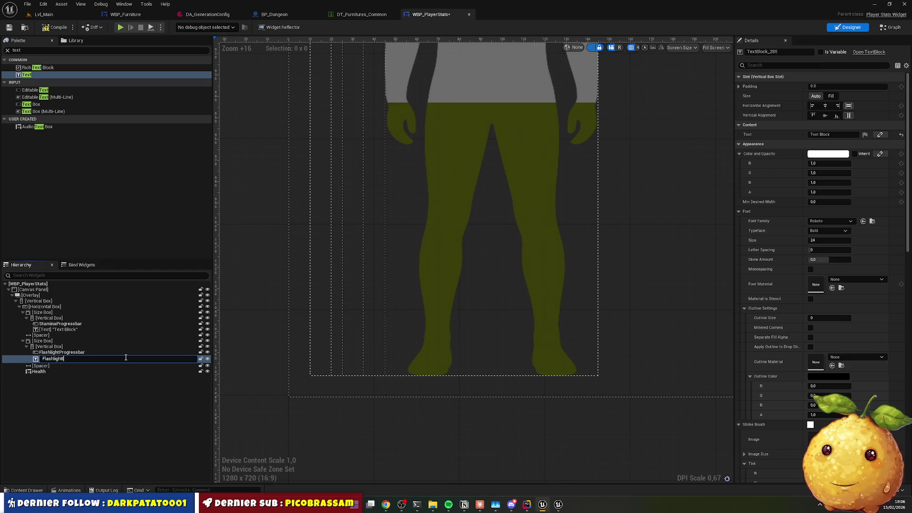
{"action": "key", "text": "Return"}
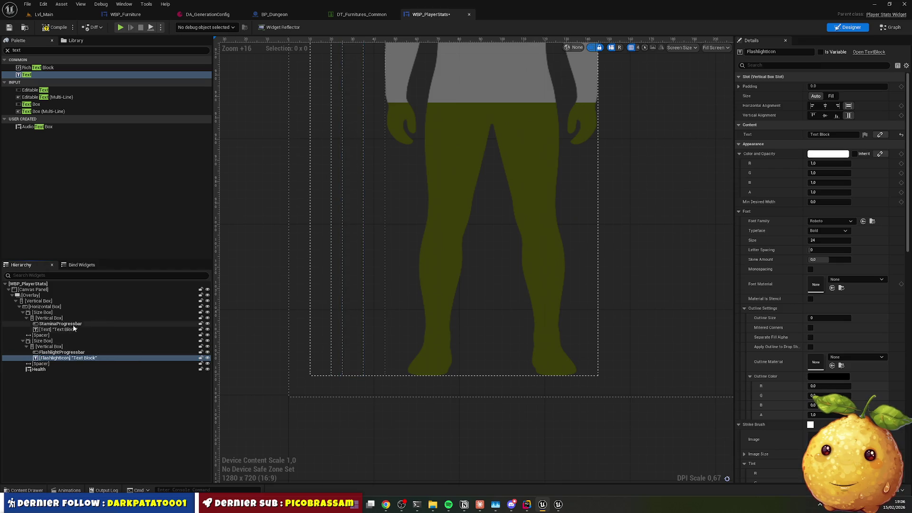
Rename FlashlightProgressbar to BatteryProgressbar and FlashlightIcon to BatteryIcon
{"action": "left_click", "coordinate": [57, 353]}
{"action": "left_click", "coordinate": [58, 353]}
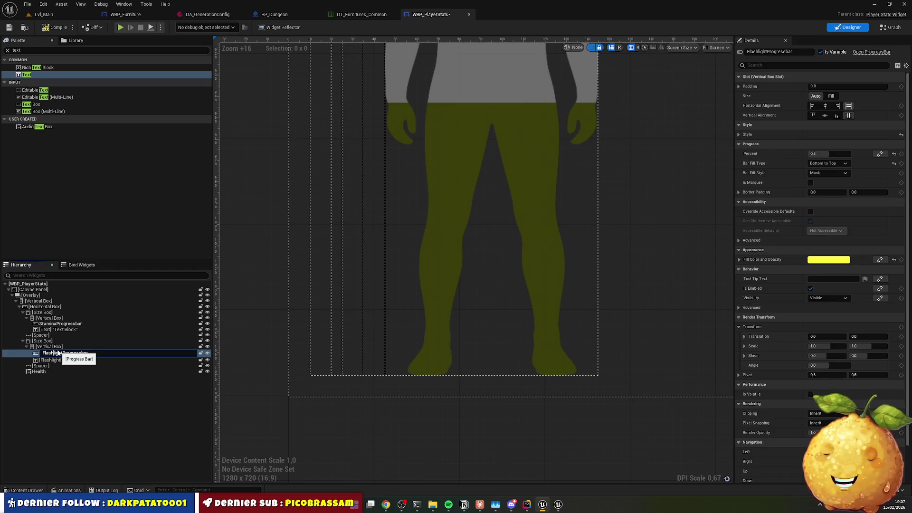
{"action": "key", "text": "shift+Home"}
{"action": "type", "text": "Battery"}
{"action": "key", "text": "Return"}
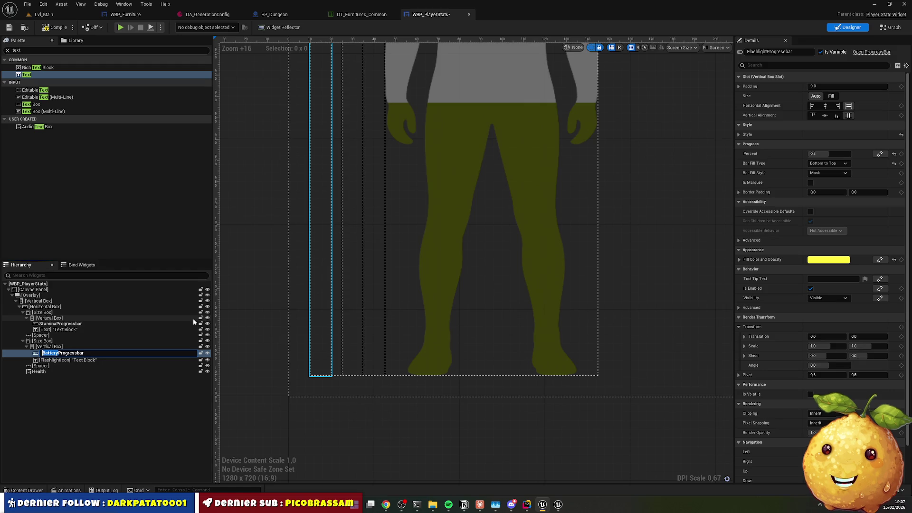
{"action": "left_click", "coordinate": [130, 359]}
{"action": "left_click", "coordinate": [92, 359]}
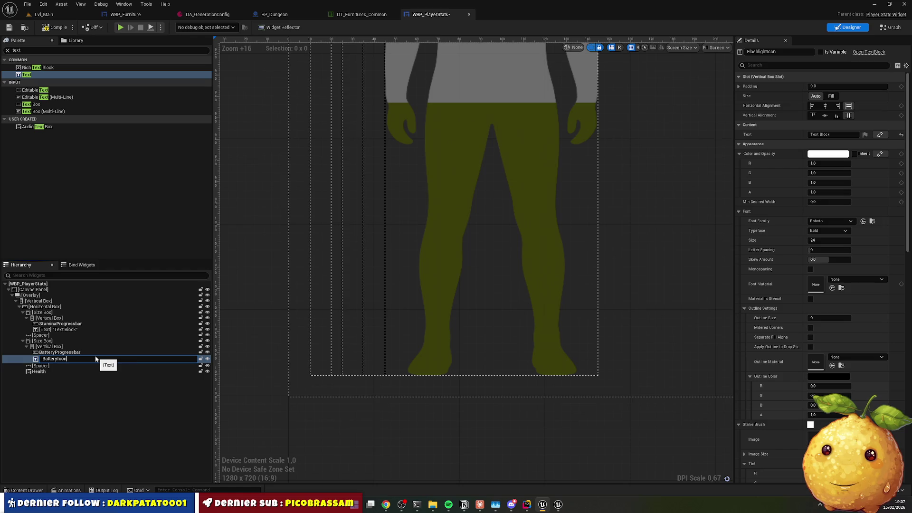
{"action": "key", "text": "Return"}
Rename the text block under StaminaProgressbar to StaminaIcon
{"action": "left_click", "coordinate": [57, 331]}
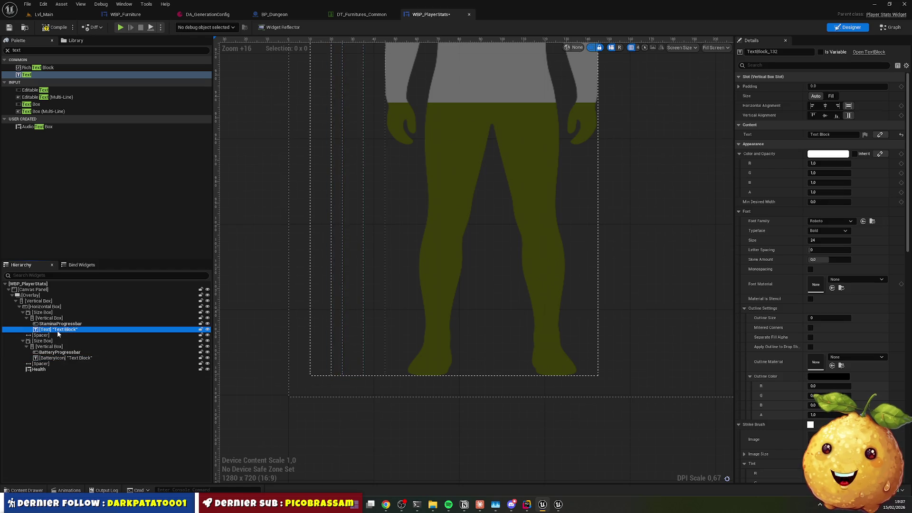
{"action": "left_click", "coordinate": [57, 333]}
{"action": "key", "text": "BackSpace"}
{"action": "type", "text": "taminaIcon"}
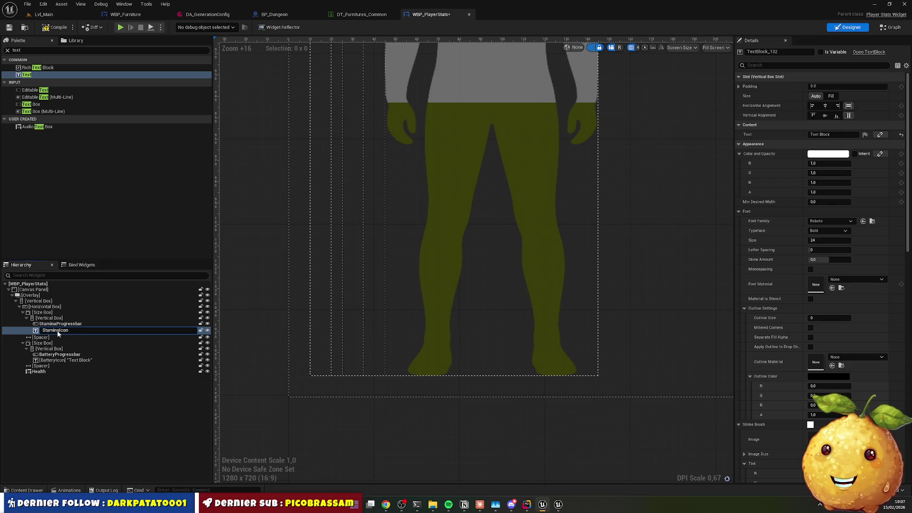
{"action": "key", "text": "Return"}
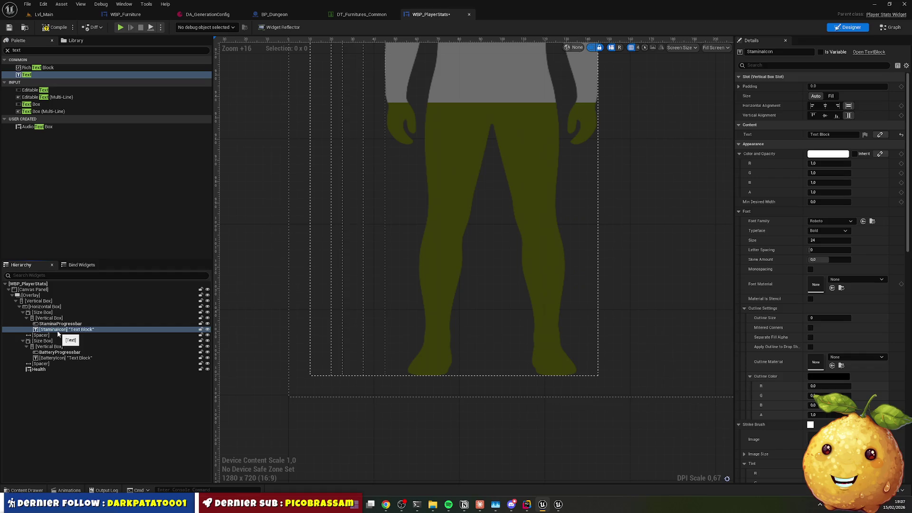
Set StaminaIcon and BatteryIcon font family to Font_Awesome_7_Free-Solid-900_Font
{"action": "left_click", "coordinate": [71, 358], "text": "ctrl"}
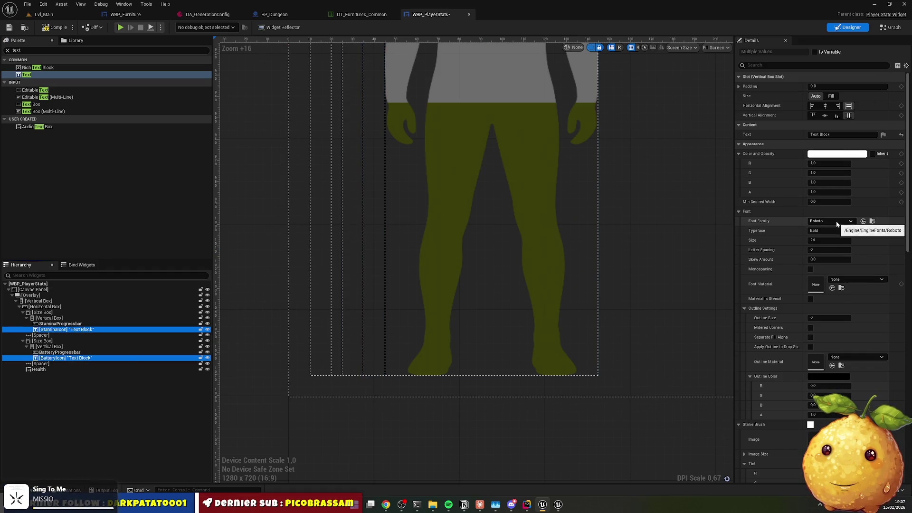
{"action": "left_click", "coordinate": [846, 281]}
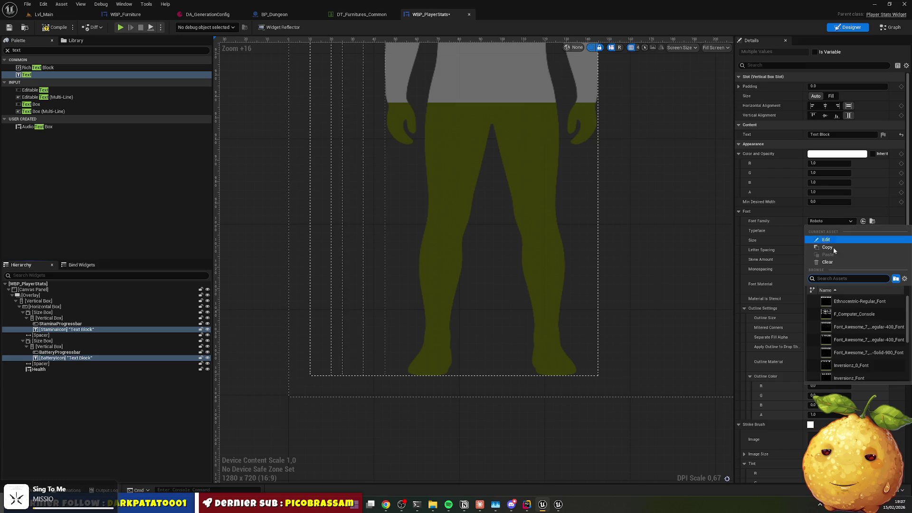
{"action": "left_click", "coordinate": [870, 354]}
{"action": "left_click", "coordinate": [56, 329]}
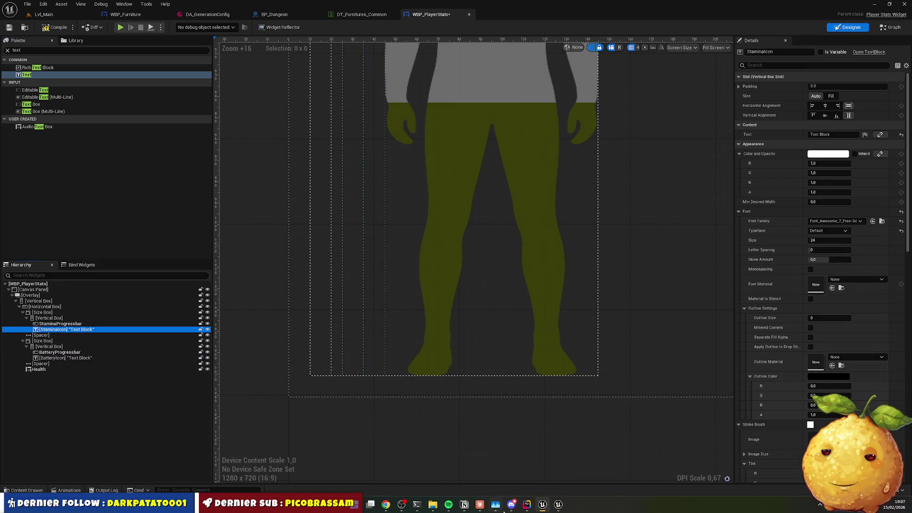
{"action": "left_click", "coordinate": [388, 506]}
{"action": "double_click", "coordinate": [459, 126]}
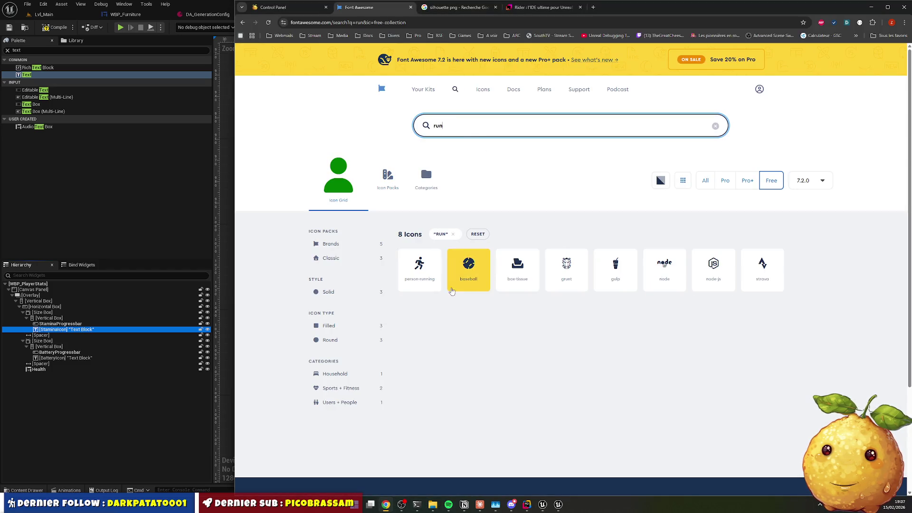
Copy the Font Awesome person-running glyph and paste it as StaminaIcon's text
{"action": "left_click", "coordinate": [420, 268]}
{"action": "left_click", "coordinate": [406, 82]}
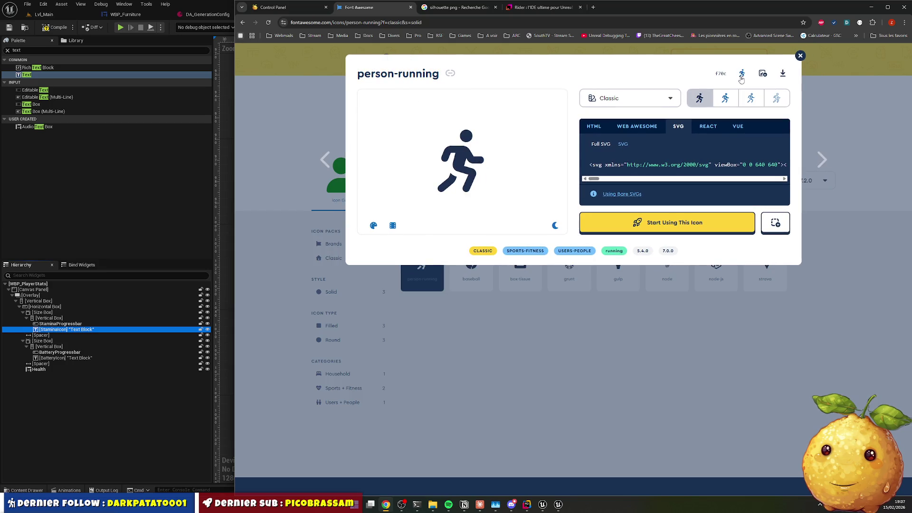
{"action": "left_click", "coordinate": [67, 329]}
{"action": "left_click", "coordinate": [60, 324]}
{"action": "left_click", "coordinate": [72, 329]}
{"action": "left_click", "coordinate": [833, 135]}
{"action": "key", "text": "ctrl+v"}
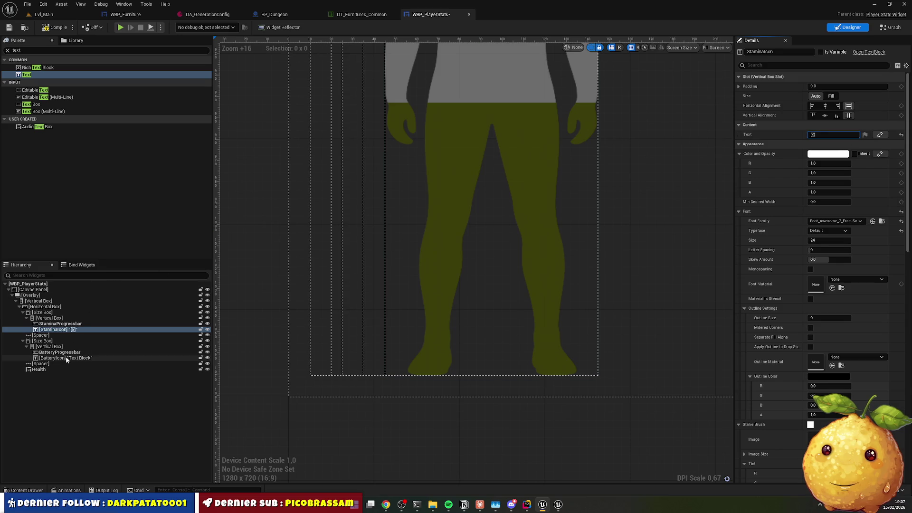
Copy the battery-half glyph and paste it as BatteryIcon's text
{"action": "key", "text": "alt+Tab"}
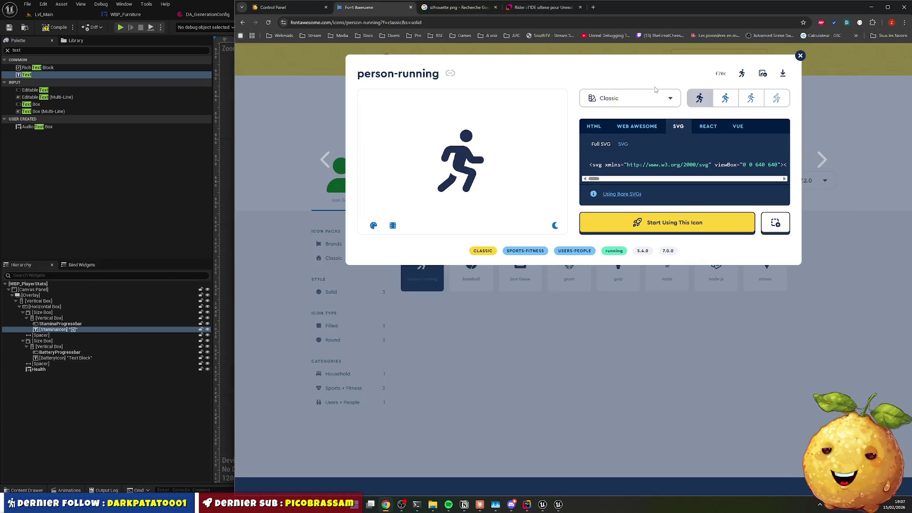
{"action": "left_click", "coordinate": [800, 55]}
{"action": "left_click", "coordinate": [466, 118]}
{"action": "type", "text": "battery"}
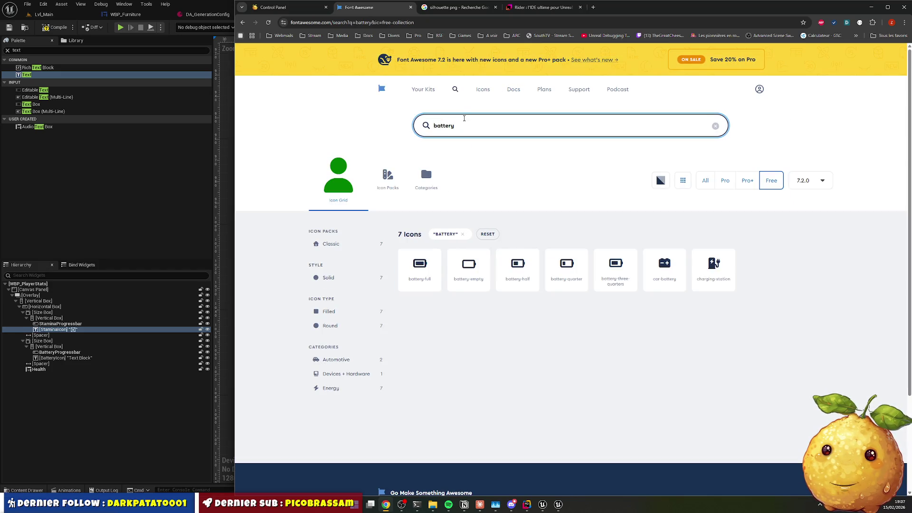
{"action": "left_click", "coordinate": [518, 268]}
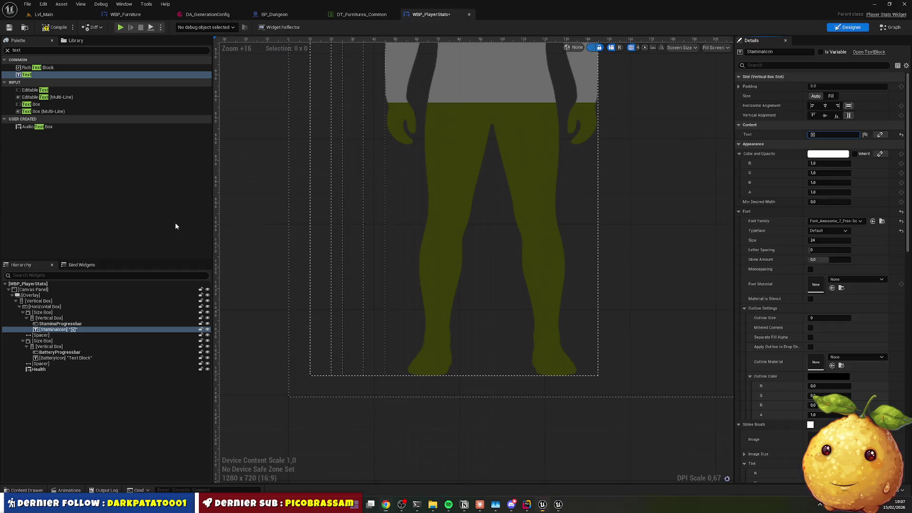
{"action": "left_click", "coordinate": [175, 222]}
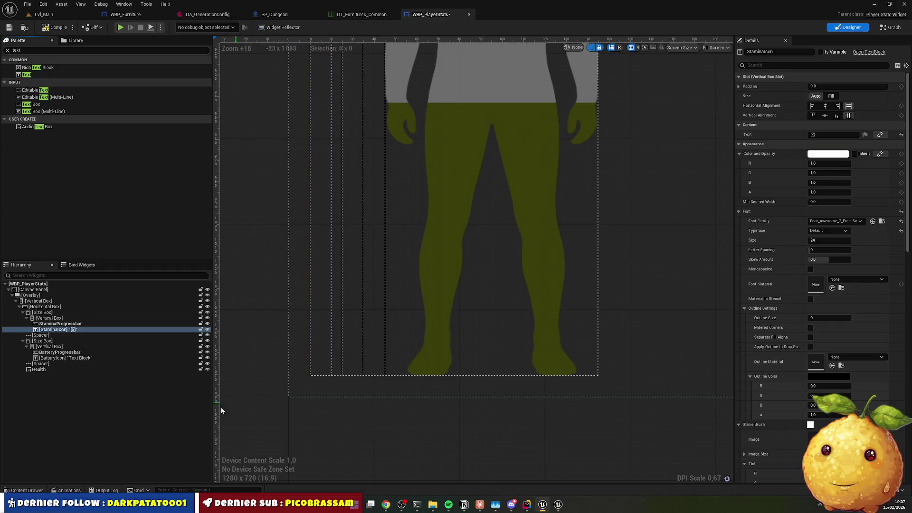
{"action": "left_click", "coordinate": [79, 359]}
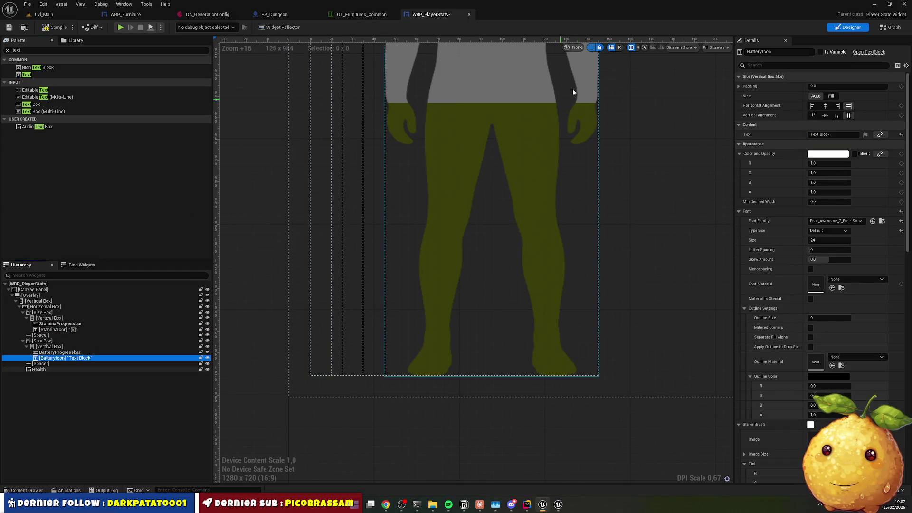
{"action": "left_click", "coordinate": [829, 134]}
{"action": "left_click_drag", "start_coordinate": [827, 134], "coordinate": [729, 134]}
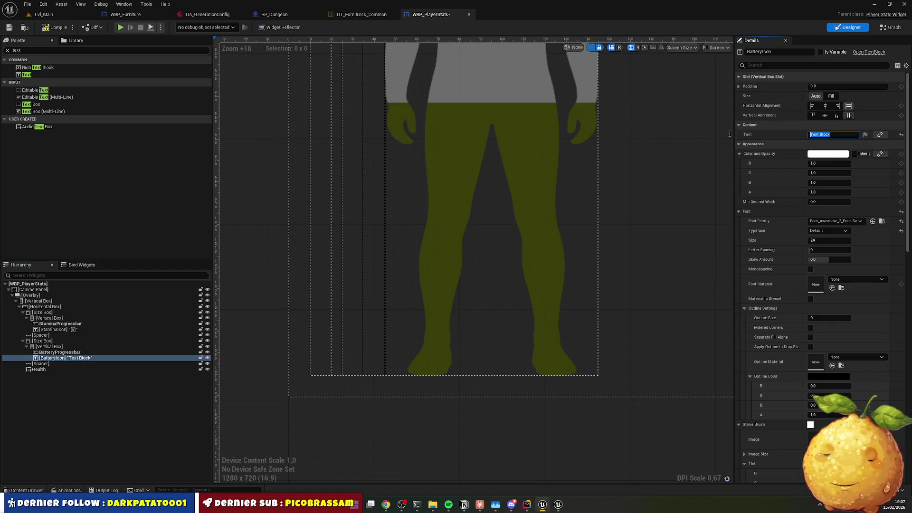
{"action": "key", "text": "alt+Tab"}
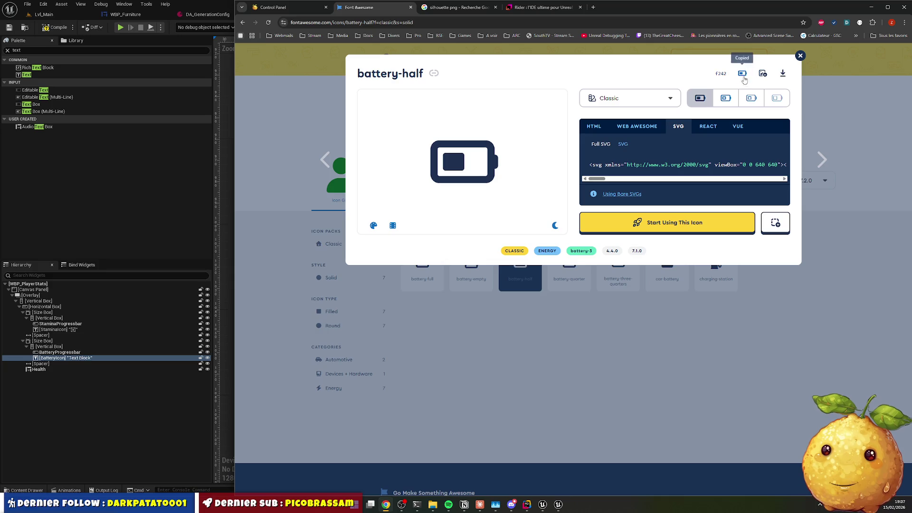
{"action": "key", "text": "alt+Tab"}
{"action": "key", "text": "ctrl+v"}
{"action": "key", "text": "Return"}
{"action": "scroll", "coordinate": [352, 180], "scroll_direction": "down", "scroll_amount": 1}
Reduce the StaminaIcon and BatteryIcon font size to 5
{"action": "mouse_move", "coordinate": [304, 277]}
{"action": "left_mouse_down"}
{"action": "mouse_move", "coordinate": [306, 367]}
{"action": "mouse_move", "coordinate": [304, 324]}
{"action": "left_mouse_up"}
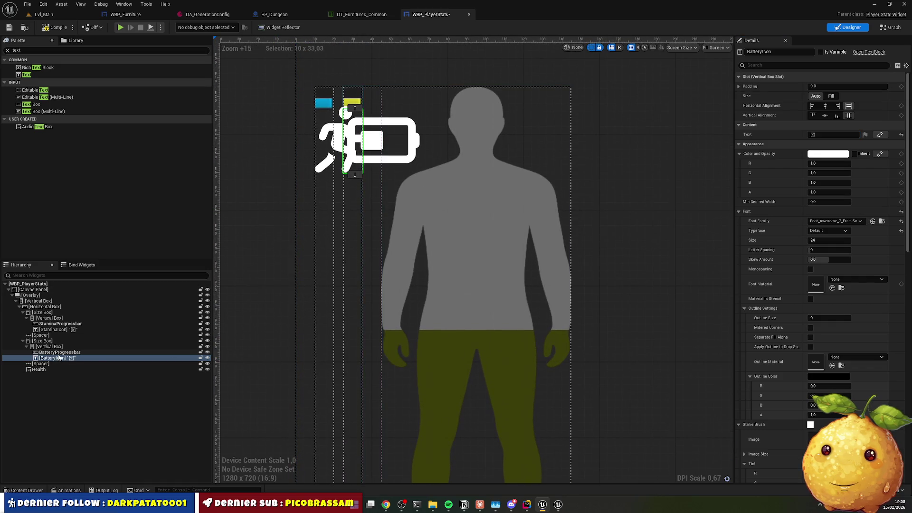
{"action": "left_click", "coordinate": [67, 333]}
{"action": "left_click", "coordinate": [76, 358], "text": "ctrl"}
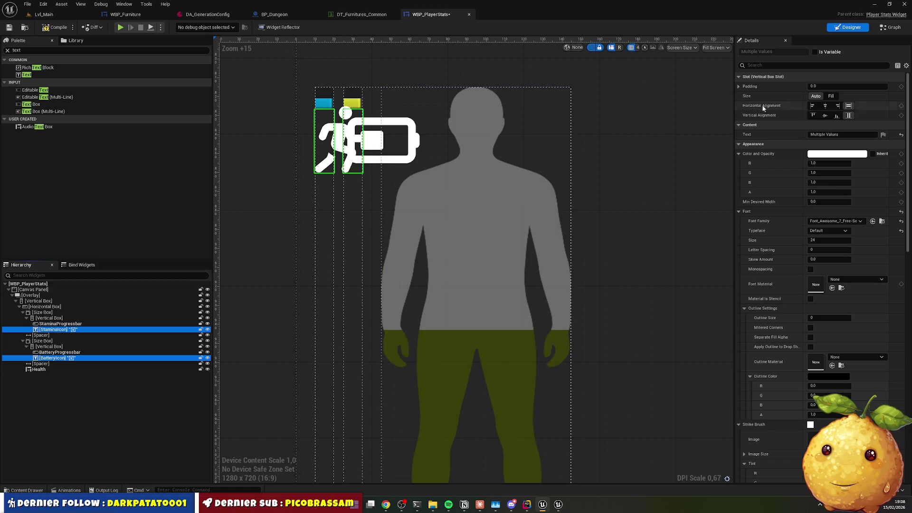
{"action": "left_click", "coordinate": [825, 241]}
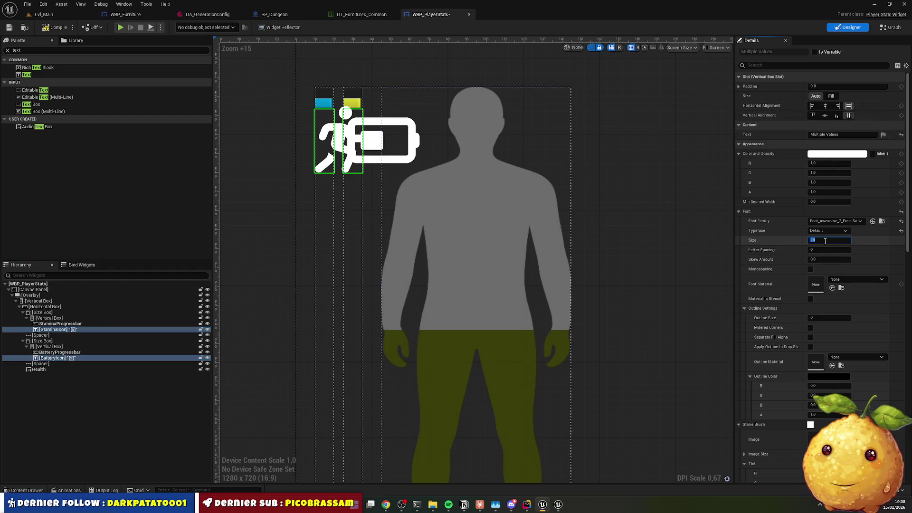
{"action": "type", "text": "12"}
{"action": "key", "text": "Return"}
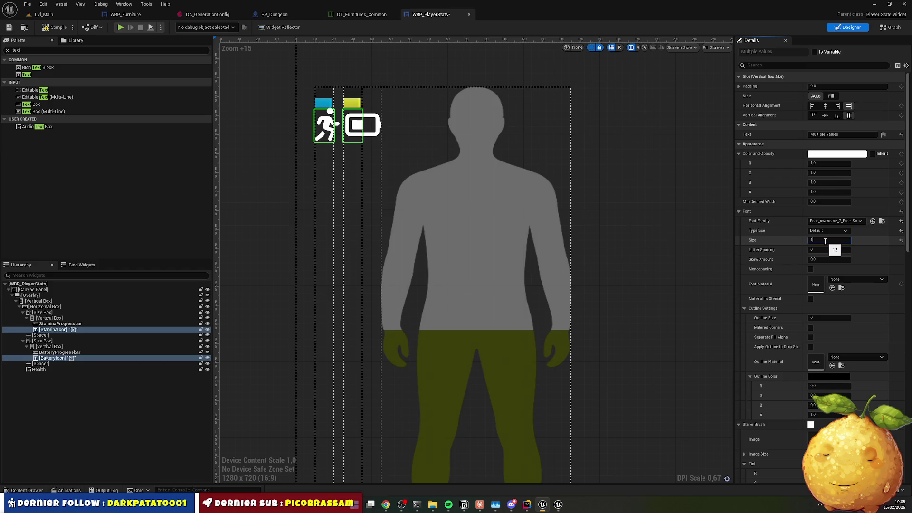
{"action": "type", "text": "0"}
{"action": "key", "text": "Return"}
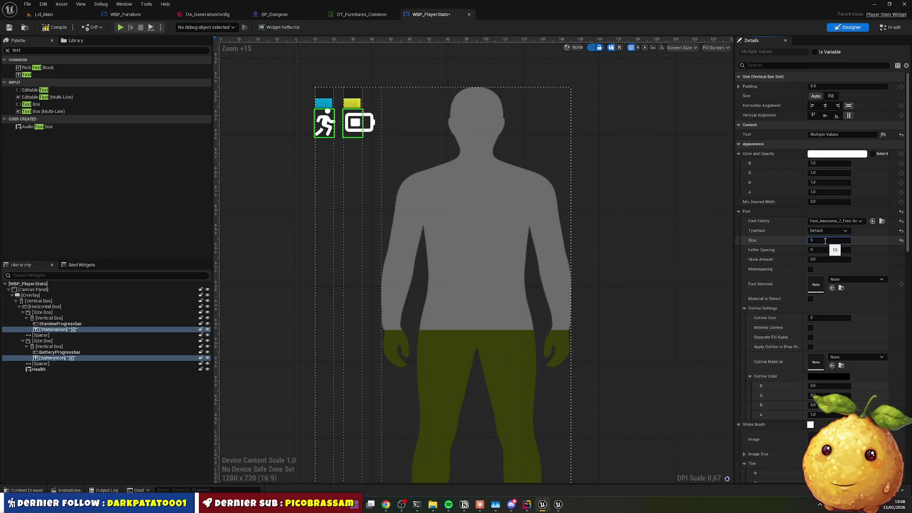
{"action": "key", "text": "Return"}
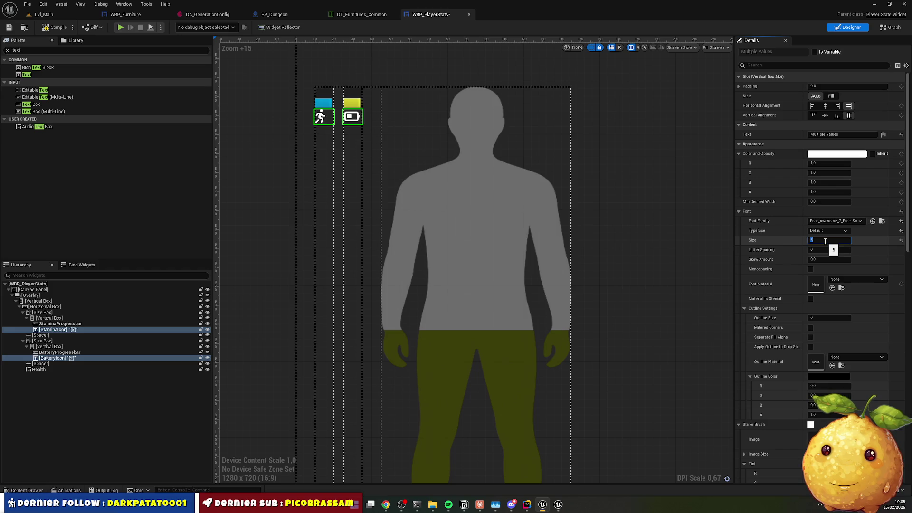
{"action": "key", "text": "Return"}
Centre both icons horizontally and select the stamina and battery progress bars
{"action": "left_click", "coordinate": [826, 106]}
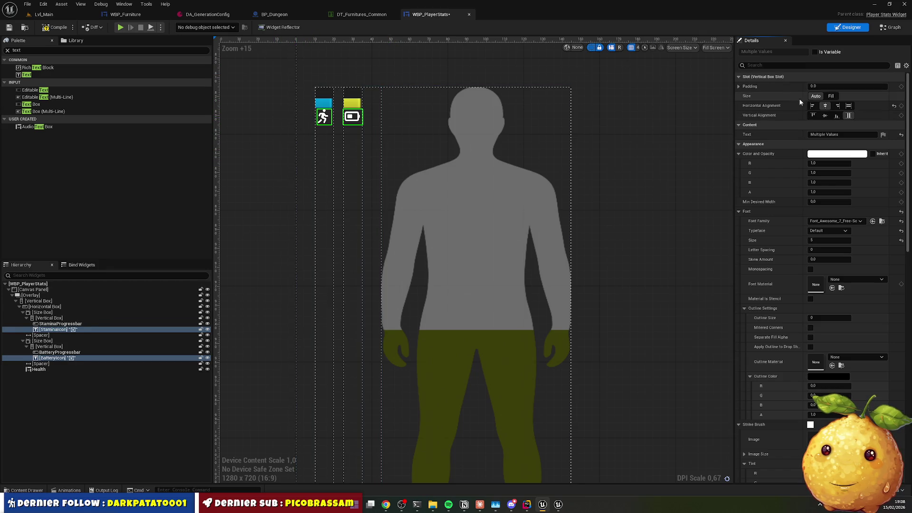
{"action": "left_click", "coordinate": [61, 324]}
{"action": "left_click", "coordinate": [59, 352], "text": "ctrl"}
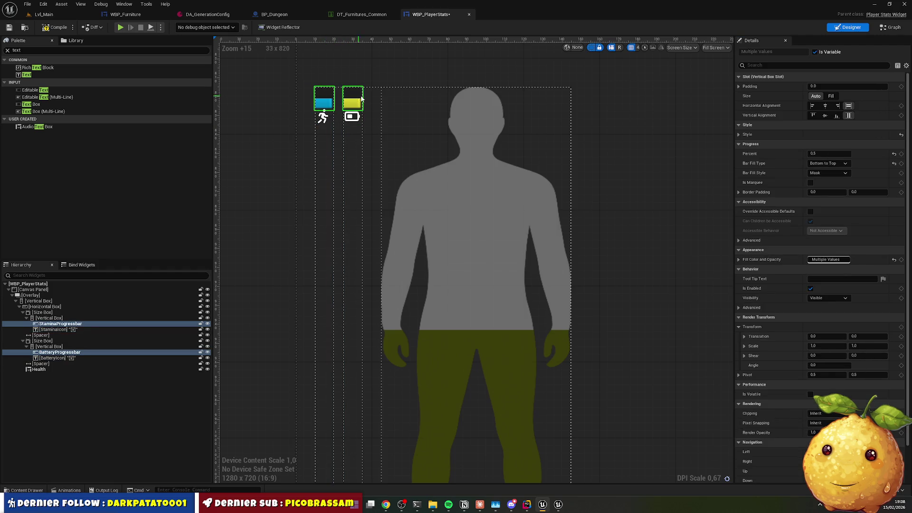
Set both progress bars' Size to Fill so they fill the column height
{"action": "left_click", "coordinate": [831, 96]}
{"action": "left_click_drag", "start_coordinate": [635, 242], "coordinate": [662, 145]}
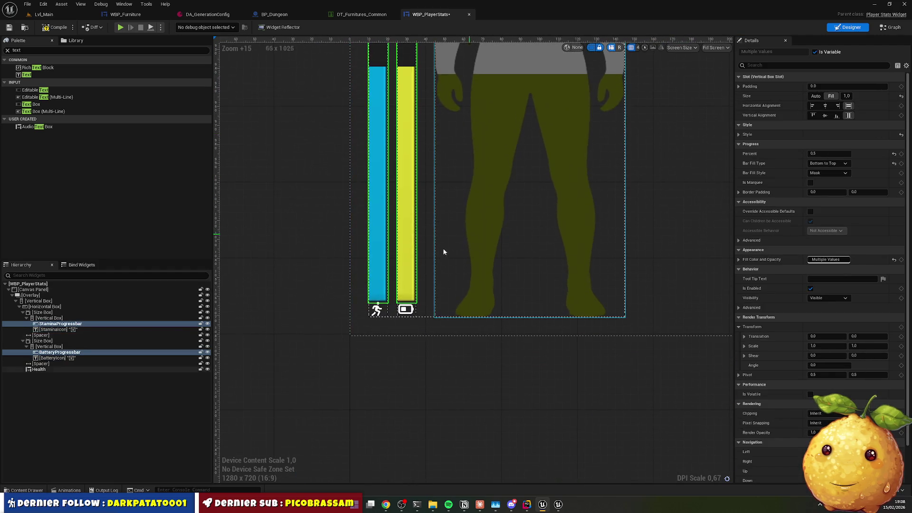
{"action": "left_click", "coordinate": [366, 355]}
{"action": "scroll", "coordinate": [376, 342], "scroll_direction": "up", "scroll_amount": 5}
Give StaminaIcon and BatteryIcon padding 2.0 and font size 3
{"action": "left_click", "coordinate": [377, 312]}
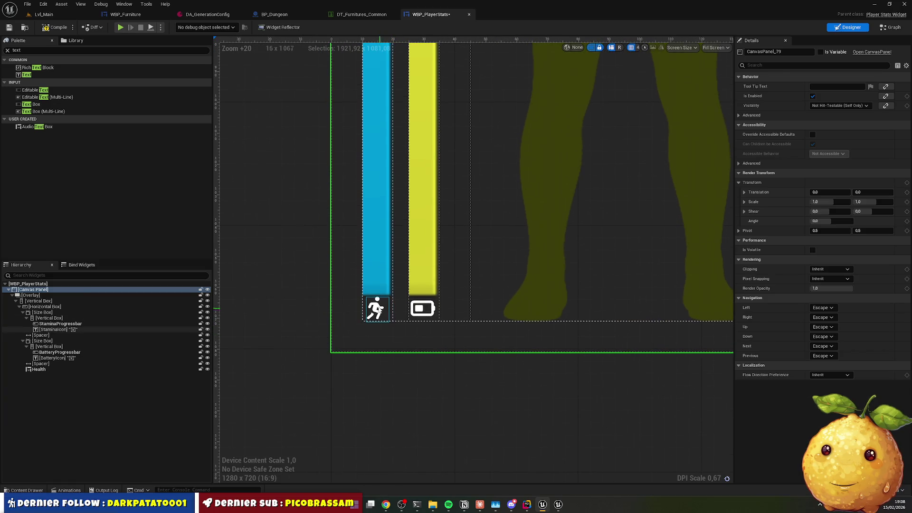
{"action": "left_click", "coordinate": [420, 309], "text": "ctrl"}
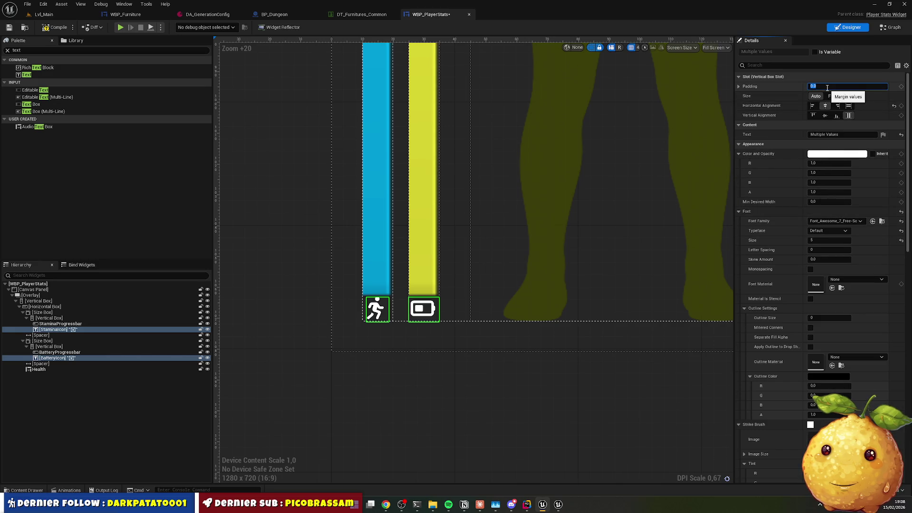
{"action": "type", "text": "0"}
{"action": "key", "text": "Return"}
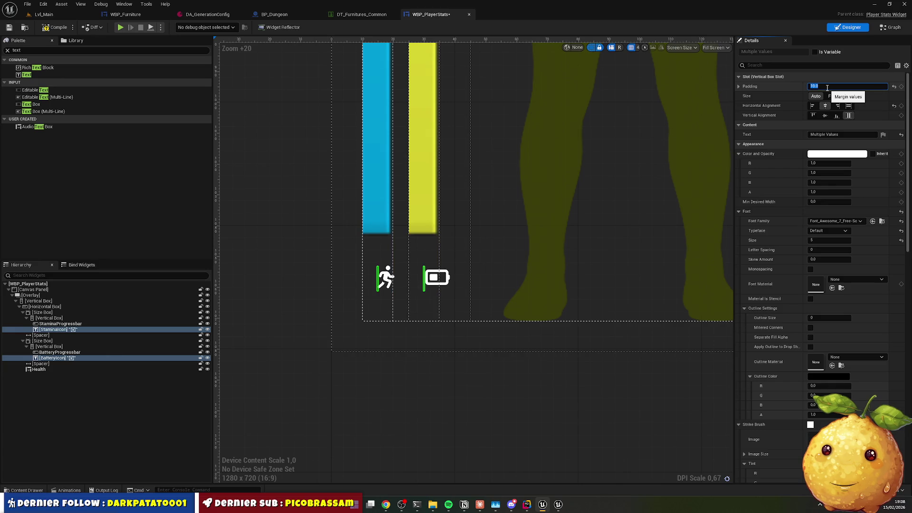
{"action": "key", "text": "Return"}
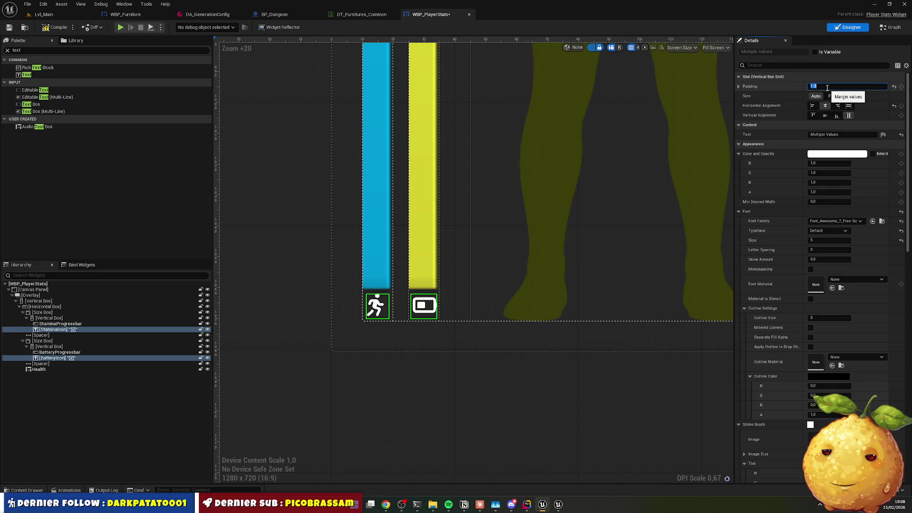
{"action": "type", "text": "8"}
{"action": "key", "text": "Return"}
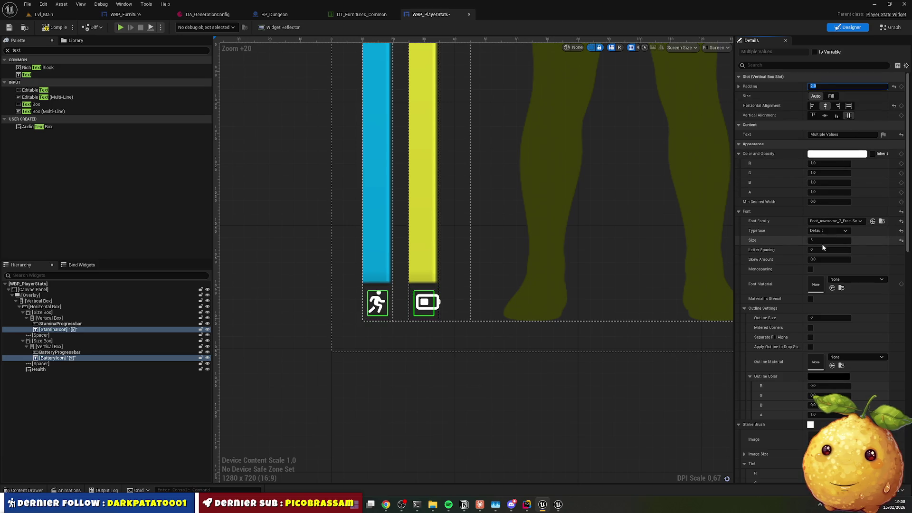
{"action": "key", "text": "Return"}
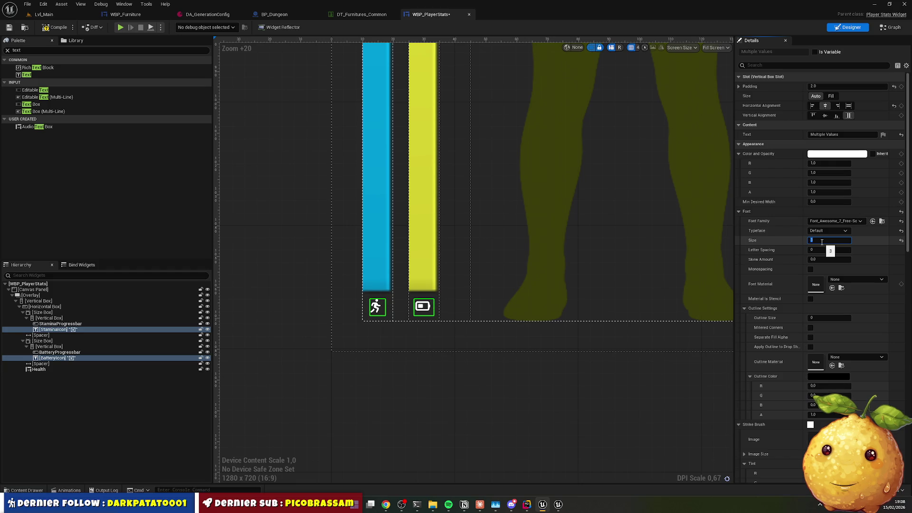
{"action": "left_click", "coordinate": [481, 358]}
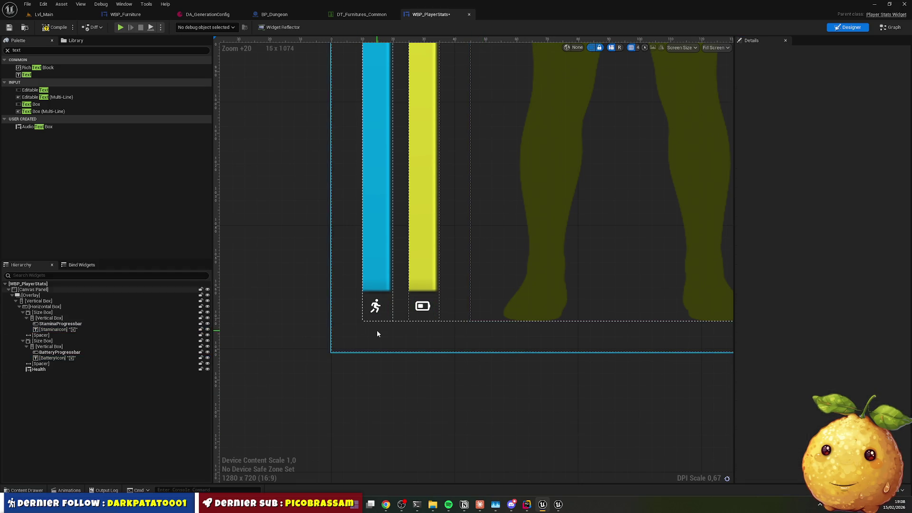
{"action": "left_click", "coordinate": [423, 306]}
Copy the battery bar's yellow fill colour onto the battery icon's colour
{"action": "left_click", "coordinate": [421, 245]}
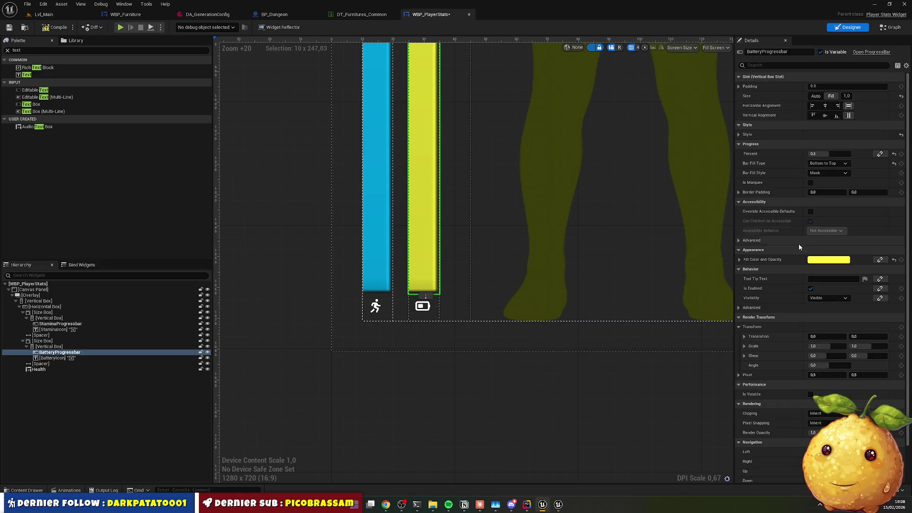
{"action": "right_click", "coordinate": [824, 264]}
{"action": "left_click", "coordinate": [849, 299]}
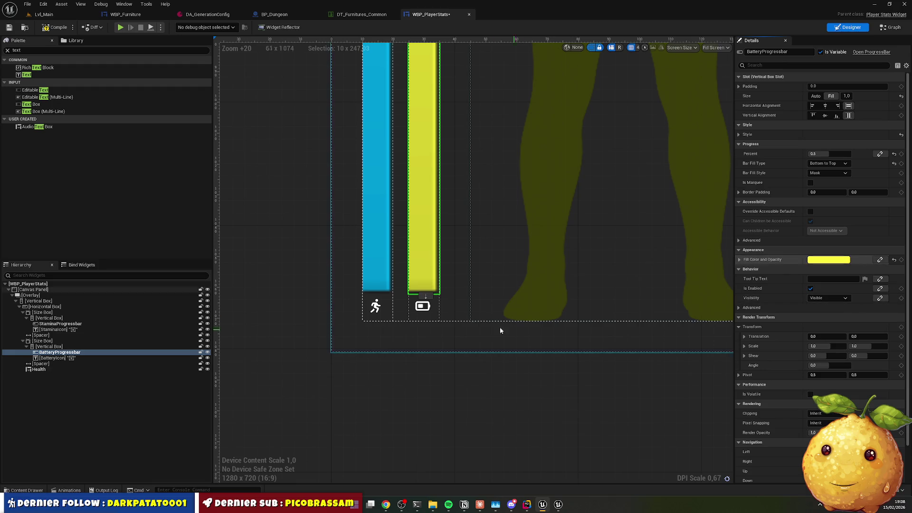
{"action": "left_click", "coordinate": [421, 308]}
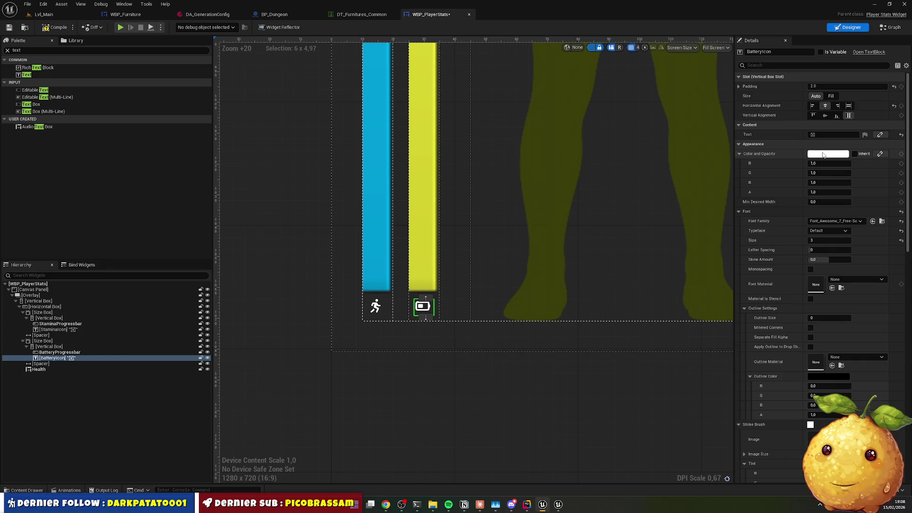
{"action": "right_click", "coordinate": [830, 153]}
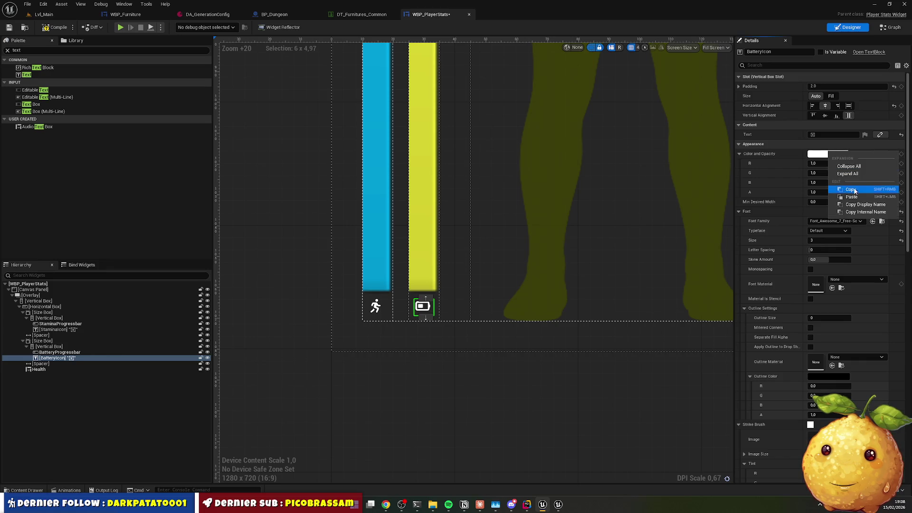
{"action": "left_click", "coordinate": [859, 200]}
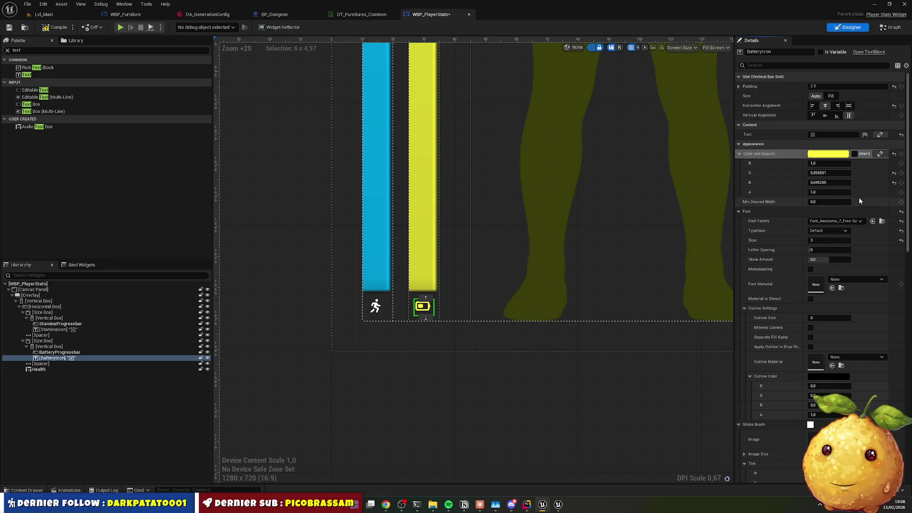
Copy the stamina bar's blue fill colour onto the stamina icon, then compile
{"action": "right_click", "coordinate": [370, 264]}
{"action": "left_click", "coordinate": [444, 264]}
{"action": "right_click", "coordinate": [829, 260]}
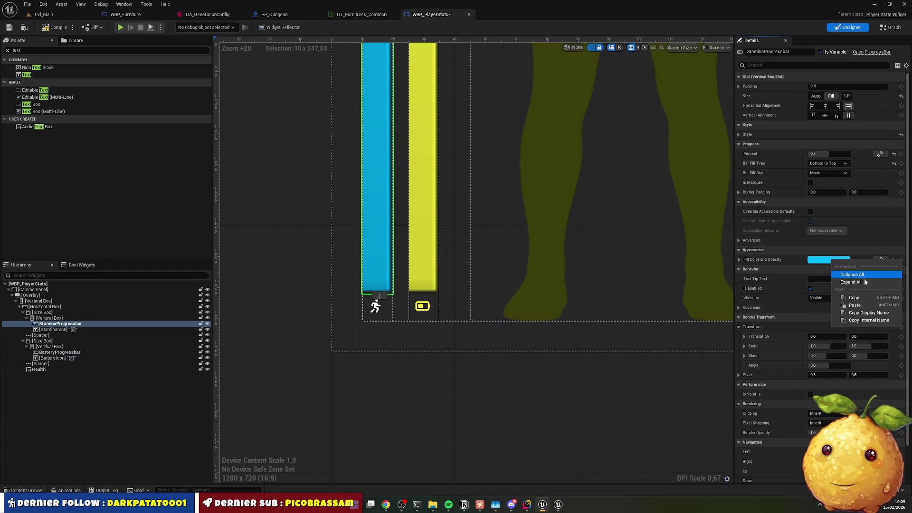
{"action": "left_click", "coordinate": [851, 299]}
{"action": "left_click", "coordinate": [375, 316]}
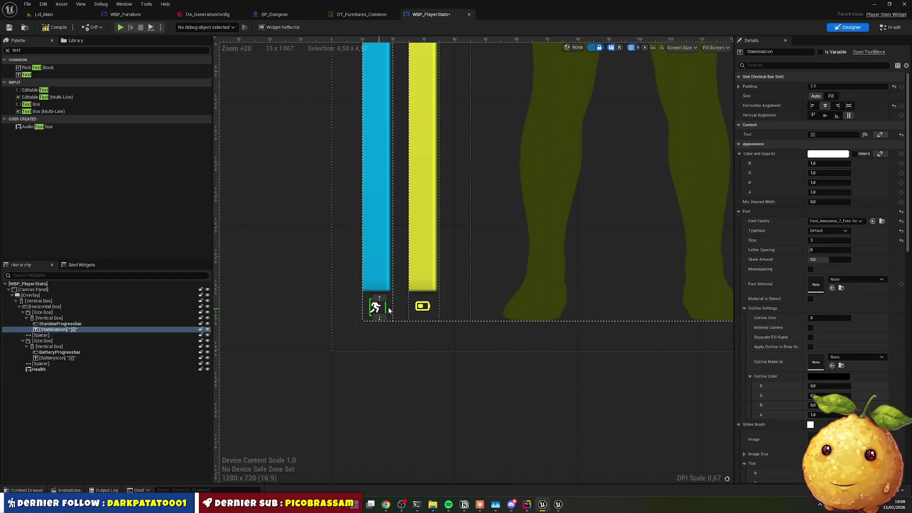
{"action": "right_click", "coordinate": [829, 153]}
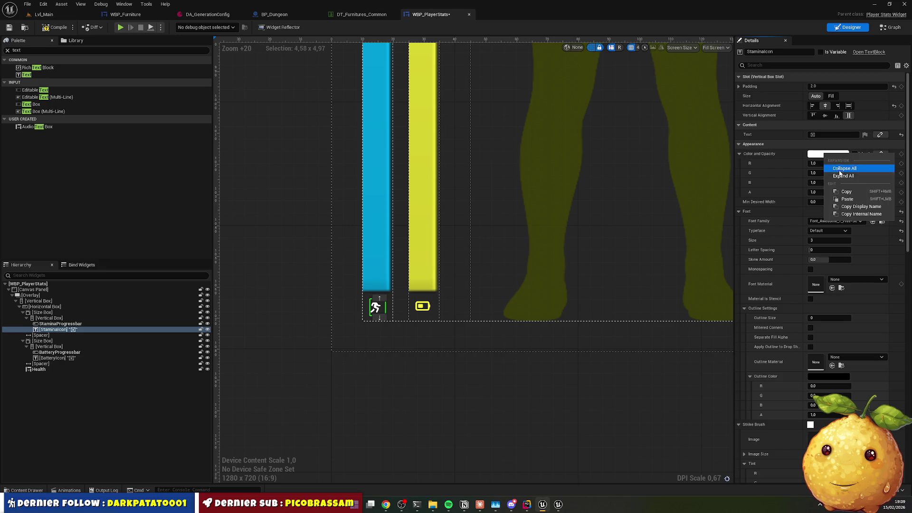
{"action": "left_click", "coordinate": [848, 199]}
{"action": "left_click", "coordinate": [470, 412]}
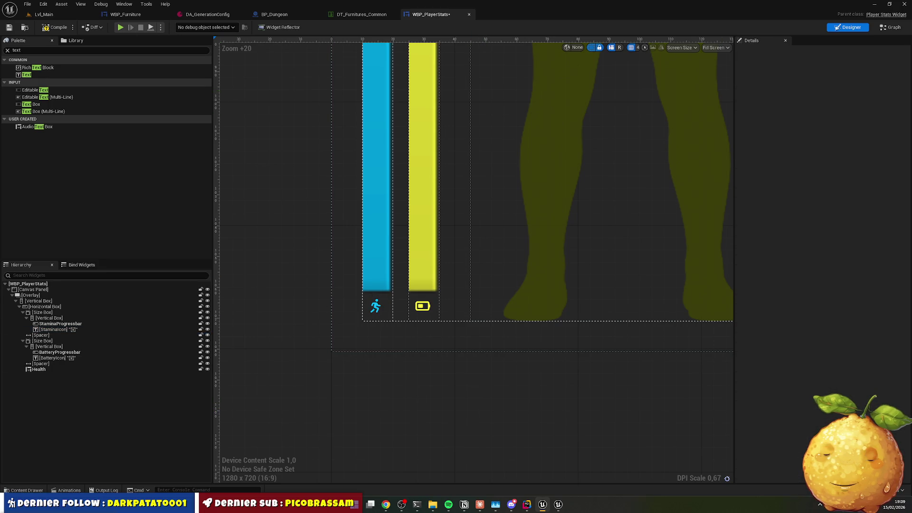
{"action": "left_click", "coordinate": [58, 28]}
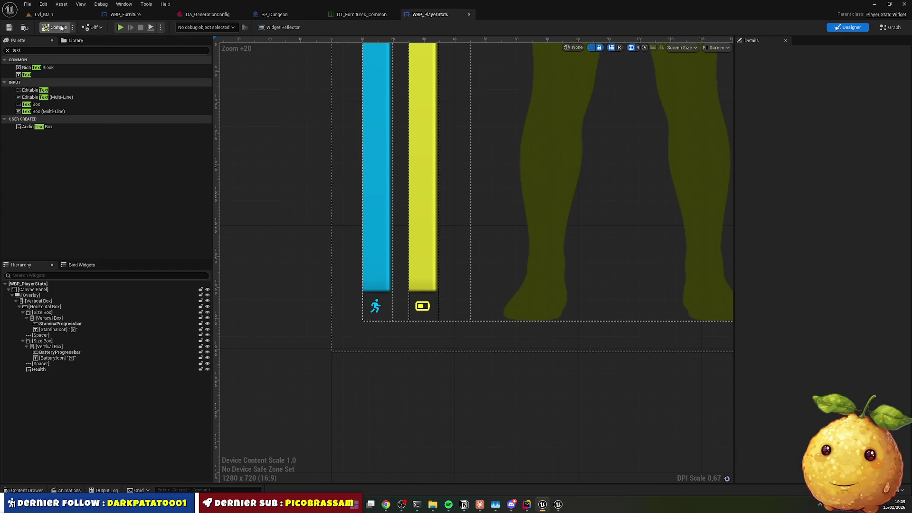
Switch to Lvl_Main and run a quick Play-In-Editor test, then stop it
{"action": "key", "text": "ctrl+Tab"}
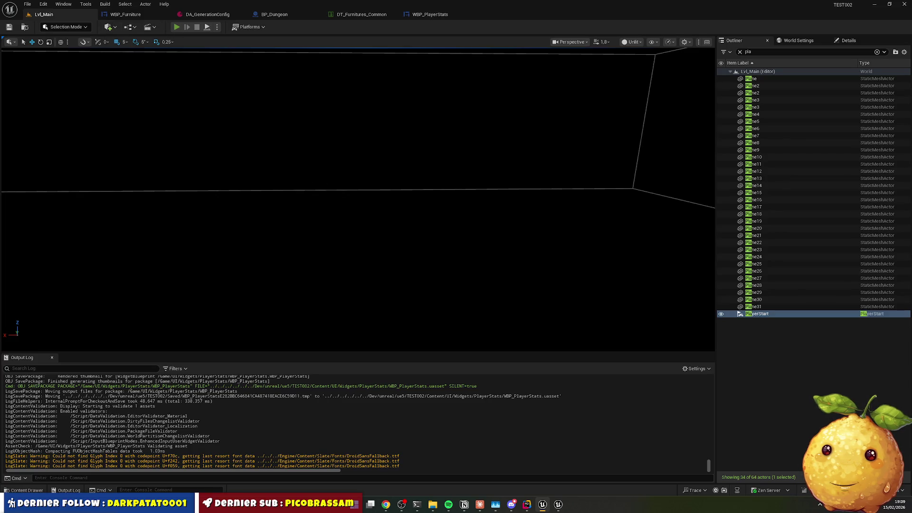
{"action": "key", "text": "alt+p"}
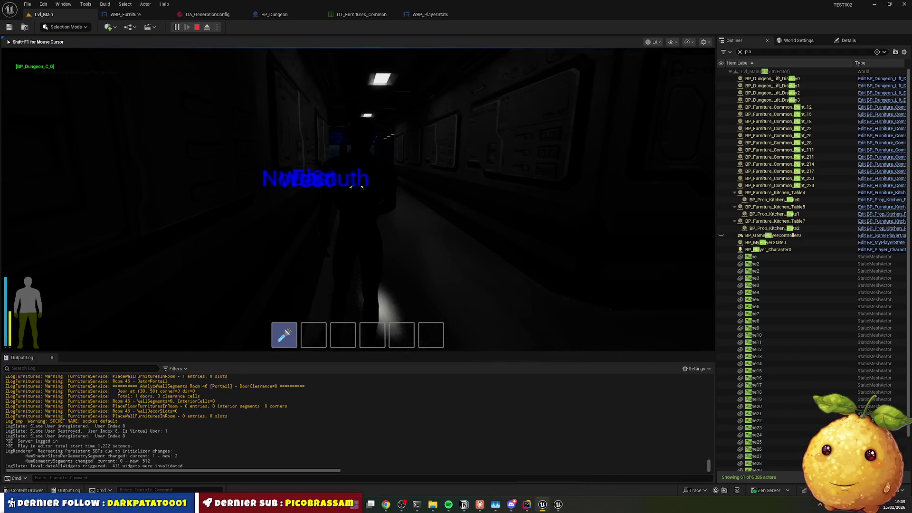
{"action": "key", "text": "Escape"}
Play the level in a New Editor Window, maximised, then return to WBP_PlayerStats
{"action": "left_click", "coordinate": [218, 27]}
{"action": "left_click", "coordinate": [235, 64]}
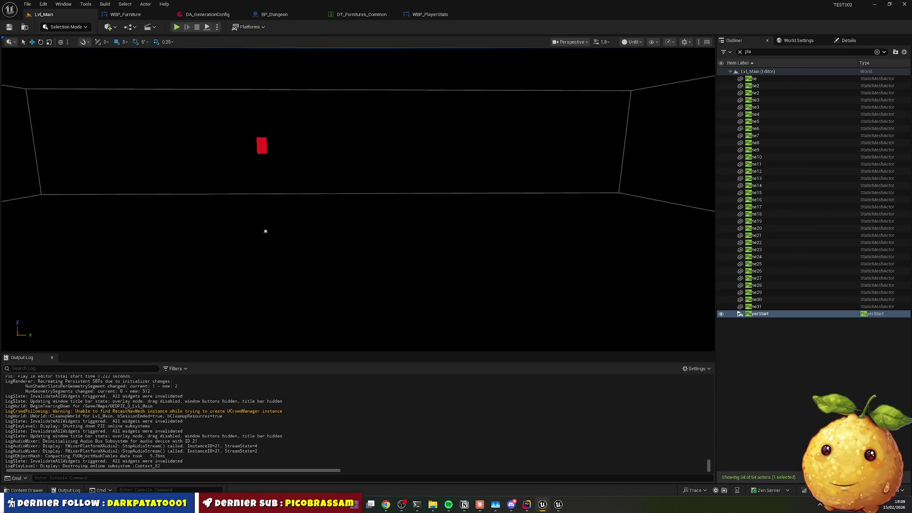
{"action": "key", "text": "super"}
{"action": "left_click", "coordinate": [334, 72]}
{"action": "double_click", "coordinate": [333, 72]}
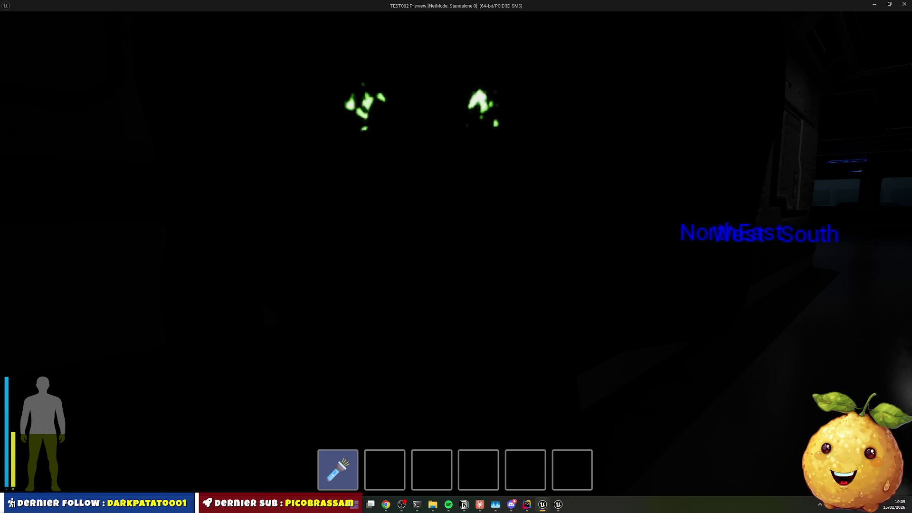
{"action": "key", "text": "Escape"}
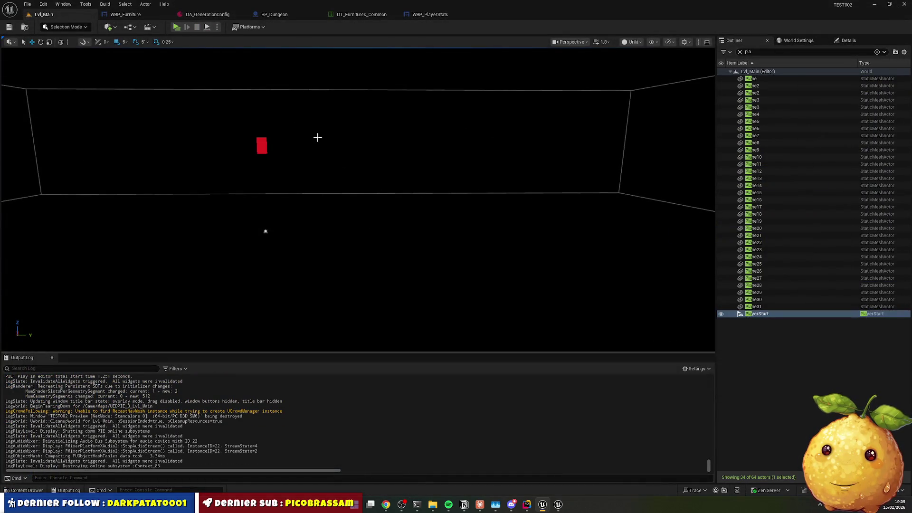
{"action": "left_click", "coordinate": [430, 14]}
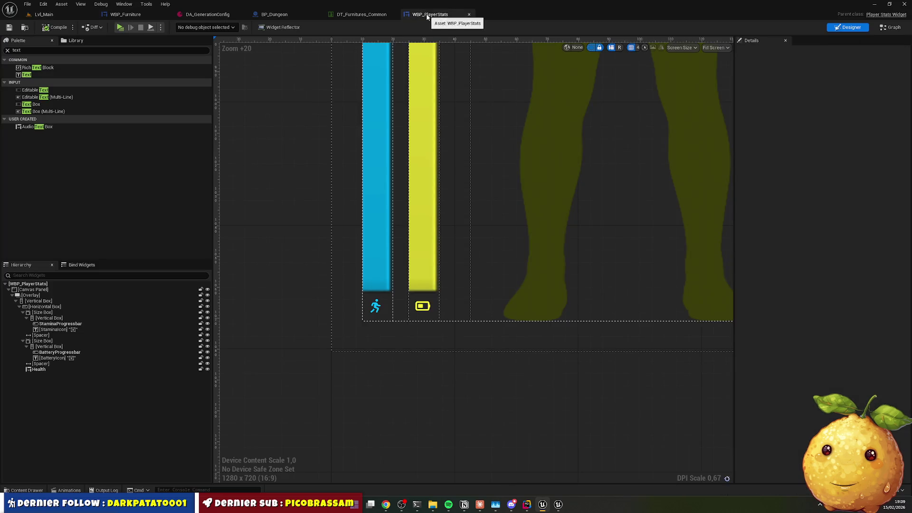
Give the stamina and battery icons 2.0 top and bottom padding, font size 10, and vertical centring
{"action": "left_click", "coordinate": [426, 308]}
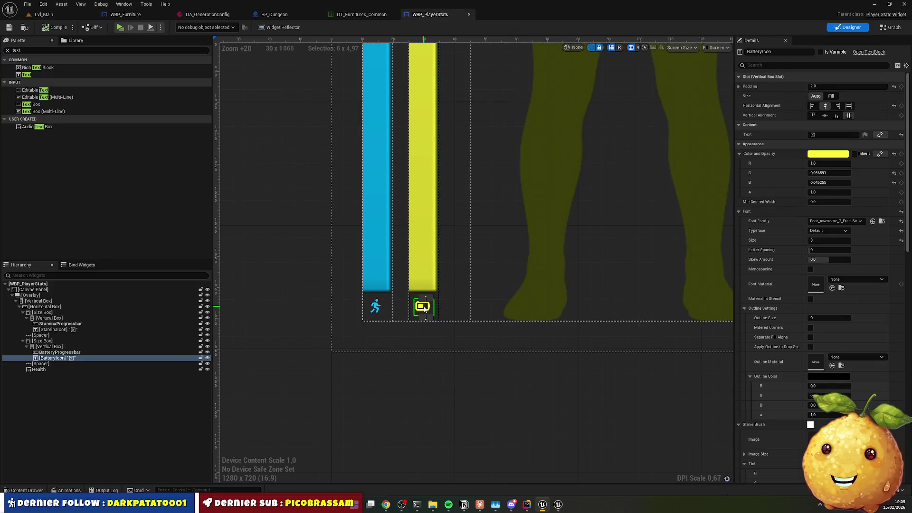
{"action": "left_click", "coordinate": [376, 306], "text": "ctrl"}
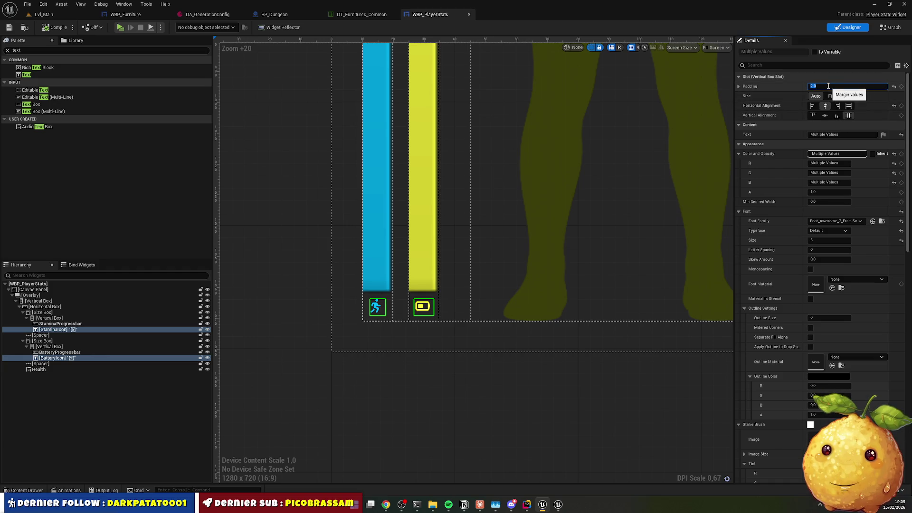
{"action": "type", "text": "0"}
{"action": "key", "text": "Return"}
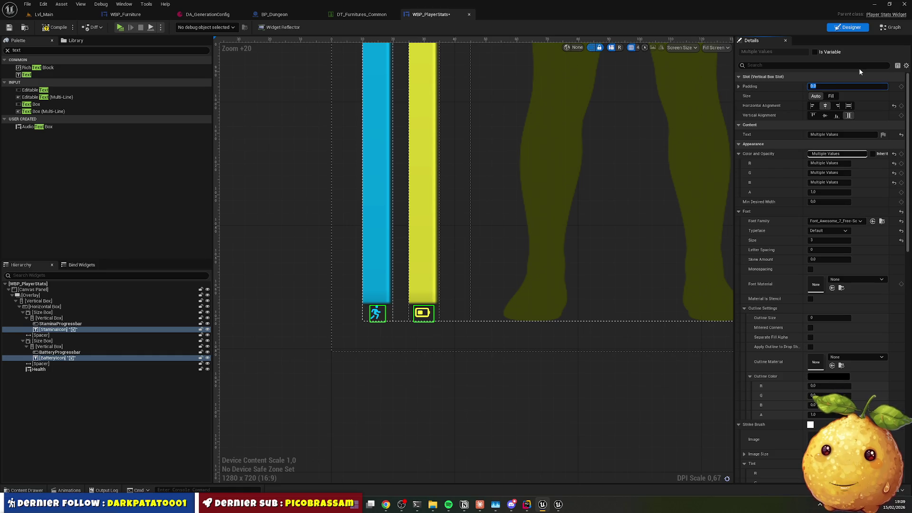
{"action": "left_click", "coordinate": [739, 86]}
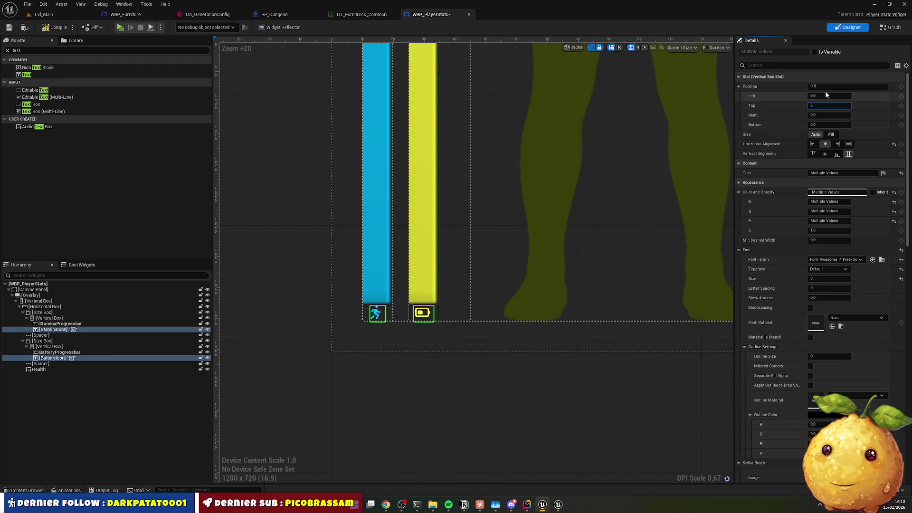
{"action": "key", "text": "Return"}
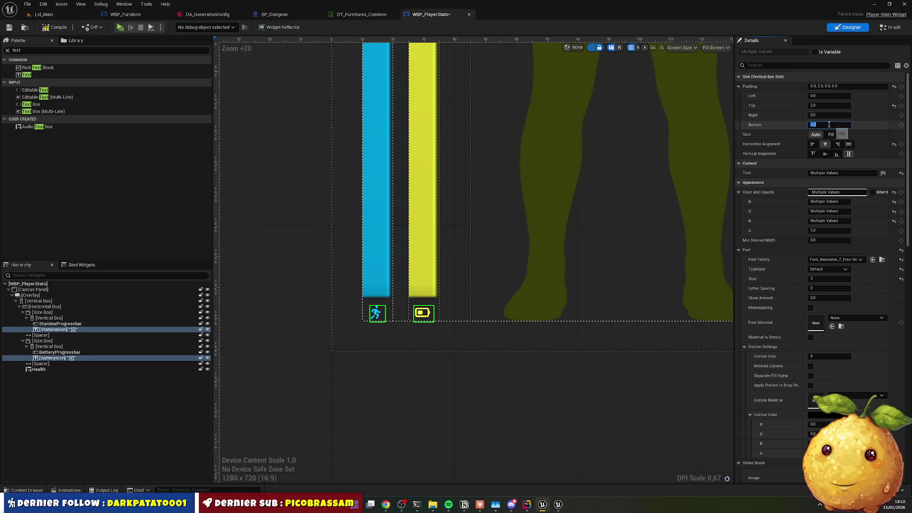
{"action": "type", "text": "2"}
{"action": "key", "text": "Return"}
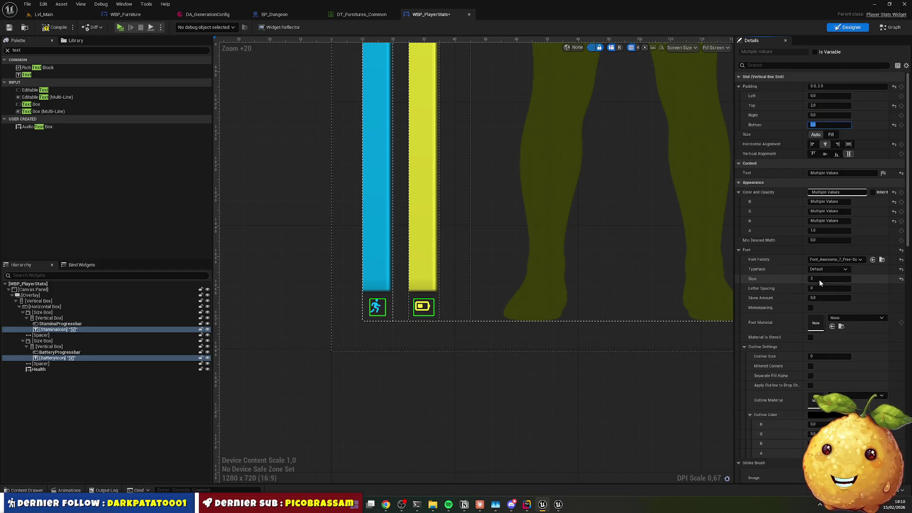
{"action": "key", "text": "Return"}
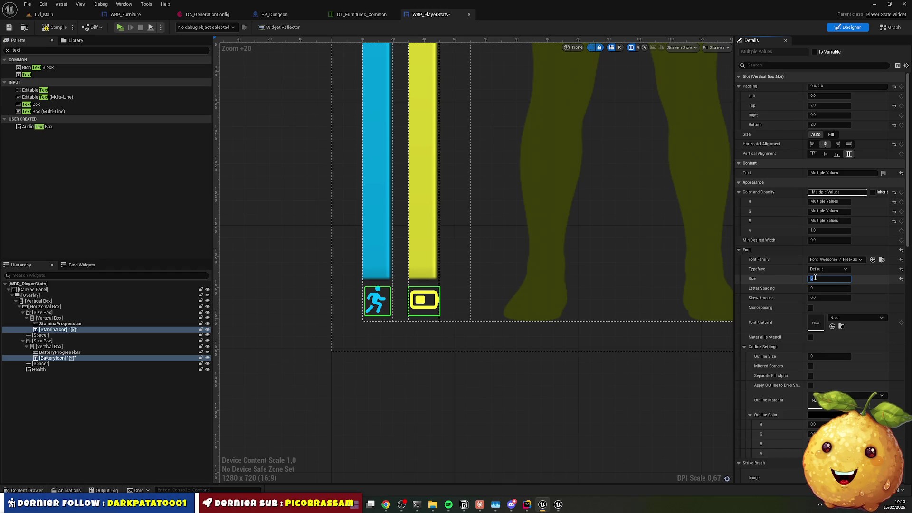
{"action": "type", "text": "0"}
{"action": "key", "text": "Return"}
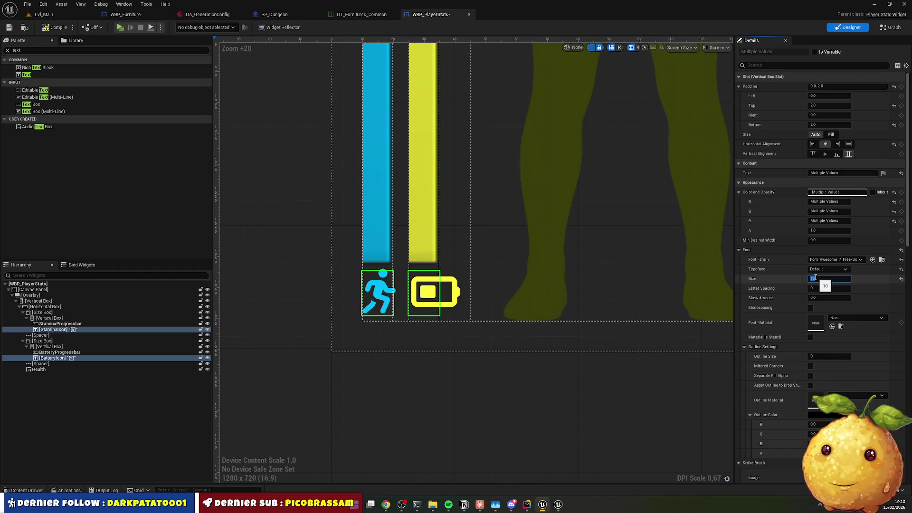
{"action": "left_click", "coordinate": [826, 154]}
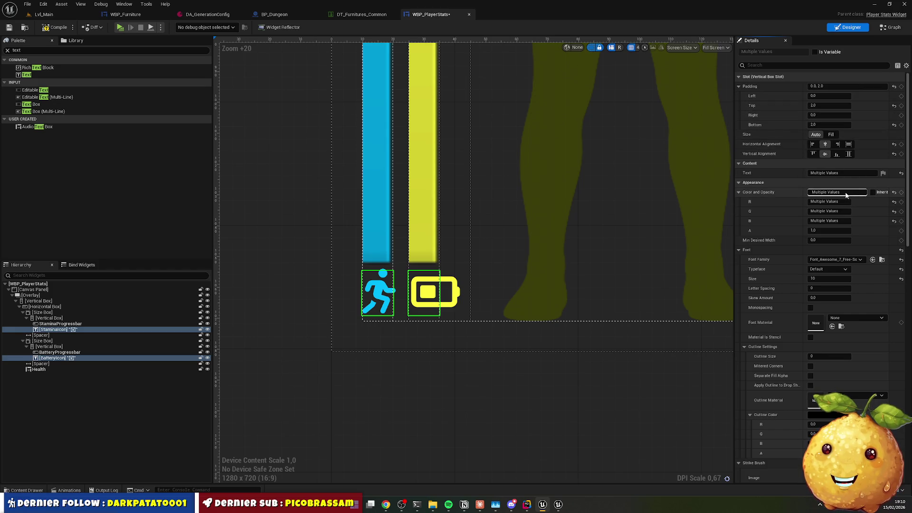
Set both Size Boxes' Width Override to 20 and return to the Lvl_Main level
{"action": "left_click", "coordinate": [434, 291]}
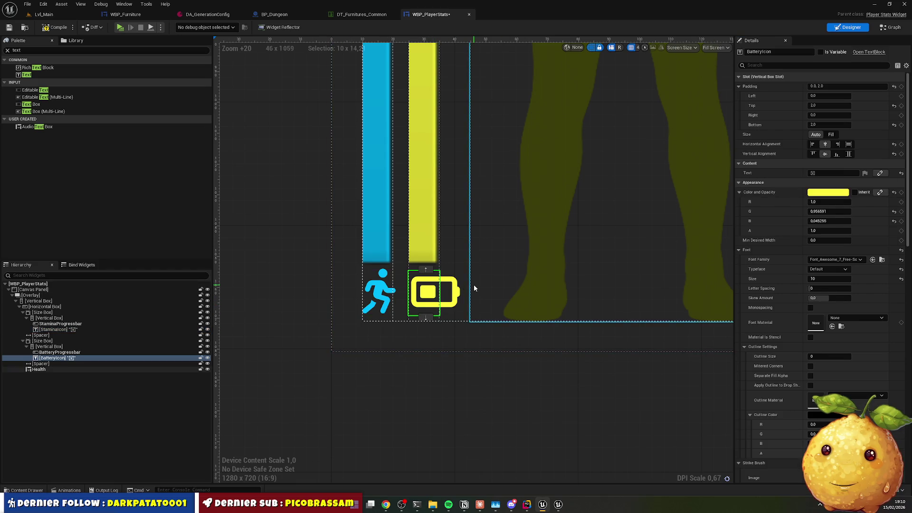
{"action": "left_click", "coordinate": [832, 135]}
{"action": "left_click", "coordinate": [816, 135]}
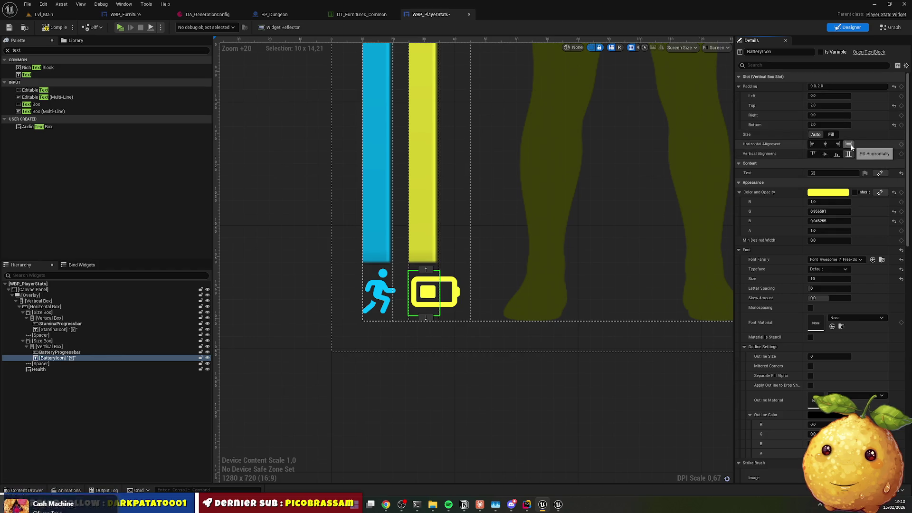
{"action": "key", "text": "ctrl+z"}
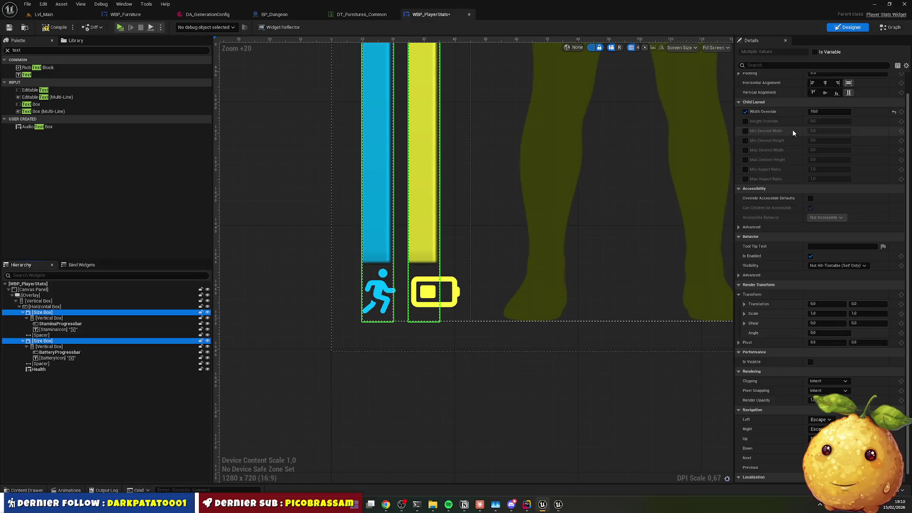
{"action": "left_click", "coordinate": [825, 112]}
{"action": "type", "text": "20"}
{"action": "key", "text": "Return"}
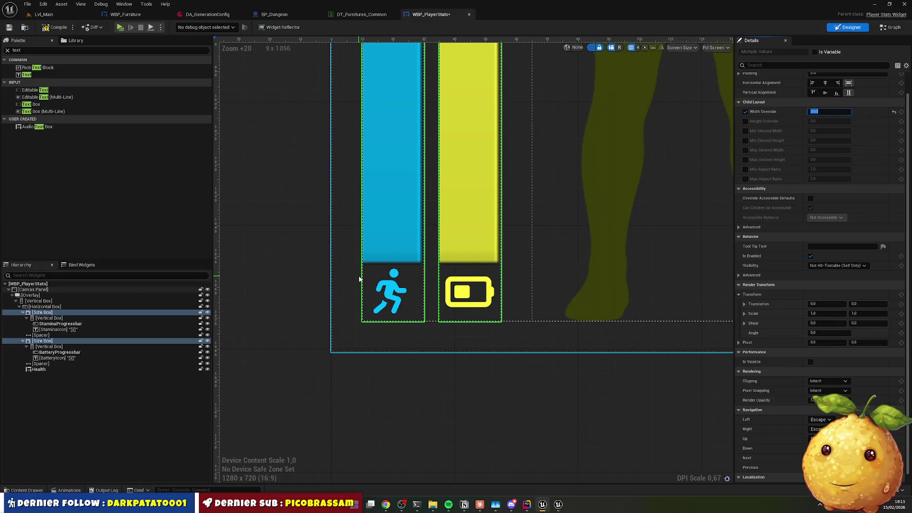
{"action": "left_click", "coordinate": [57, 28]}
{"action": "left_click", "coordinate": [44, 15]}
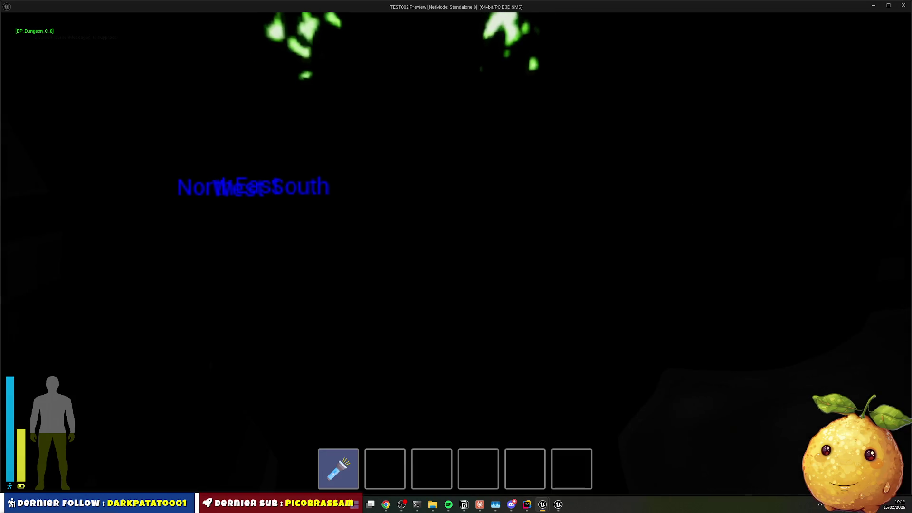
Run forward with W through the lit room and dark corridors, then exit the preview with Esc
{"action": "key", "text": "w"}
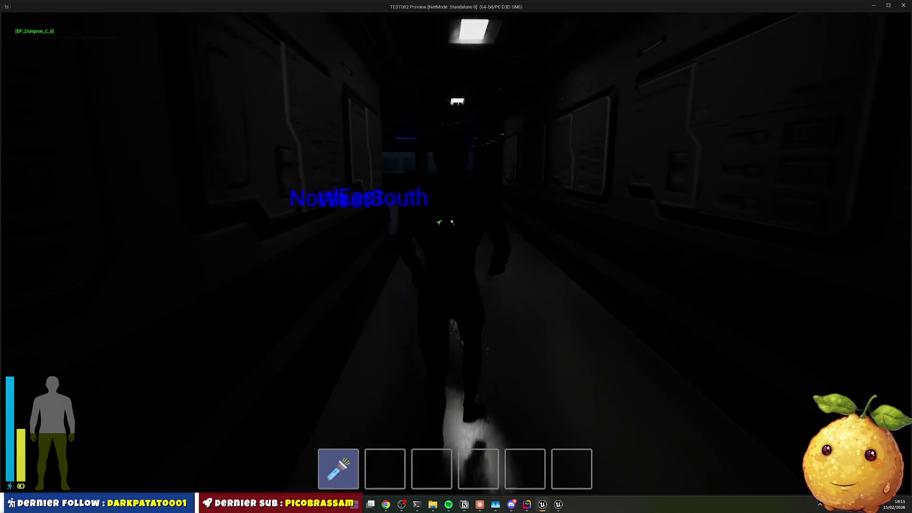
{"action": "key", "text": "w"}
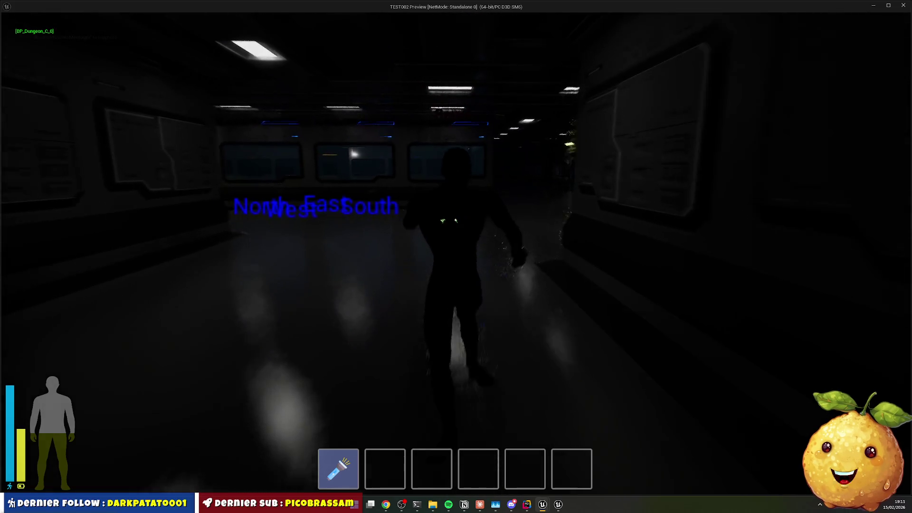
{"action": "key", "text": "w"}
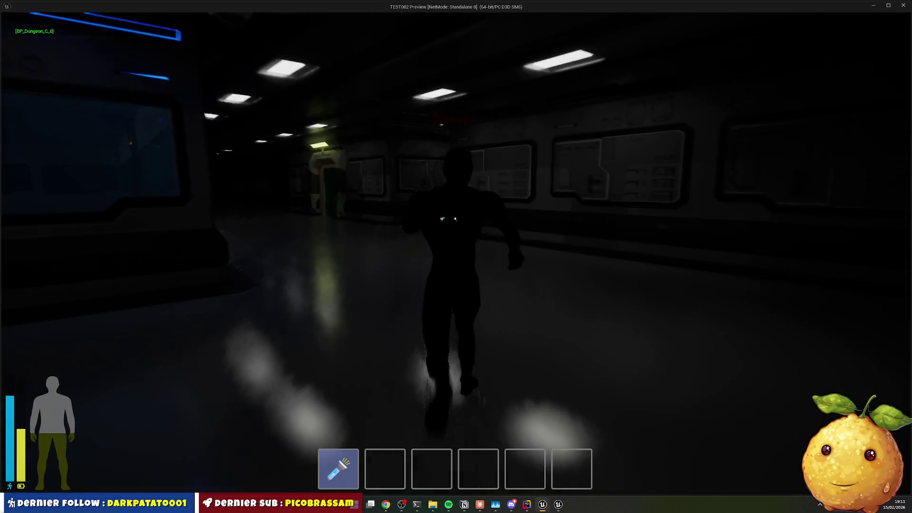
{"action": "key", "text": "w"}
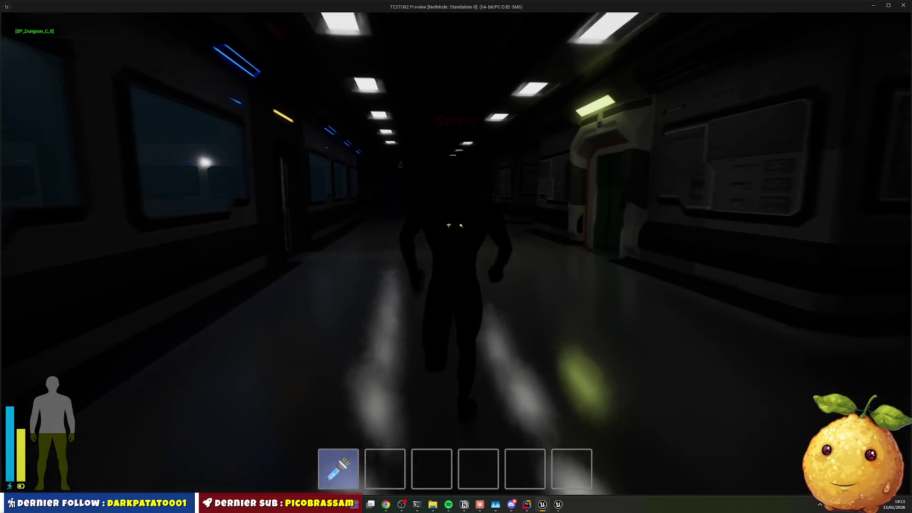
{"action": "key", "text": "w"}
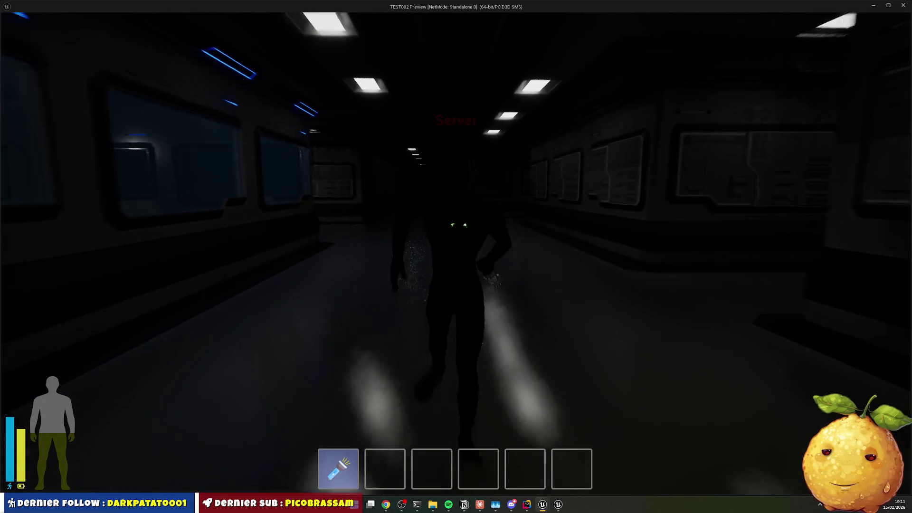
{"action": "key", "text": "w"}
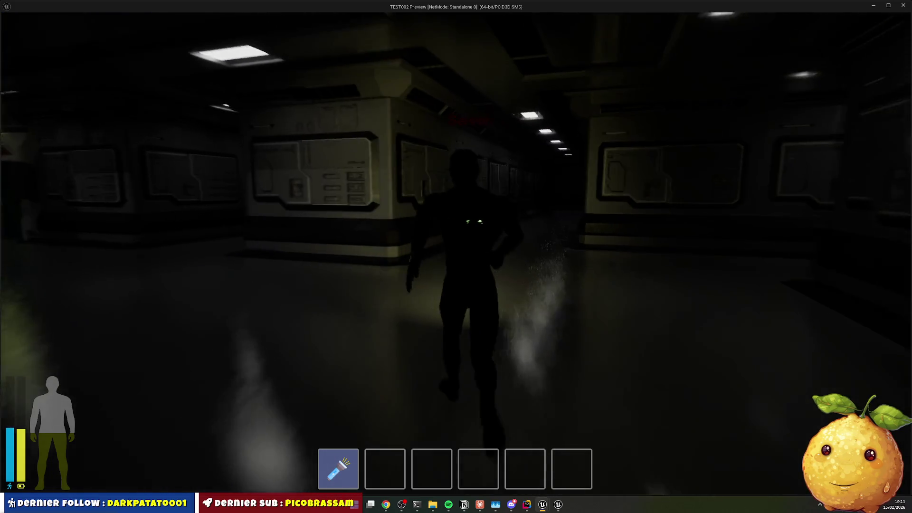
{"action": "key", "text": "w"}
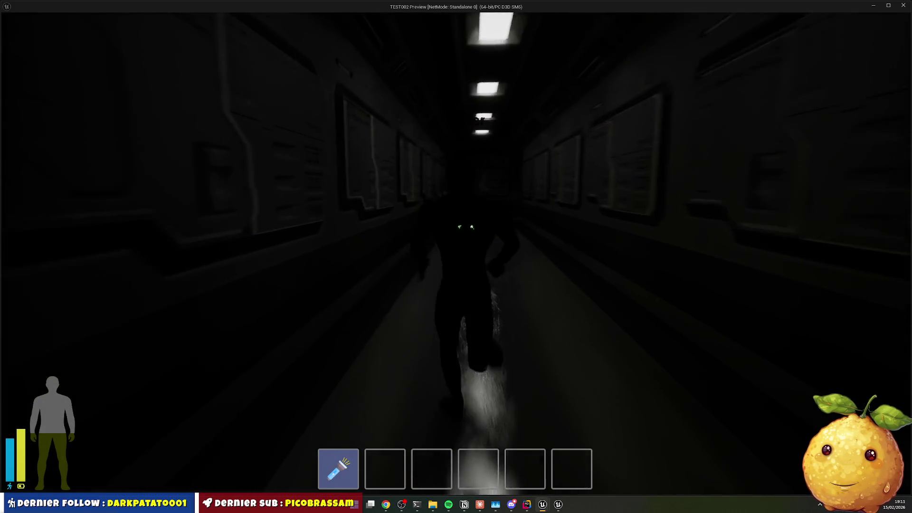
{"action": "key", "text": "w"}
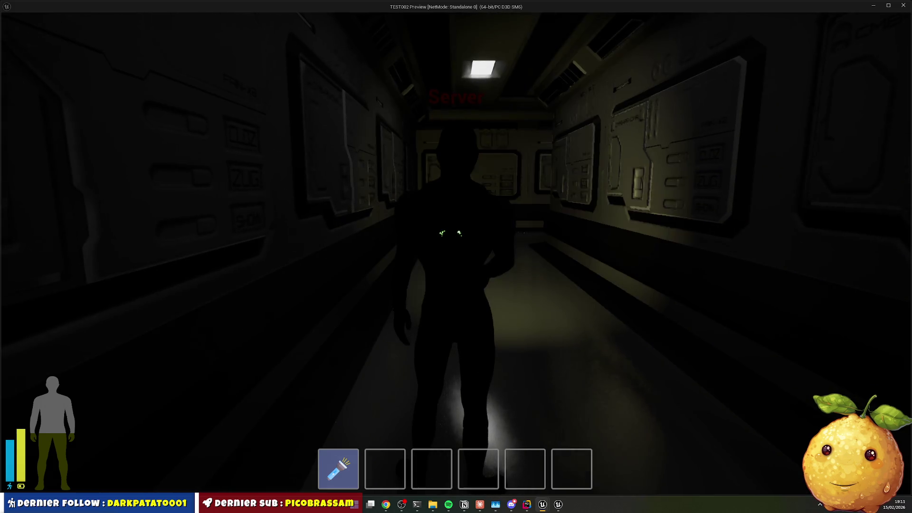
{"action": "key", "text": "w"}
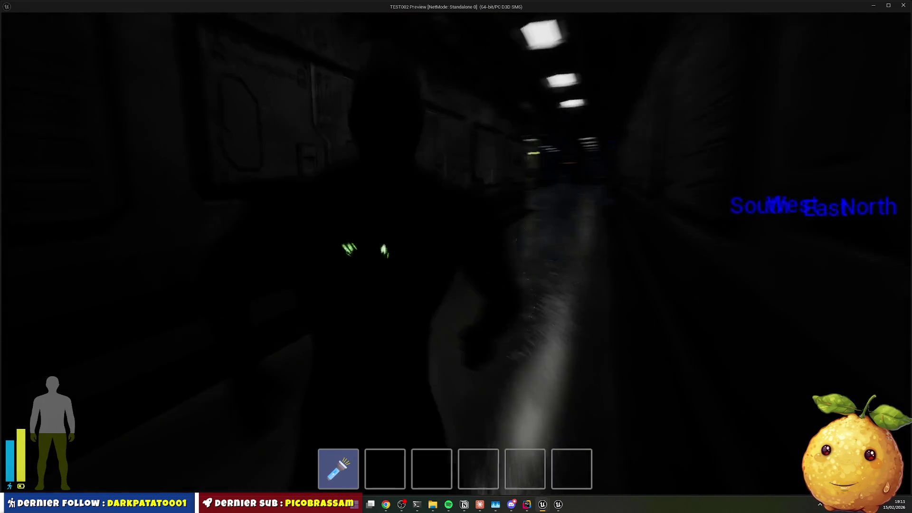
{"action": "key", "text": "s"}
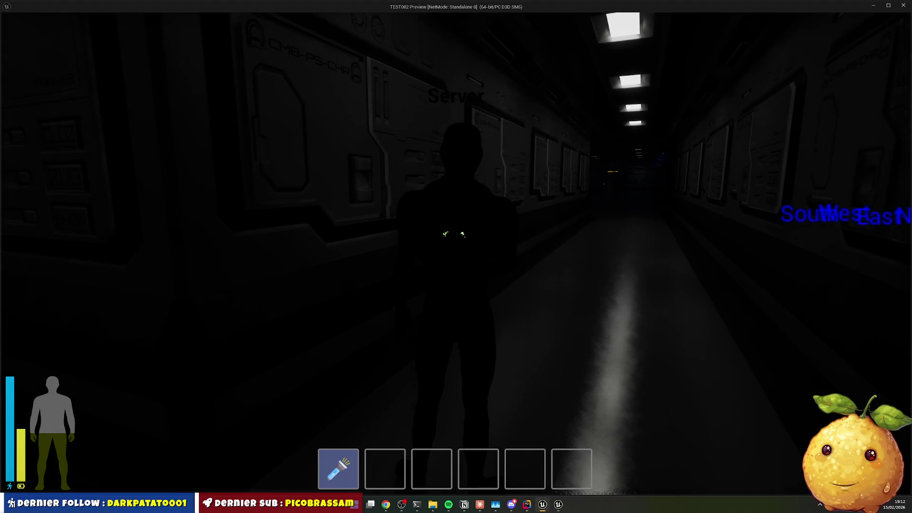
{"action": "key", "text": "Escape"}
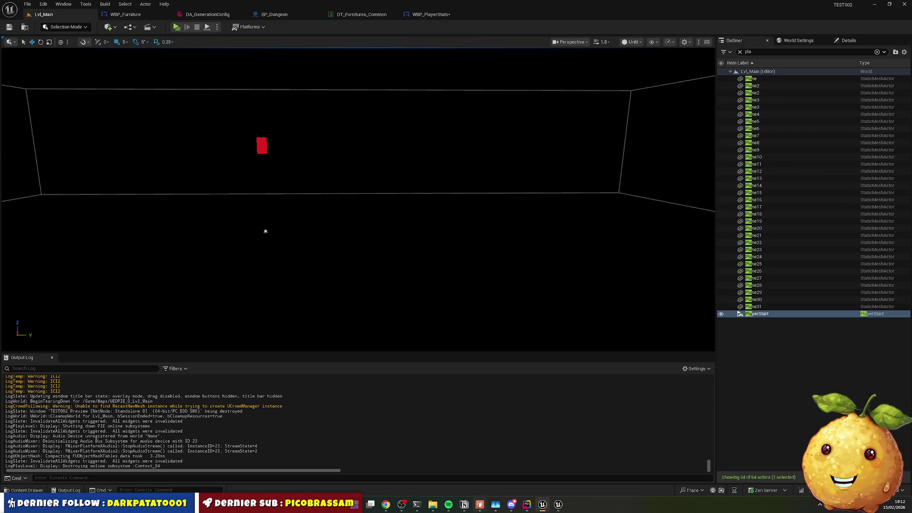
{"action": "left_click", "coordinate": [386, 504]}
{"action": "left_click", "coordinate": [801, 56]}
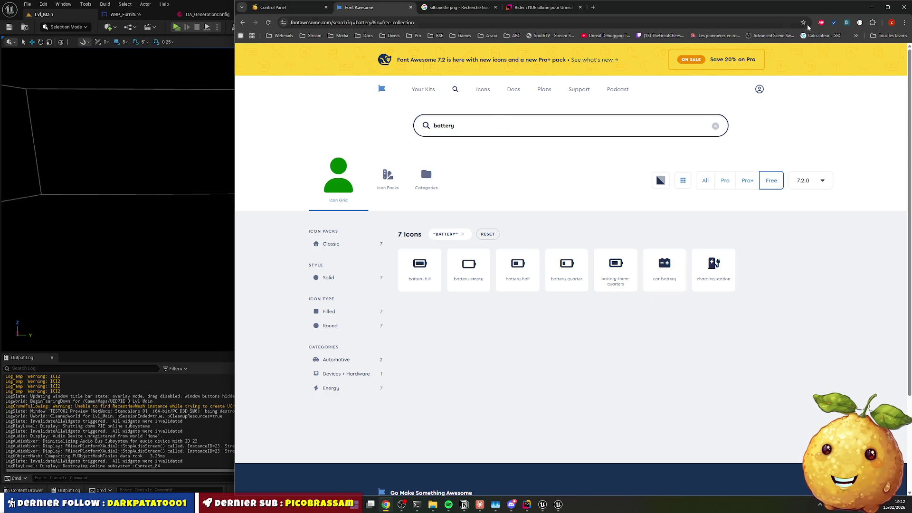
{"action": "left_click", "coordinate": [869, 9]}
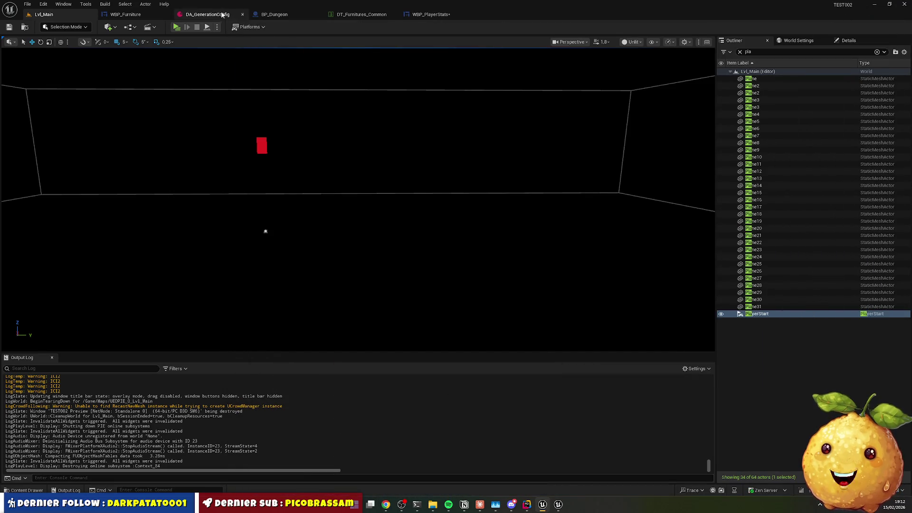
Filter BatteryIcon's Details for 'trans' and set its Render Transform Angle to -90
{"action": "left_click", "coordinate": [428, 14]}
{"action": "left_click", "coordinate": [463, 292]}
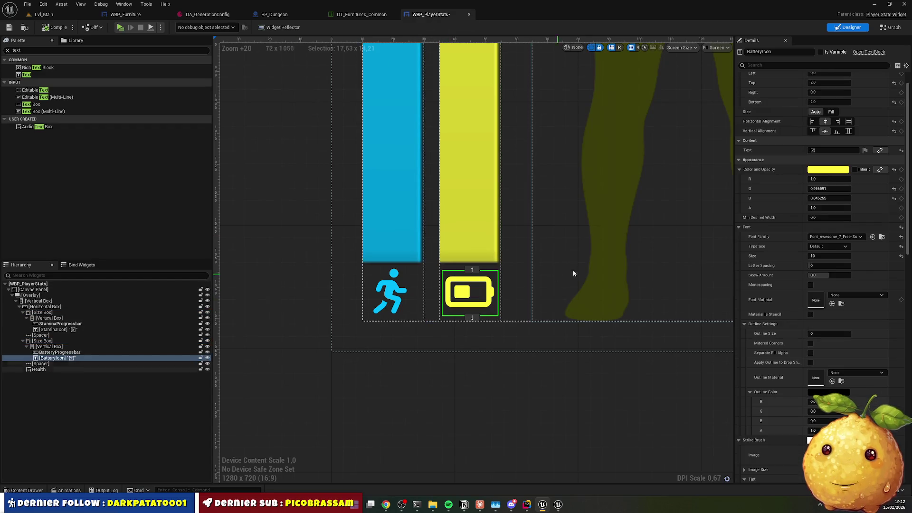
{"action": "scroll", "coordinate": [838, 90], "scroll_direction": "up", "scroll_amount": 2}
{"action": "type", "text": "r"}
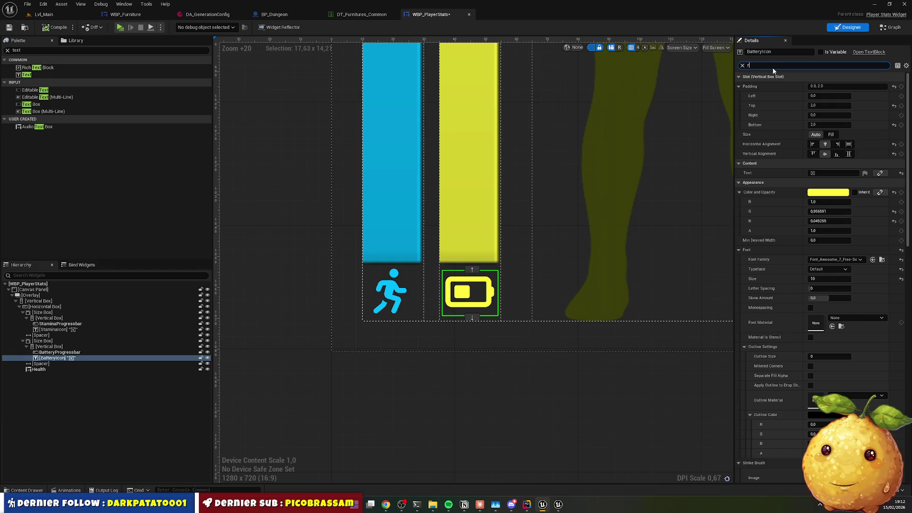
{"action": "type", "text": "ot"}
{"action": "key", "text": "BackSpace"}
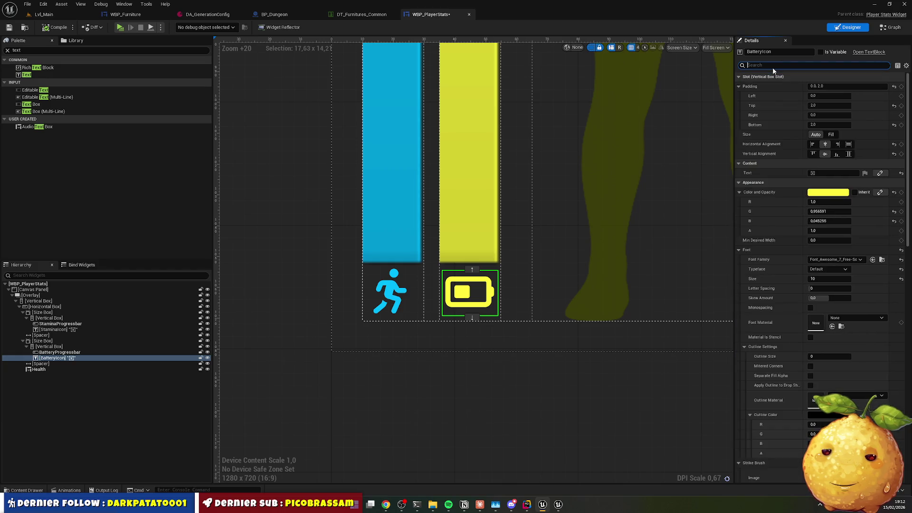
{"action": "type", "text": "ns"}
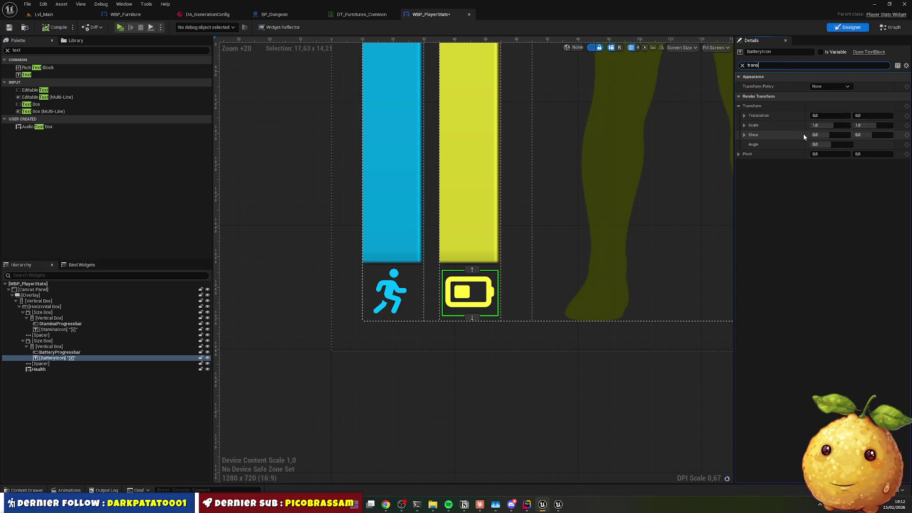
{"action": "left_click", "coordinate": [823, 144]}
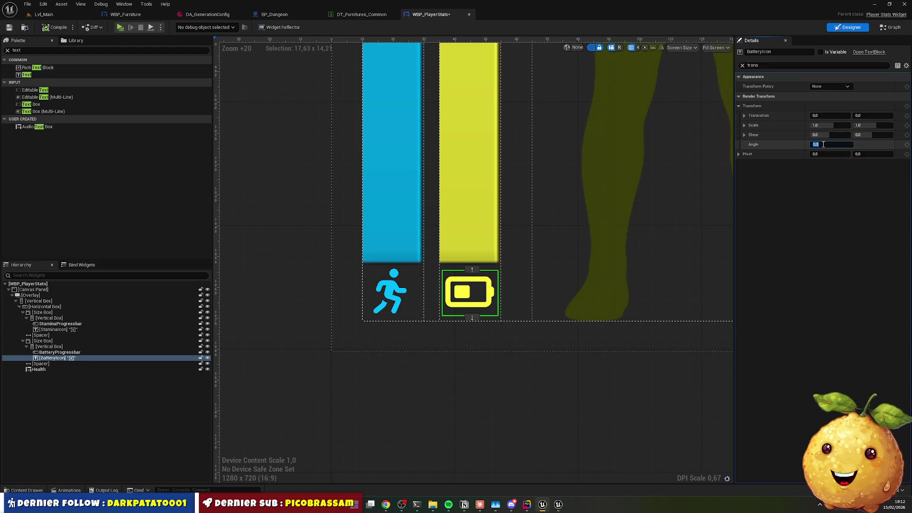
{"action": "type", "text": "90"}
{"action": "key", "text": "Return"}
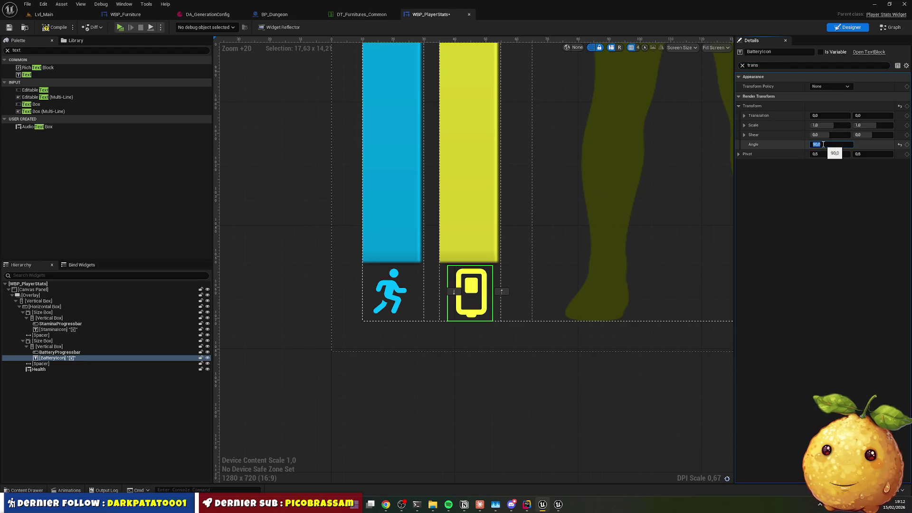
{"action": "type", "text": "0"}
{"action": "key", "text": "Return"}
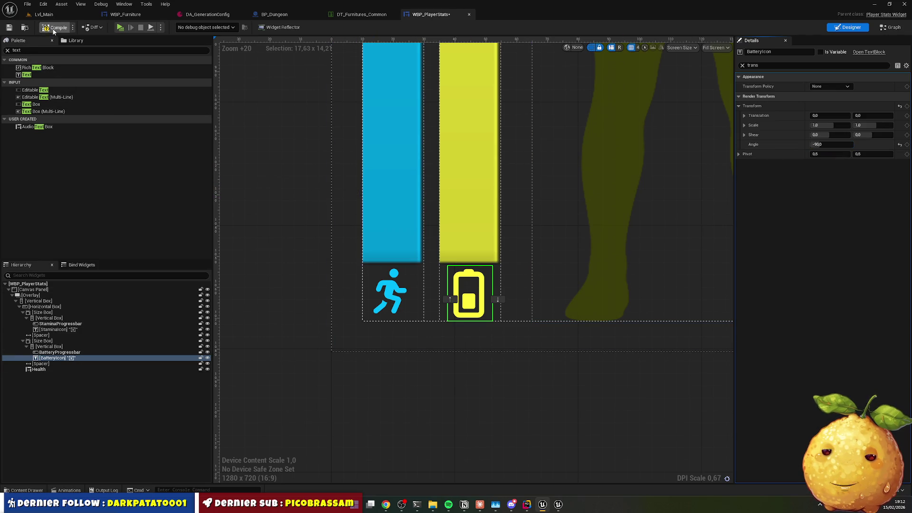
{"action": "left_click", "coordinate": [44, 14]}
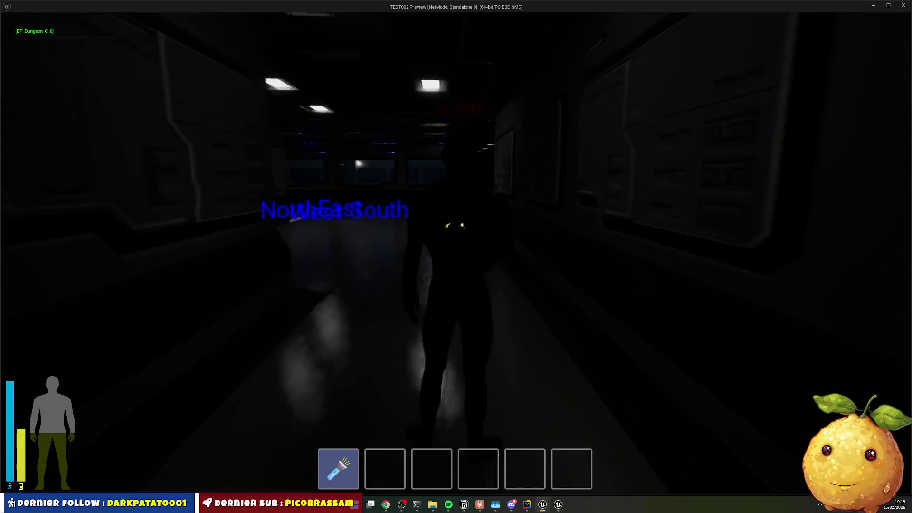
Stop the play session and reopen WBP_PlayerStats
{"action": "key", "text": "alt+Tab"}
{"action": "left_click", "coordinate": [197, 27]}
{"action": "left_click", "coordinate": [430, 15]}
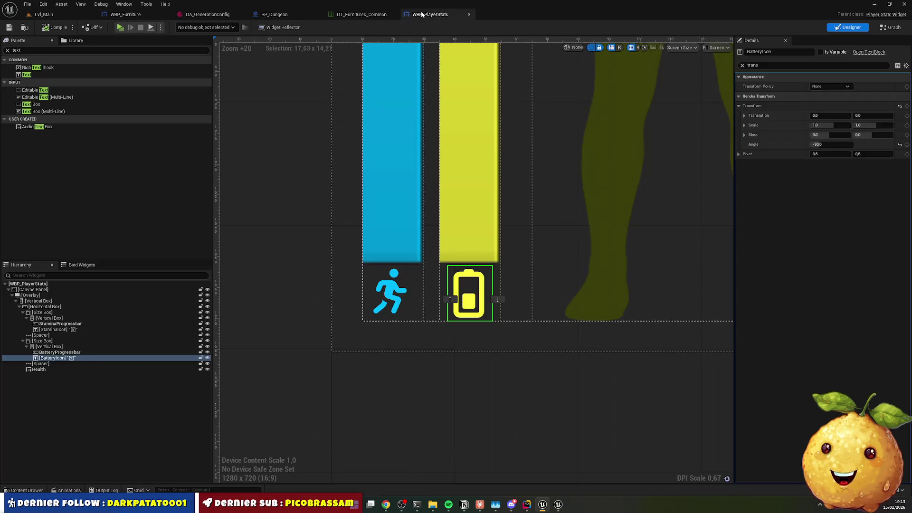
Set StaminaIcon and BatteryIcon Padding Top and Bottom to 4.0, then compile the widget
{"action": "left_click", "coordinate": [52, 329]}
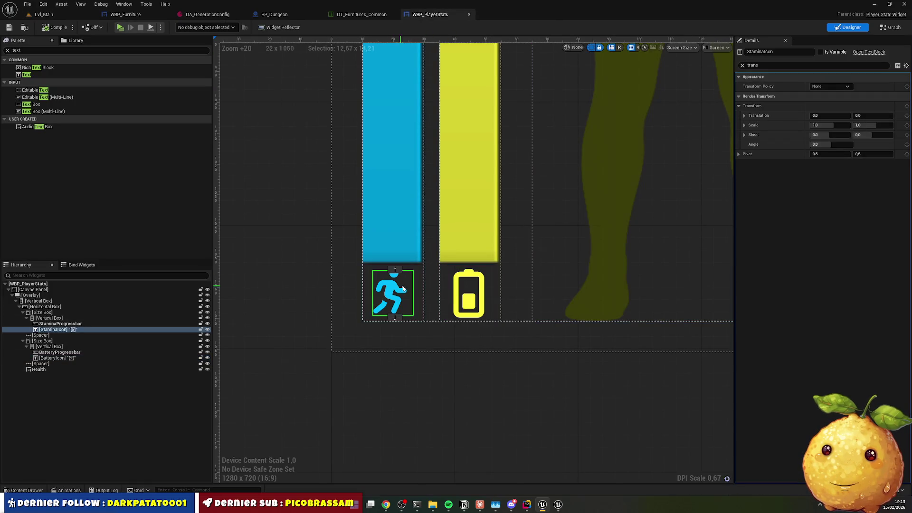
{"action": "left_click", "coordinate": [53, 357], "text": "ctrl"}
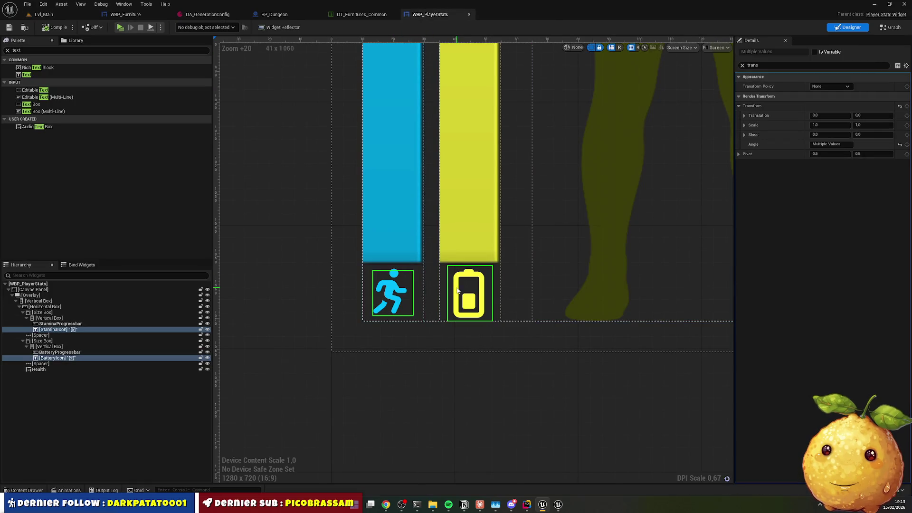
{"action": "left_click", "coordinate": [742, 66]}
{"action": "left_click", "coordinate": [827, 105]}
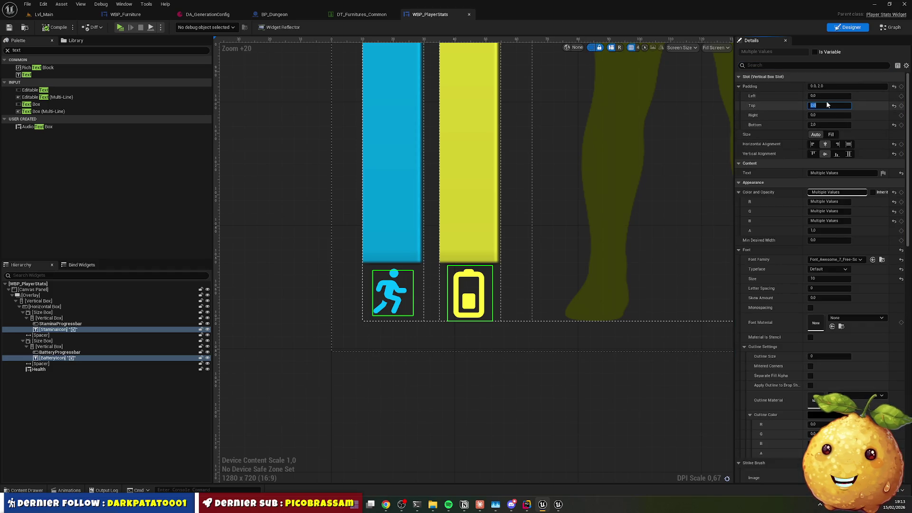
{"action": "type", "text": "4"}
{"action": "key", "text": "Return"}
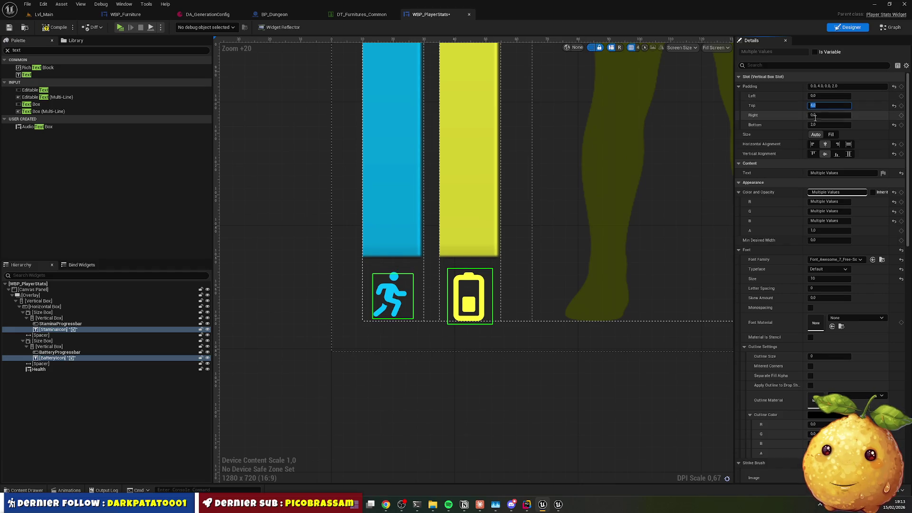
{"action": "left_click", "coordinate": [824, 125]}
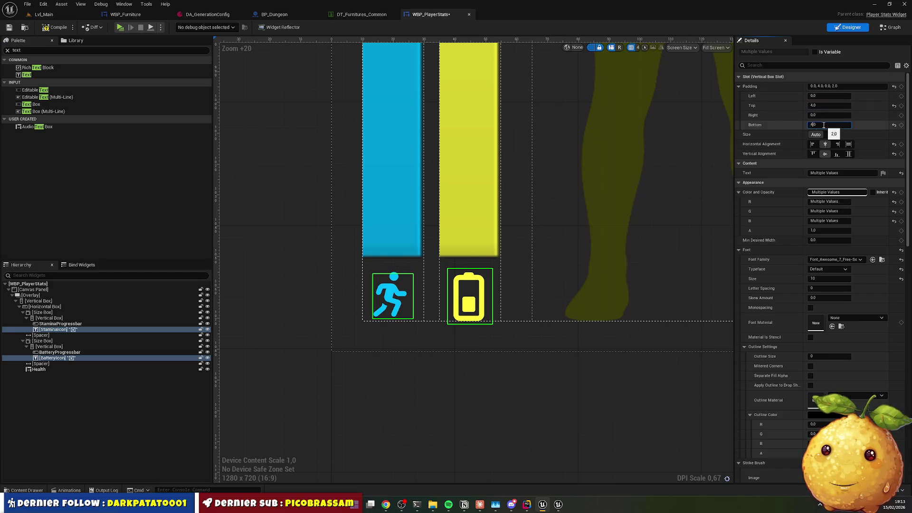
{"action": "key", "text": "Return"}
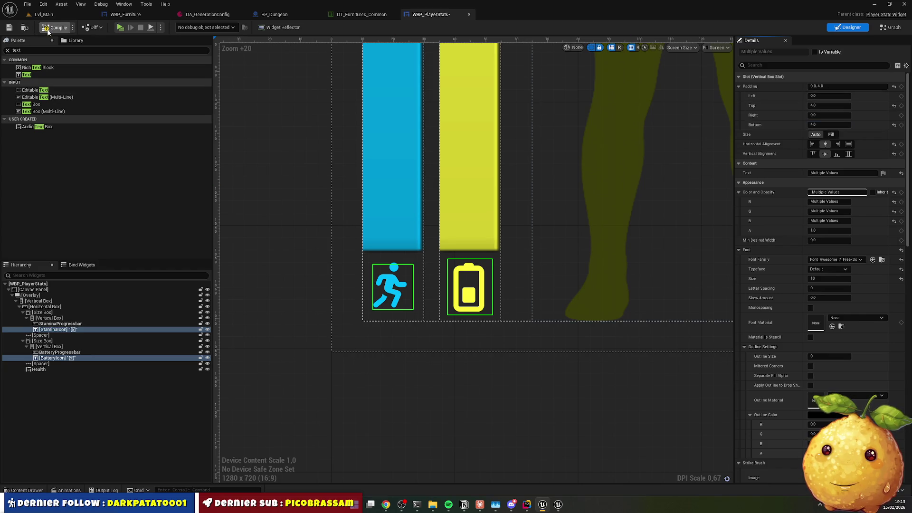
{"action": "left_click", "coordinate": [47, 30]}
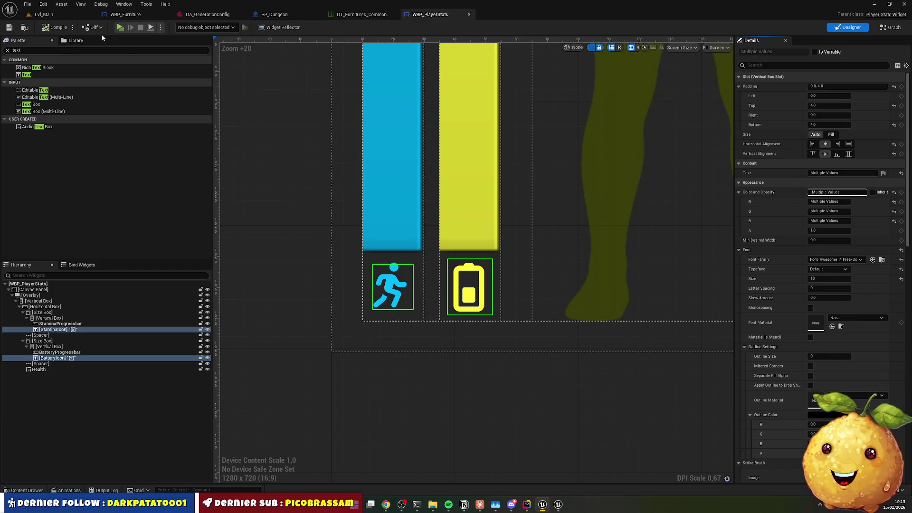
{"action": "left_click", "coordinate": [44, 14]}
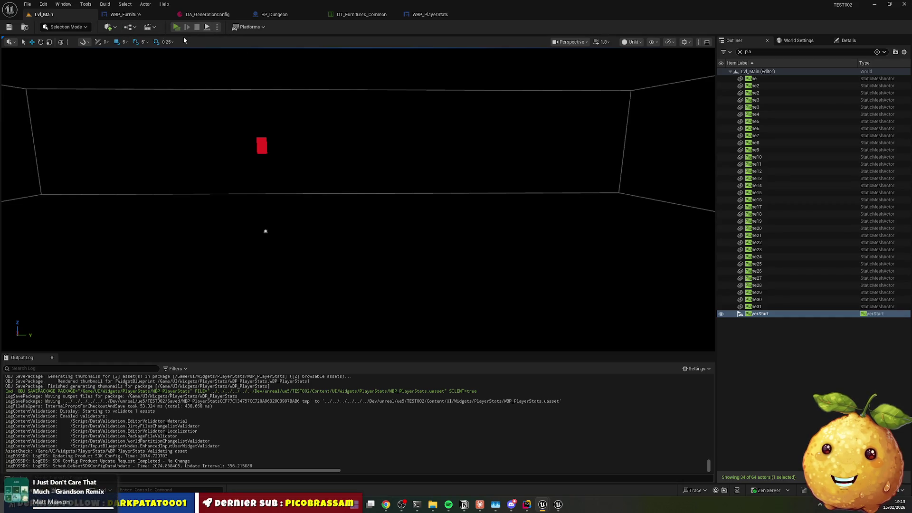
{"action": "key", "text": "alt+p"}
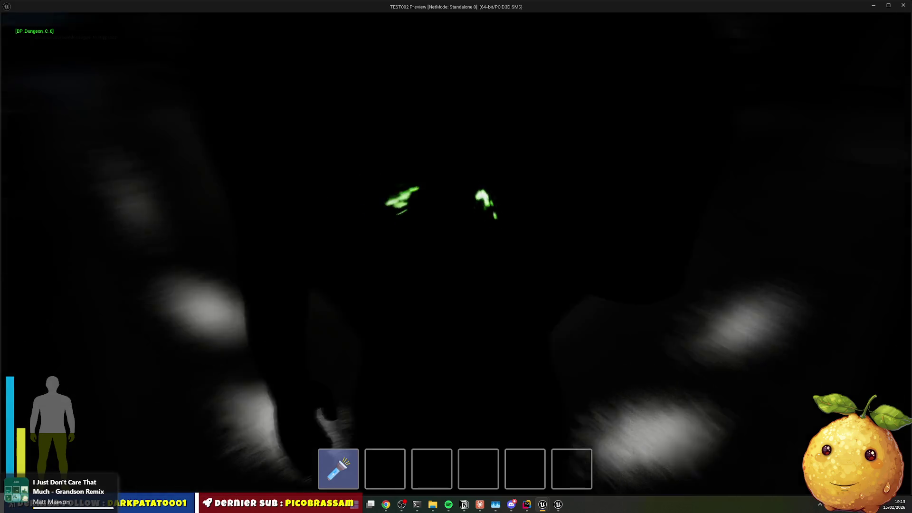
{"action": "key", "text": "shift+w"}
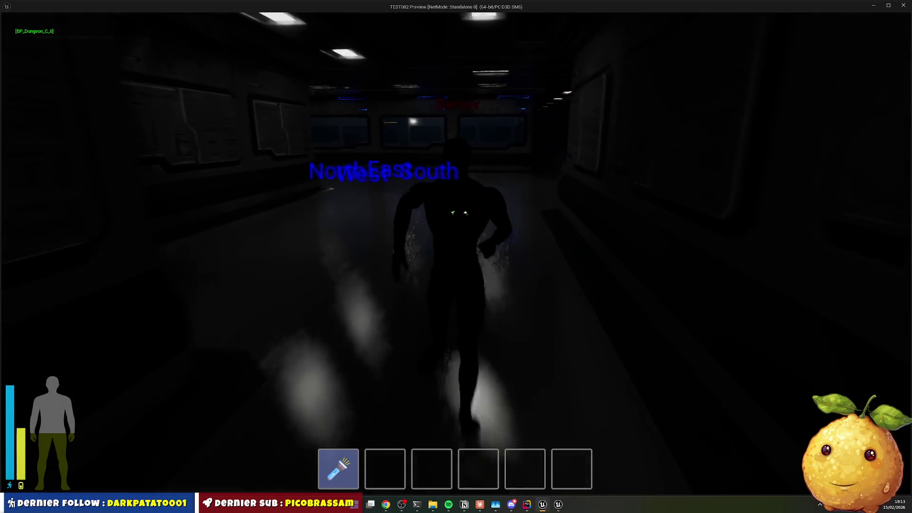
{"action": "key", "text": "w"}
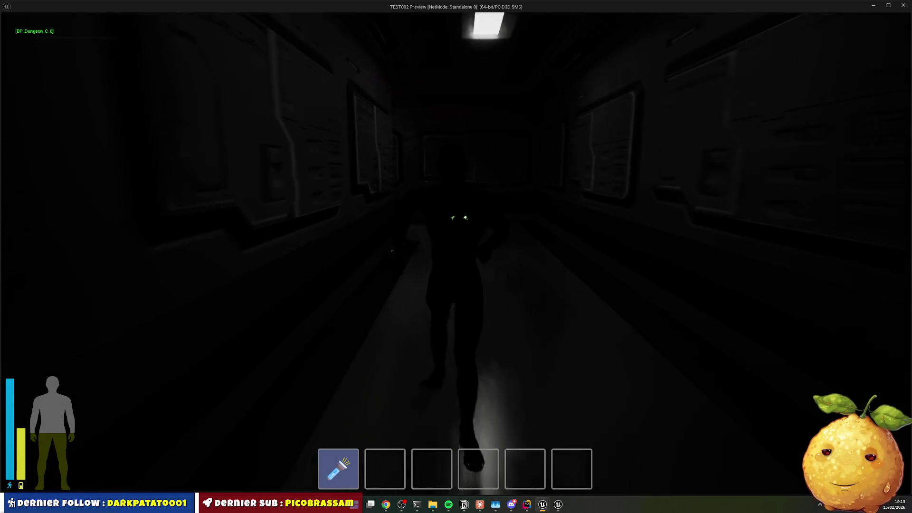
{"action": "key", "text": "w"}
{"action": "key", "text": "Escape"}
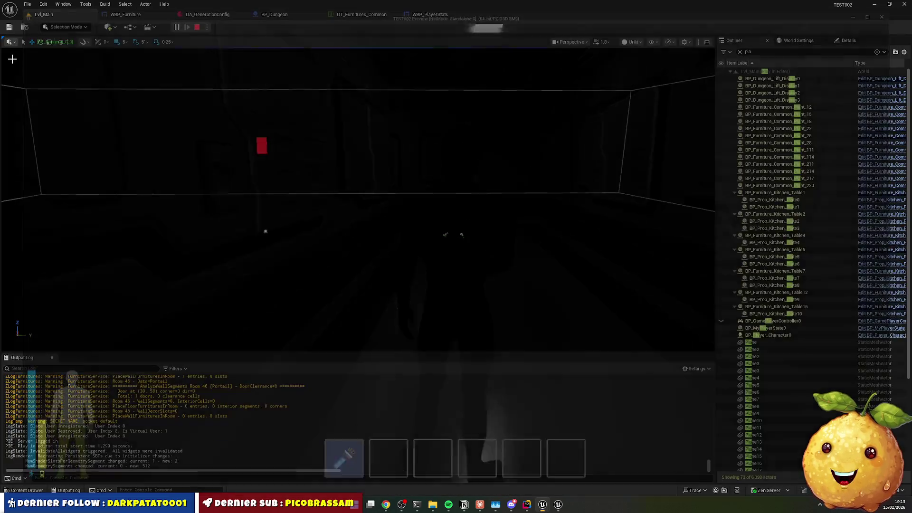
Lower the Fill Color alpha to 0.5 on the battery bar and 0.4 on the stamina bar
{"action": "left_click", "coordinate": [418, 15]}
{"action": "left_click", "coordinate": [479, 143]}
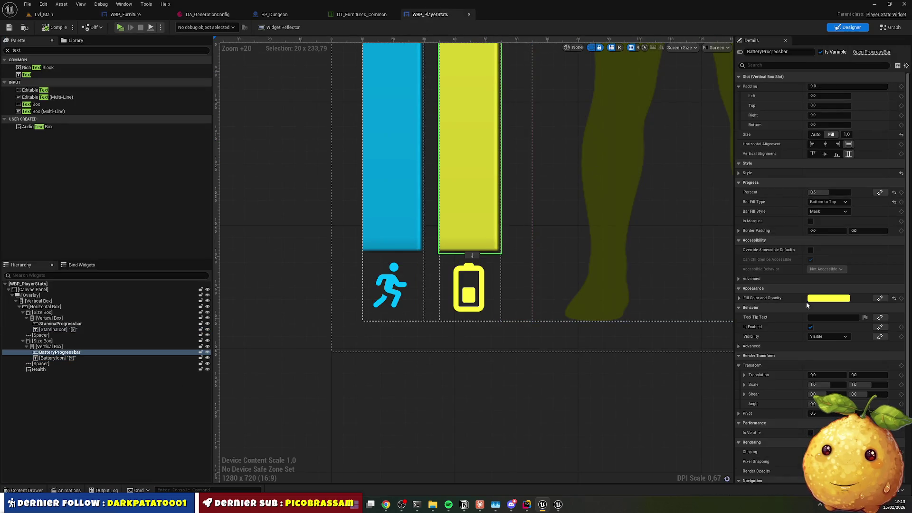
{"action": "left_click", "coordinate": [740, 299]}
{"action": "left_click", "coordinate": [829, 337]}
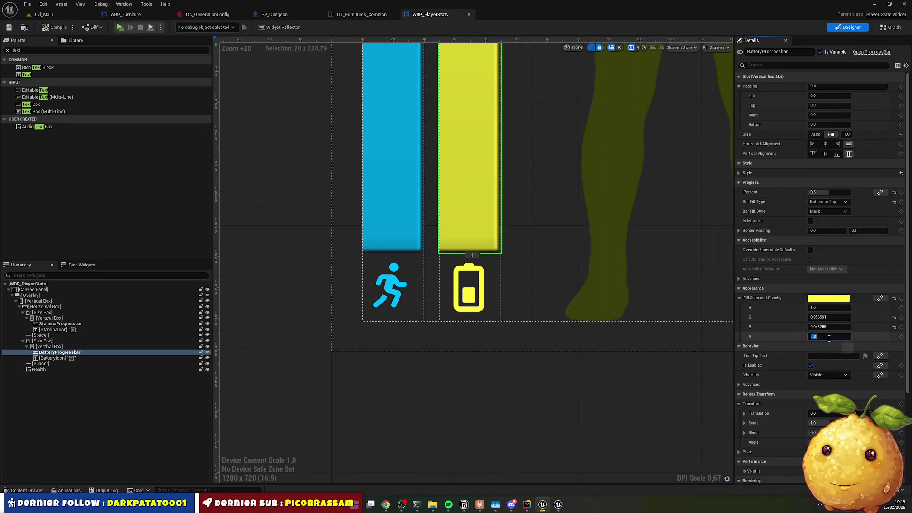
{"action": "type", "text": ".8"}
{"action": "key", "text": "Return"}
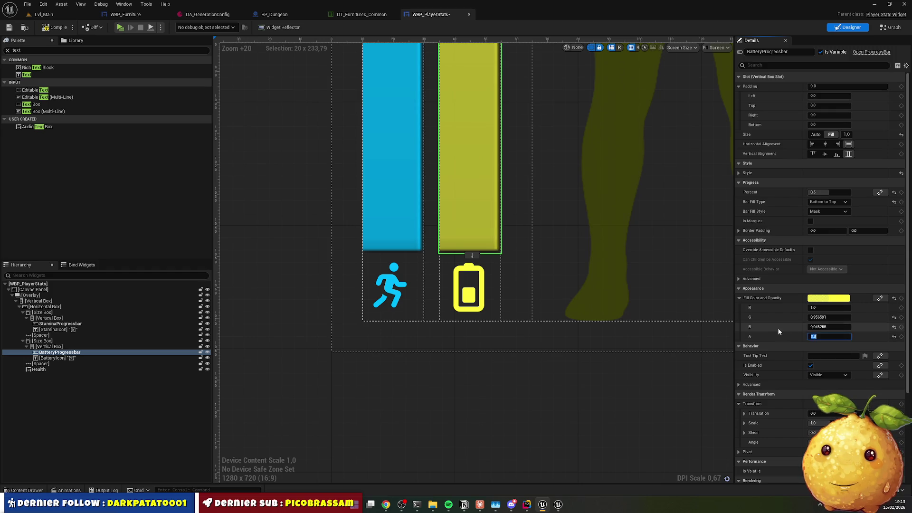
{"action": "type", "text": "0"}
{"action": "key", "text": "Return"}
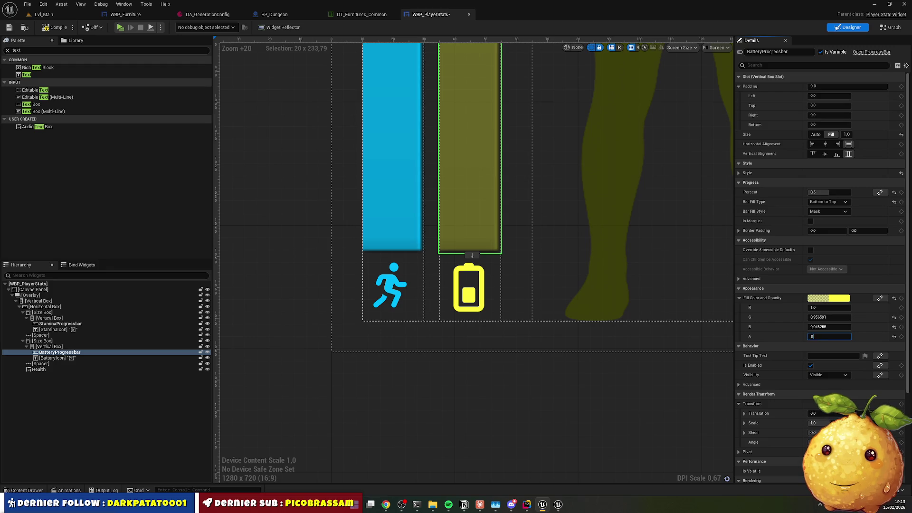
{"action": "type", "text": ".5"}
{"action": "key", "text": "Return"}
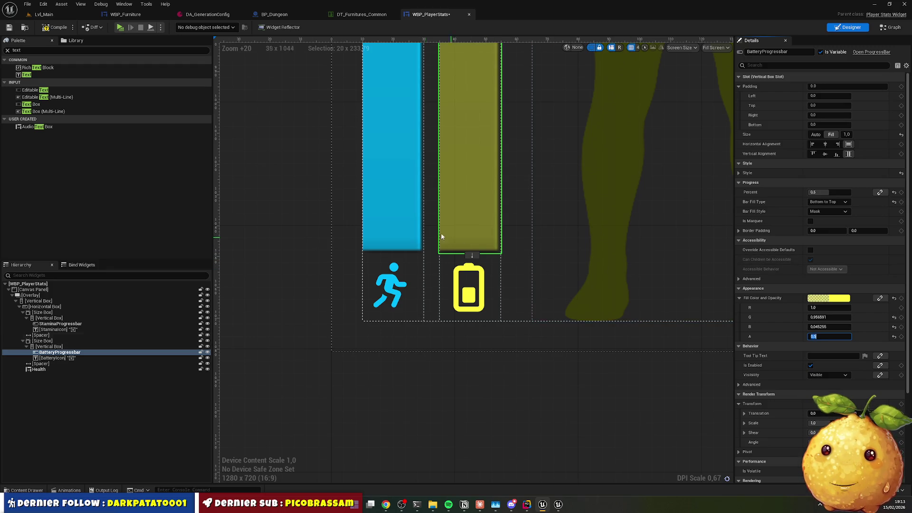
{"action": "left_click", "coordinate": [414, 224]}
{"action": "left_click", "coordinate": [815, 337]}
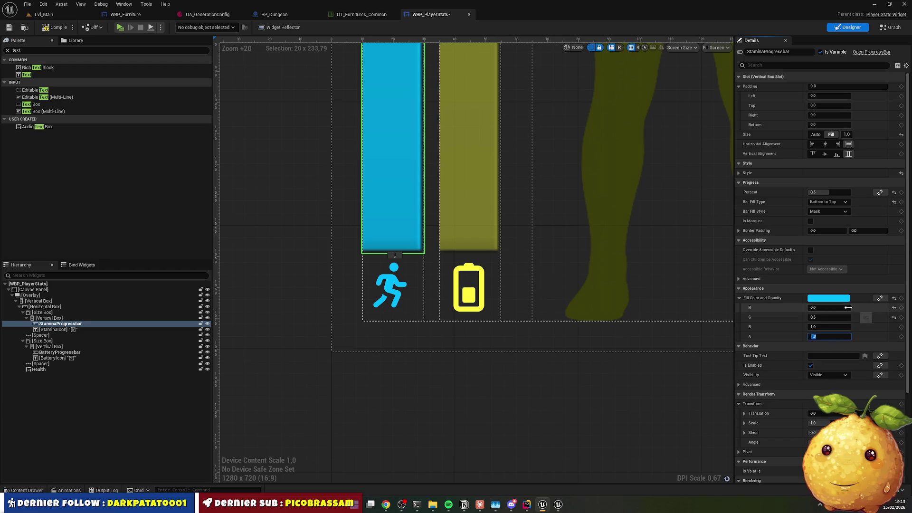
{"action": "type", "text": "0.4"}
{"action": "key", "text": "Return"}
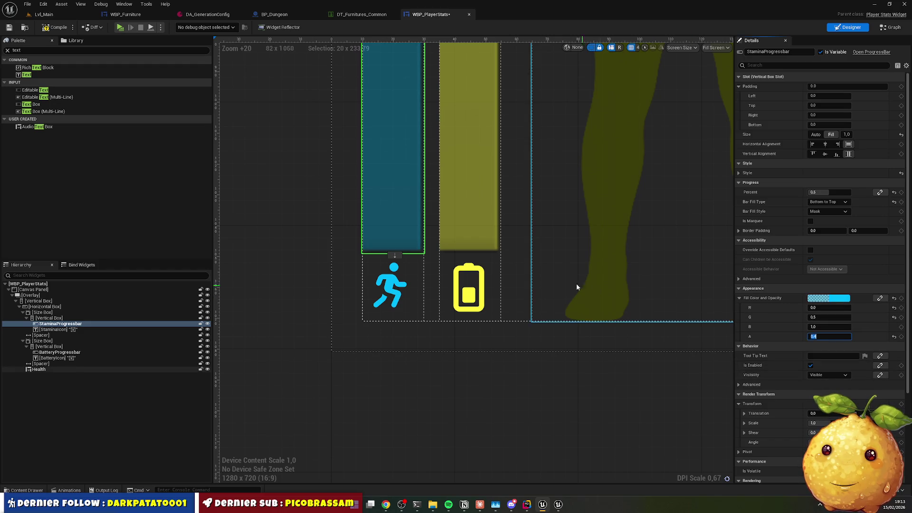
Reduce the stamina icon's Color and Opacity alpha and set the battery icon's to 0.5
{"action": "left_click", "coordinate": [392, 285]}
{"action": "left_click", "coordinate": [823, 240]}
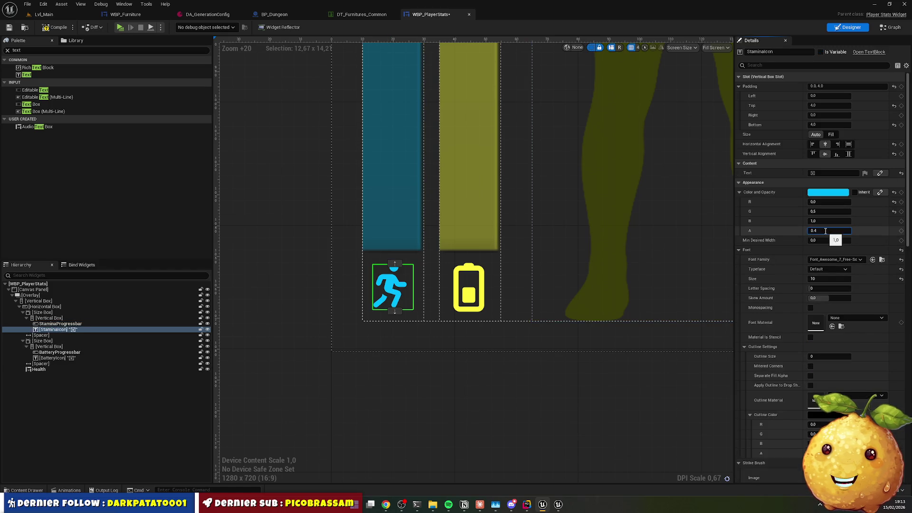
{"action": "key", "text": "Return"}
{"action": "left_click", "coordinate": [475, 295]}
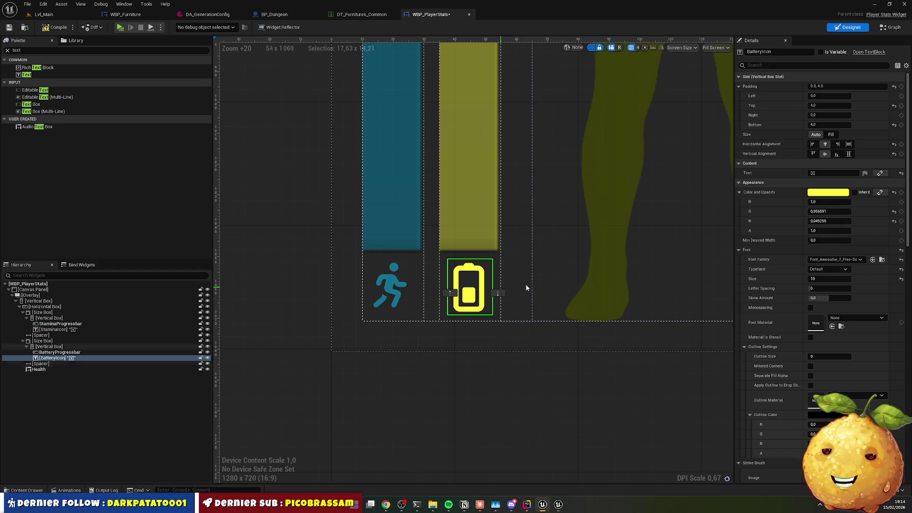
{"action": "left_click", "coordinate": [825, 232]}
{"action": "type", "text": "0"}
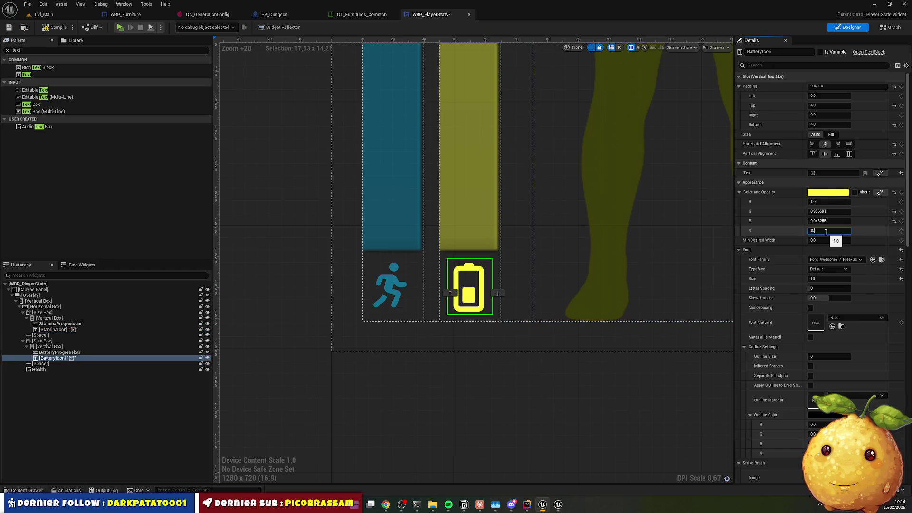
{"action": "type", "text": ".5"}
{"action": "key", "text": "Return"}
{"action": "left_click", "coordinate": [469, 193]}
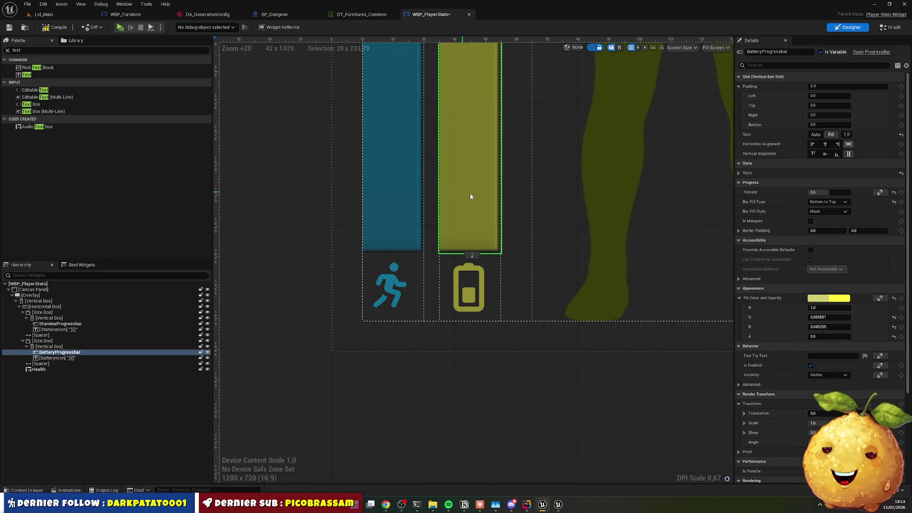
{"action": "left_click", "coordinate": [389, 197], "text": "ctrl"}
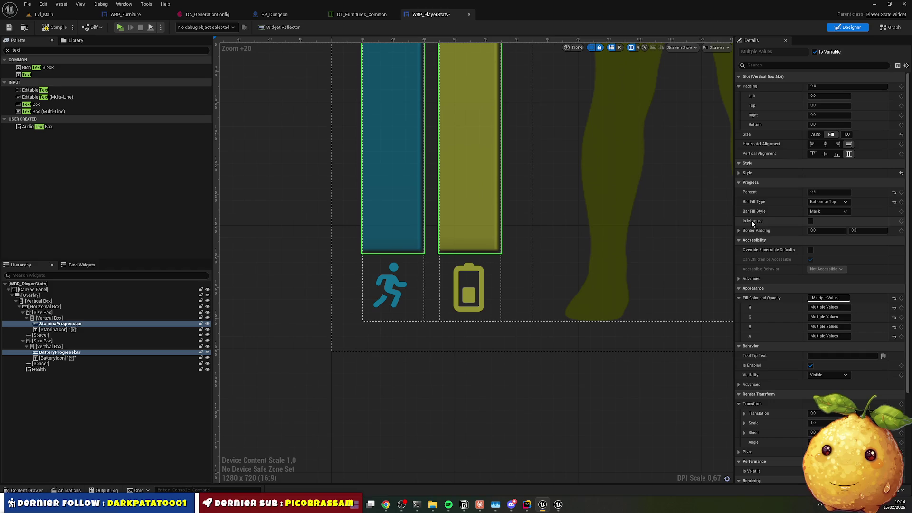
{"action": "left_click", "coordinate": [811, 221]}
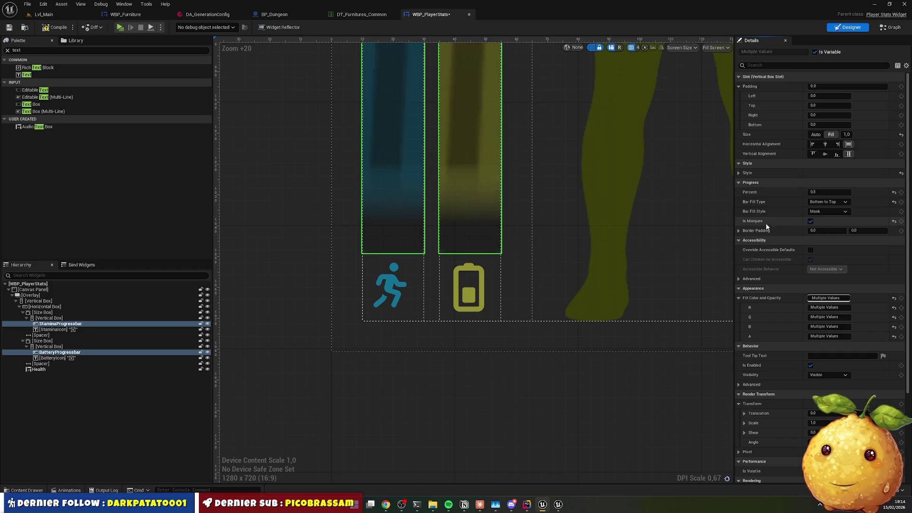
{"action": "scroll", "coordinate": [603, 216], "scroll_direction": "down", "scroll_amount": 5}
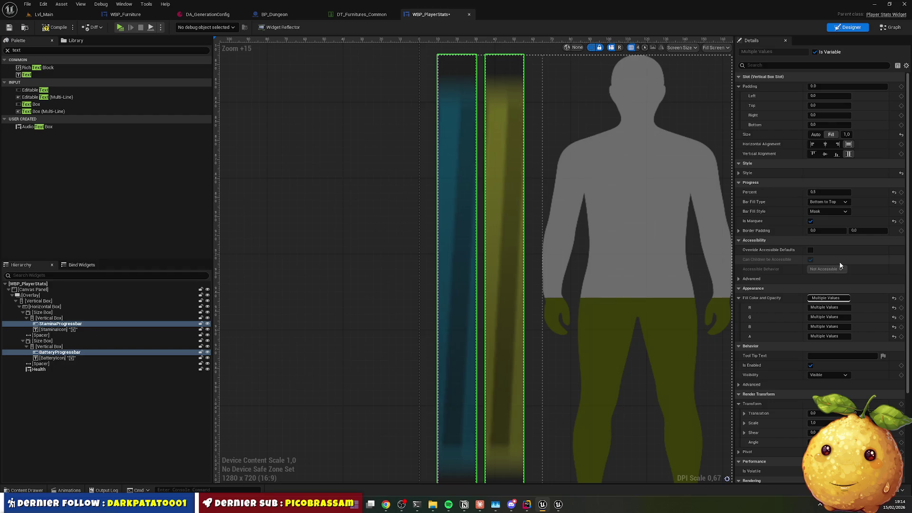
{"action": "left_click", "coordinate": [495, 266]}
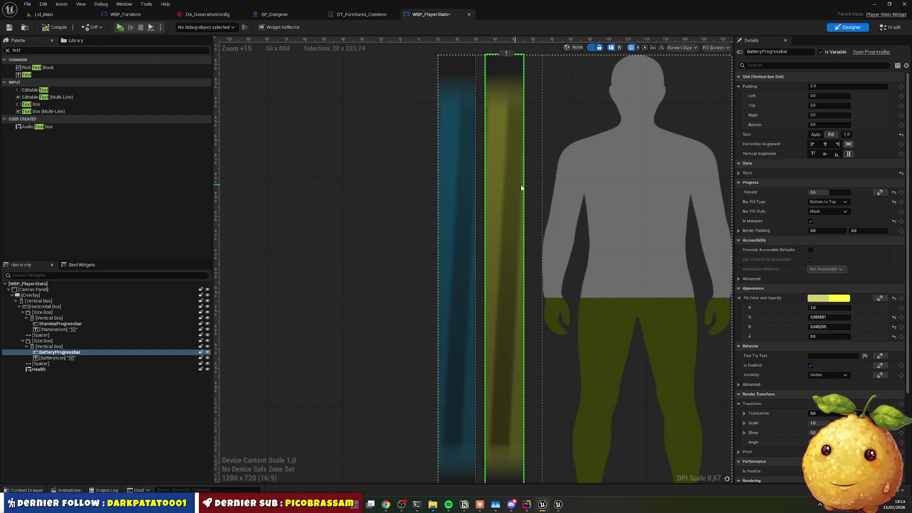
{"action": "left_click", "coordinate": [471, 224], "text": "ctrl"}
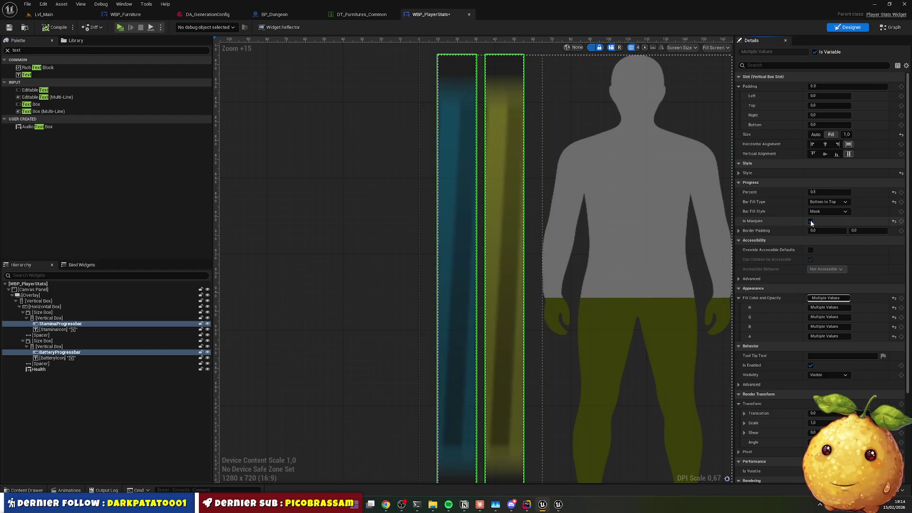
{"action": "left_click", "coordinate": [811, 221]}
{"action": "scroll", "coordinate": [544, 249], "scroll_direction": "down", "scroll_amount": 3}
{"action": "scroll", "coordinate": [703, 241], "scroll_direction": "up", "scroll_amount": 2}
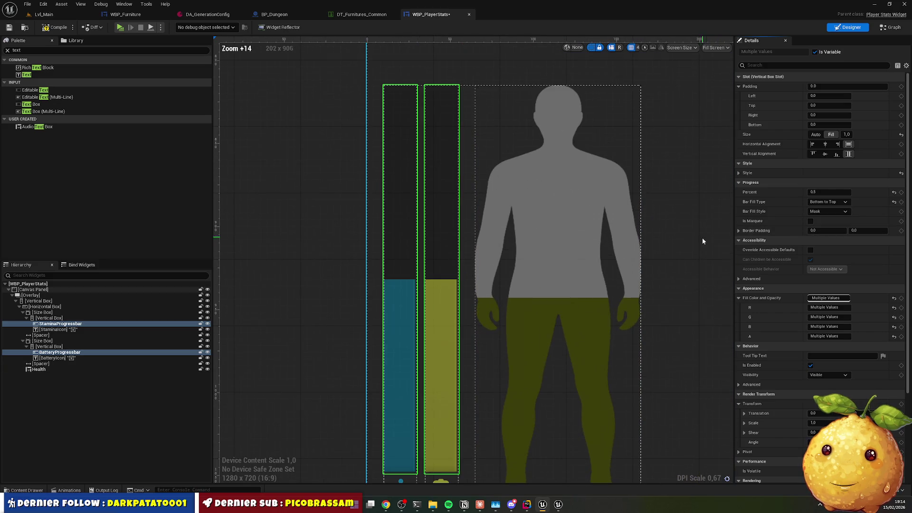
{"action": "left_click_drag", "start_coordinate": [720, 258], "coordinate": [729, 173]}
{"action": "scroll", "coordinate": [751, 285], "scroll_direction": "down", "scroll_amount": 3}
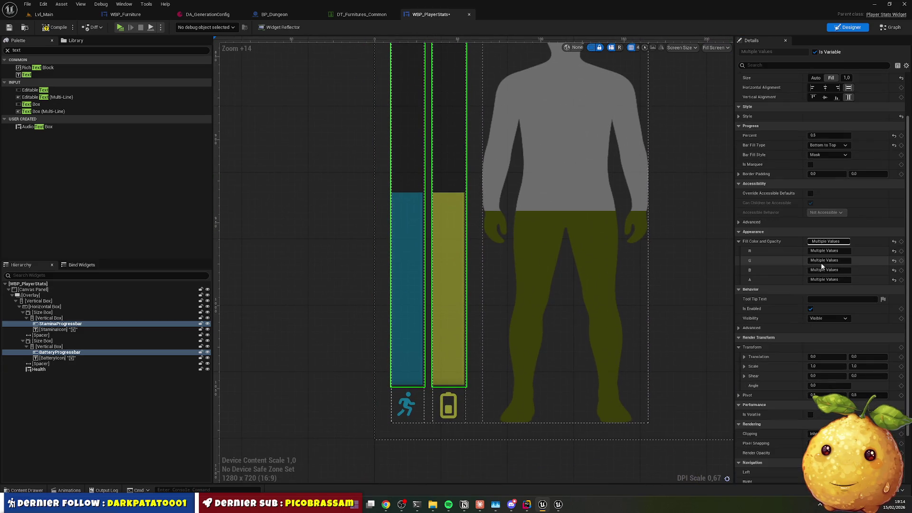
{"action": "scroll", "coordinate": [820, 304], "scroll_direction": "down", "scroll_amount": 2}
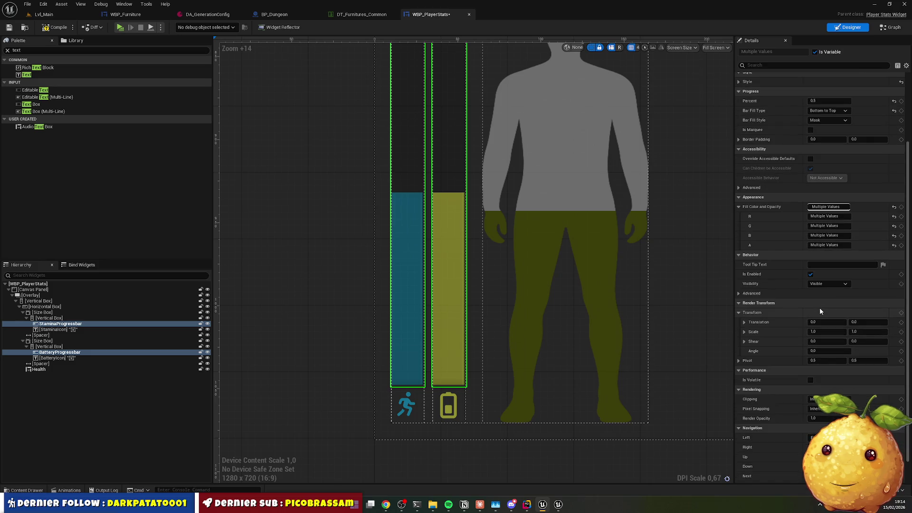
{"action": "scroll", "coordinate": [820, 307], "scroll_direction": "down", "scroll_amount": 1}
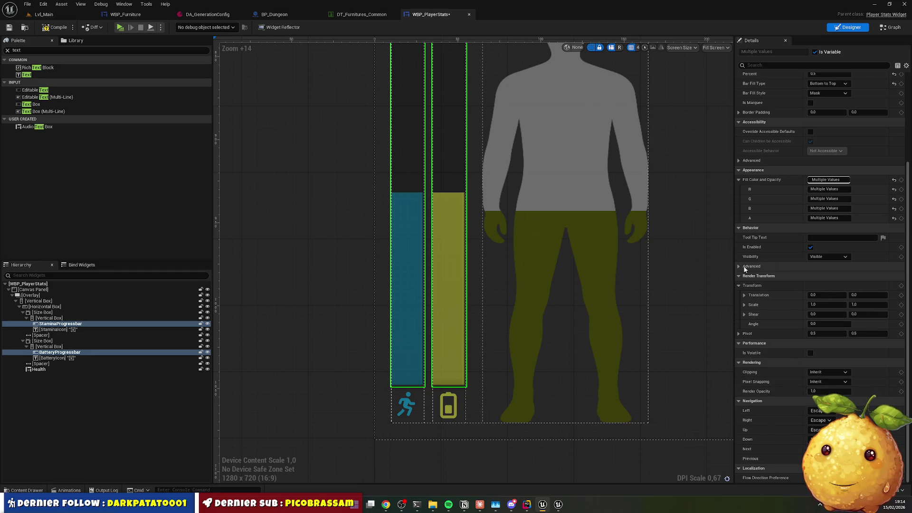
{"action": "left_click", "coordinate": [433, 328]}
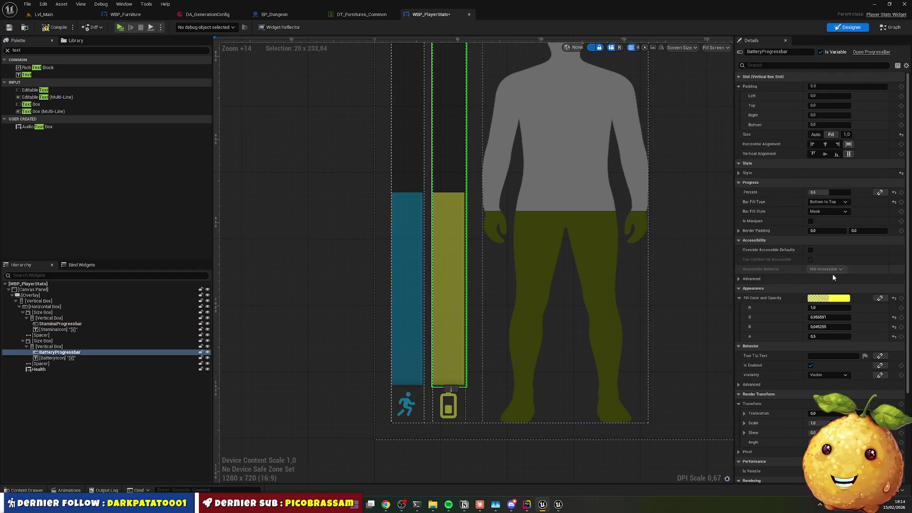
{"action": "left_click", "coordinate": [824, 211]}
{"action": "left_click", "coordinate": [824, 213]}
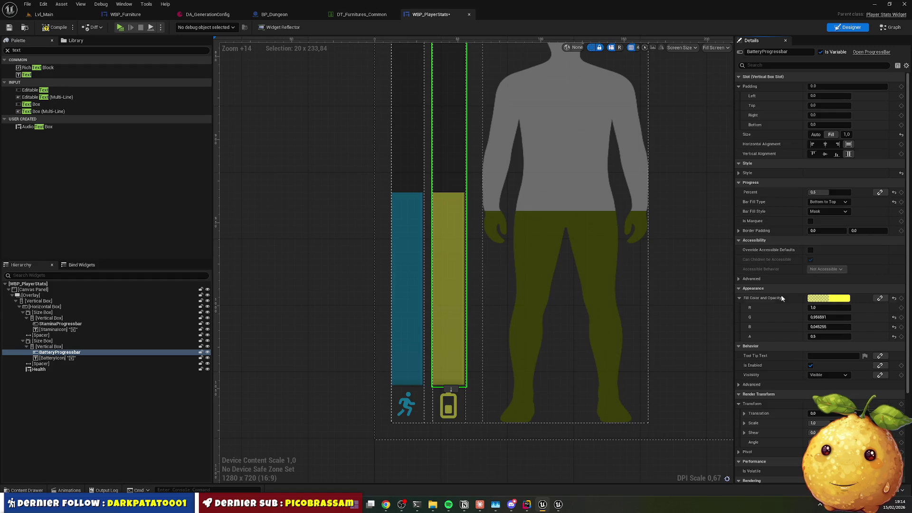
{"action": "scroll", "coordinate": [782, 304], "scroll_direction": "down", "scroll_amount": 3}
{"action": "scroll", "coordinate": [782, 316], "scroll_direction": "up", "scroll_amount": 3}
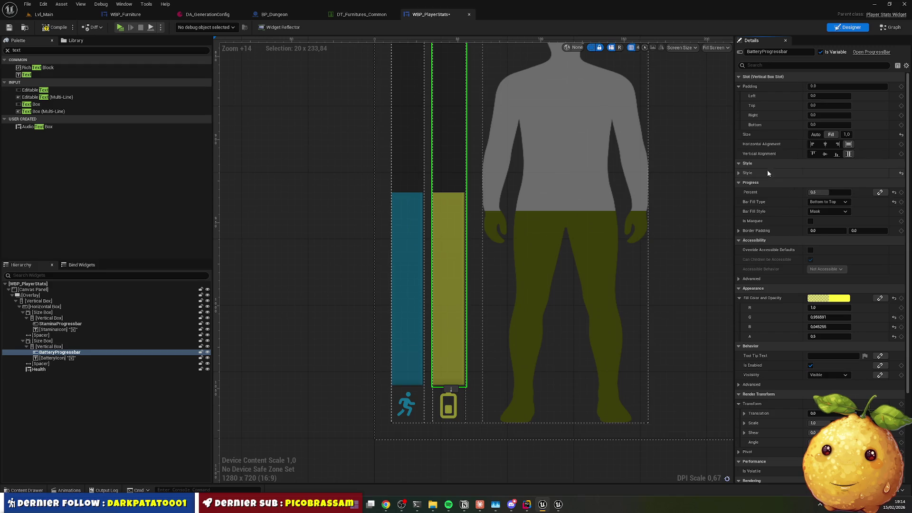
Set the battery bar's Fill Image to draw as Rounded Box
{"action": "left_click", "coordinate": [742, 174]}
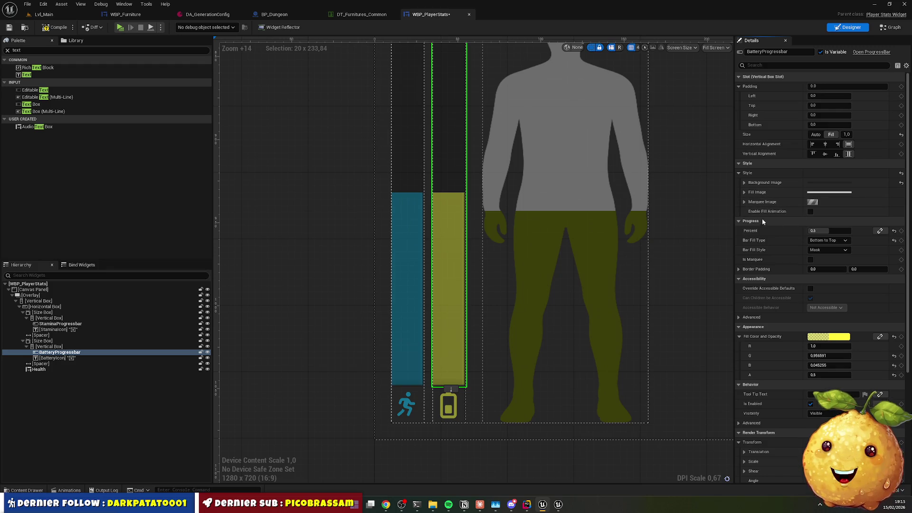
{"action": "left_click", "coordinate": [744, 192]}
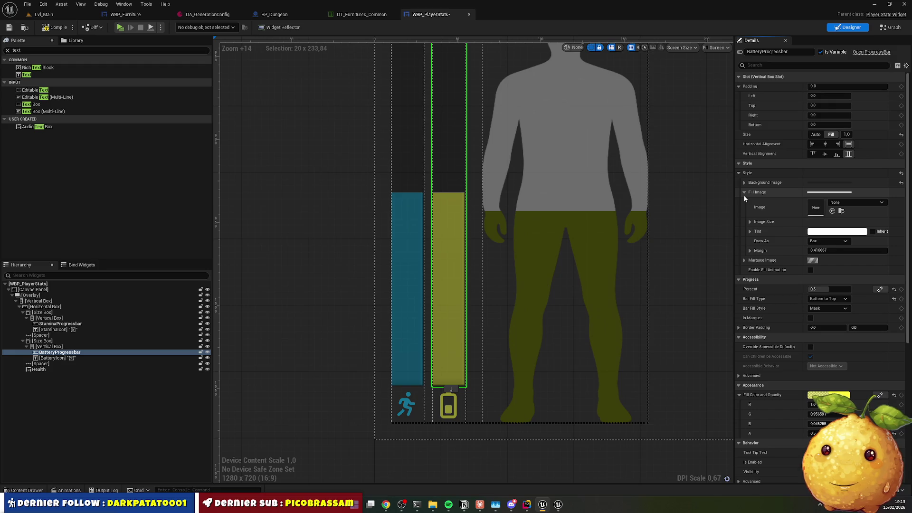
{"action": "left_click", "coordinate": [828, 241]}
{"action": "left_click", "coordinate": [823, 276]}
{"action": "type", "text": "0"}
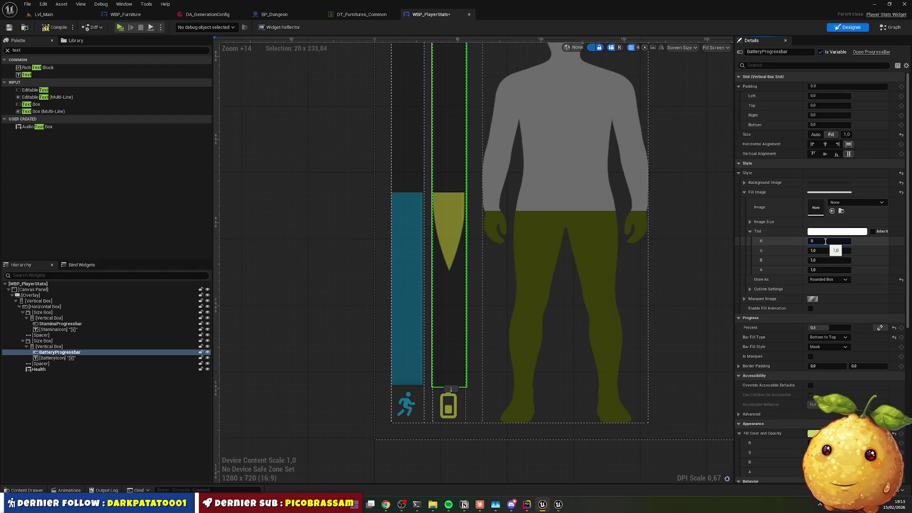
Set the Fill Image Tint red value to 1 and edit the outline Corner Radii values
{"action": "key", "text": "Tab"}
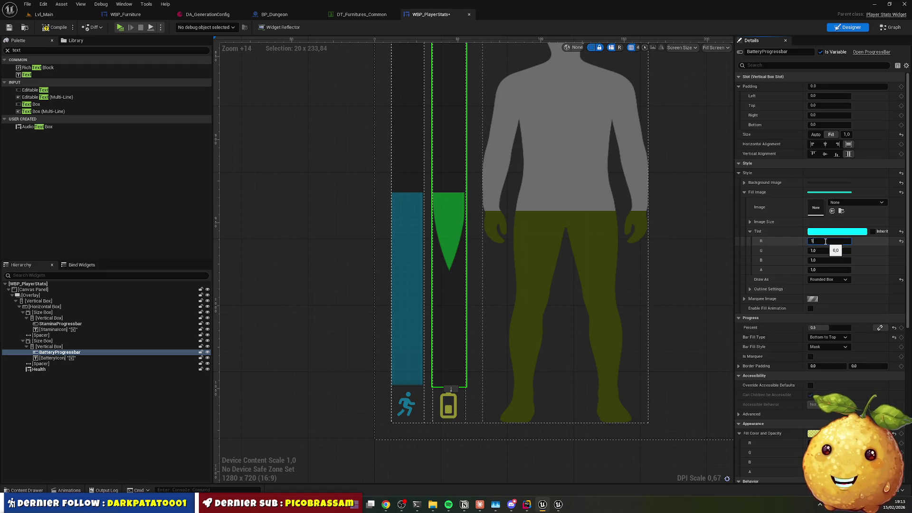
{"action": "key", "text": "Return"}
{"action": "left_click", "coordinate": [777, 289]}
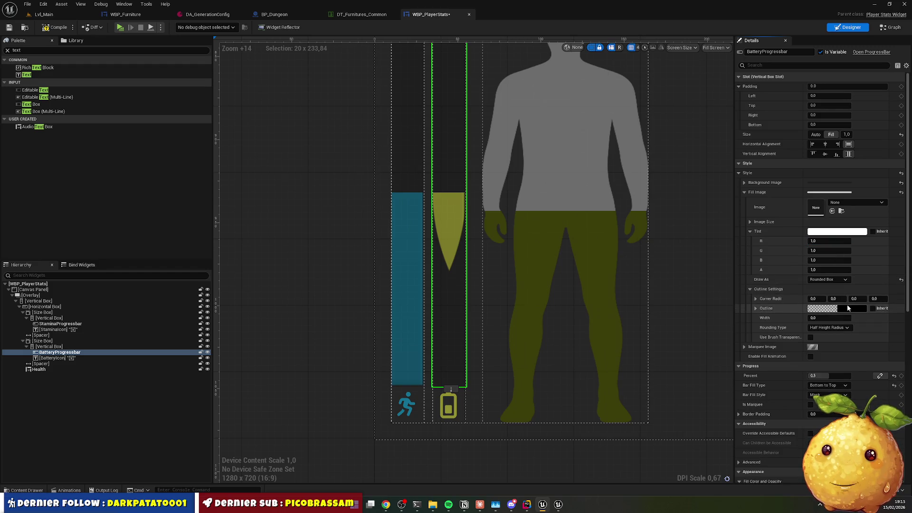
{"action": "left_click", "coordinate": [814, 298]}
{"action": "type", "text": "100"}
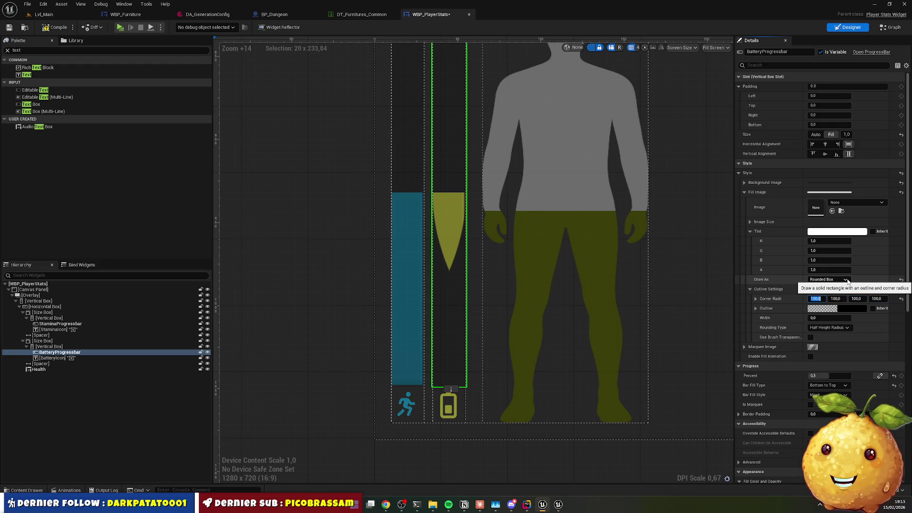
{"action": "key", "text": "Tab"}
{"action": "key", "text": "Tab"}
{"action": "key", "text": "Tab"}
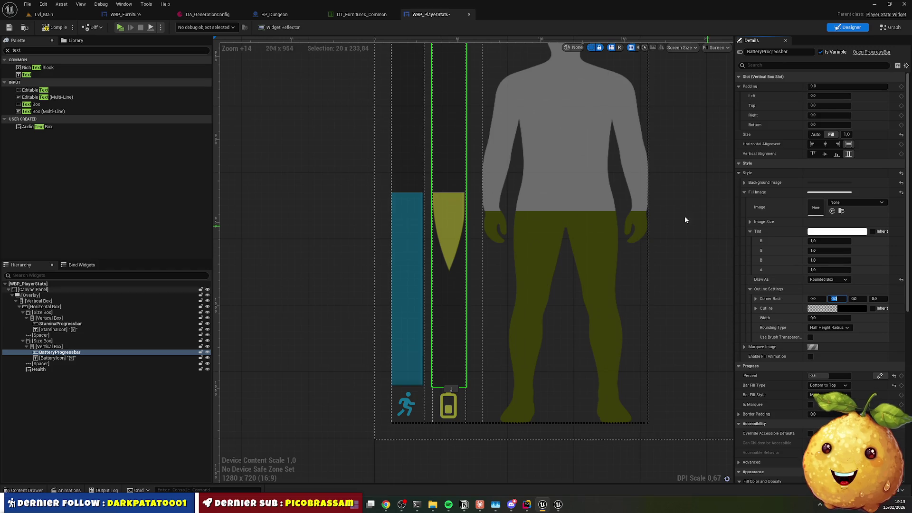
Try outline widths of 1 and 2 on the battery fill, then reset it to 0
{"action": "left_click", "coordinate": [756, 309]}
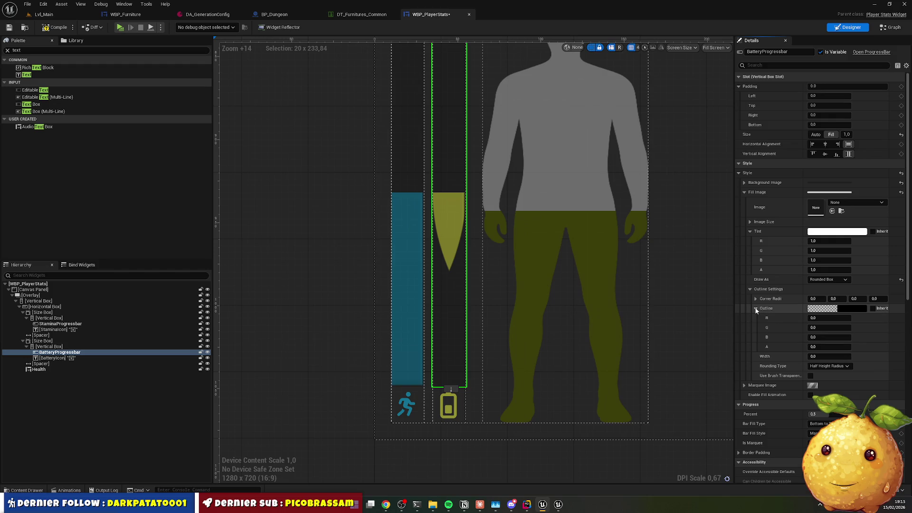
{"action": "left_click", "coordinate": [824, 356]}
{"action": "type", "text": "10"}
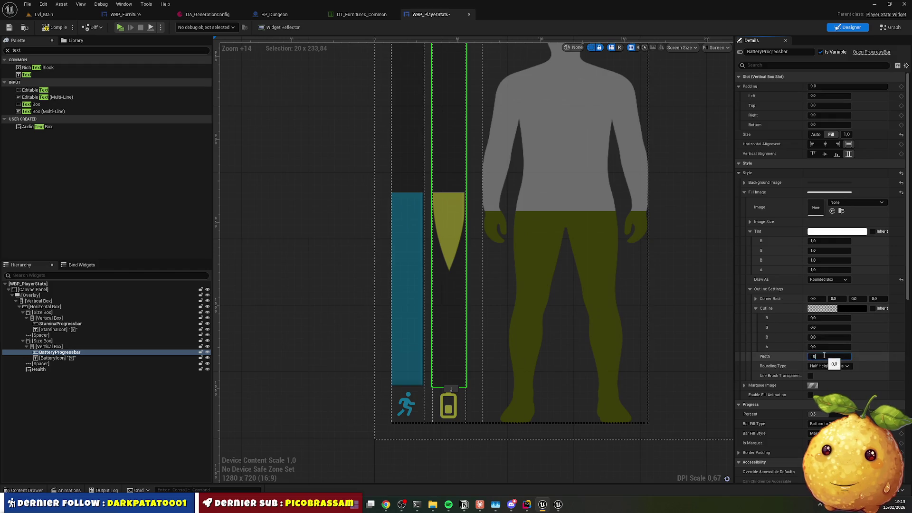
{"action": "key", "text": "Return"}
{"action": "type", "text": "1"}
{"action": "key", "text": "Return"}
{"action": "type", "text": "2"}
{"action": "key", "text": "Return"}
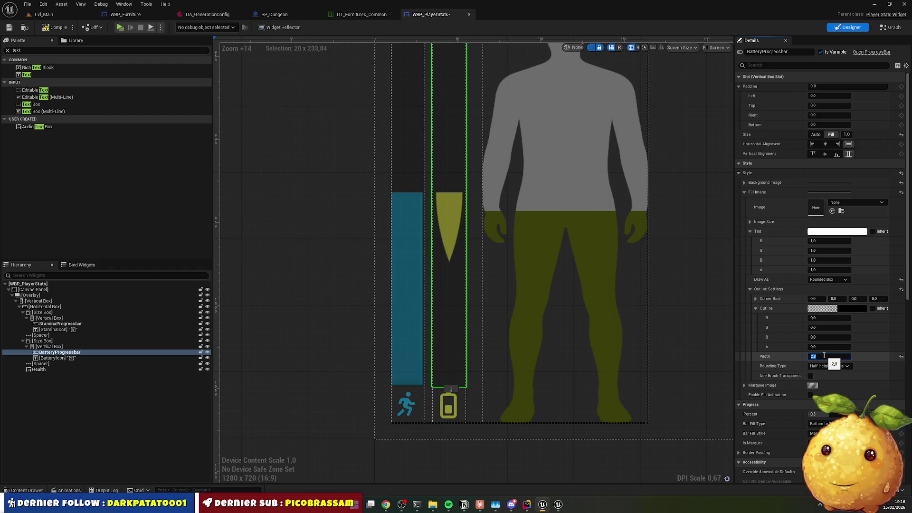
{"action": "type", "text": "0"}
{"action": "key", "text": "Return"}
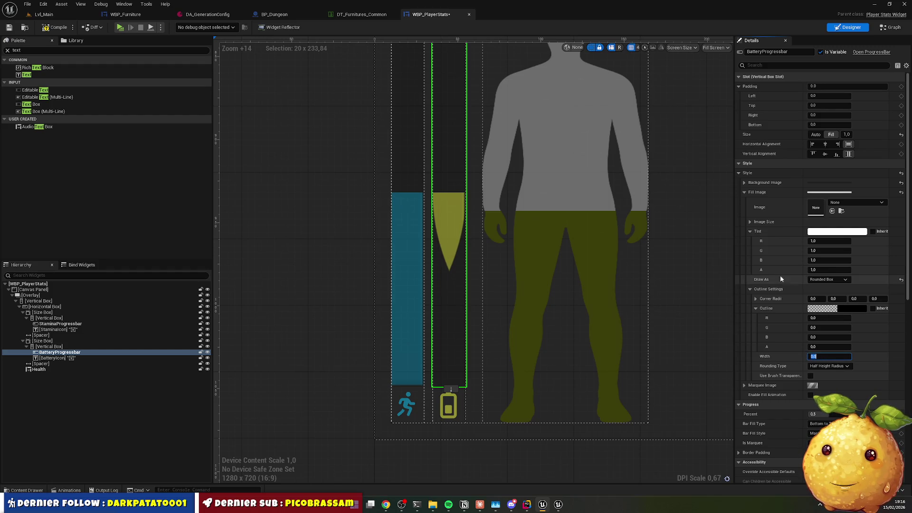
Cycle the battery fill's Draw As through Border, Box, None, Image and back to Box
{"action": "left_click", "coordinate": [820, 281]}
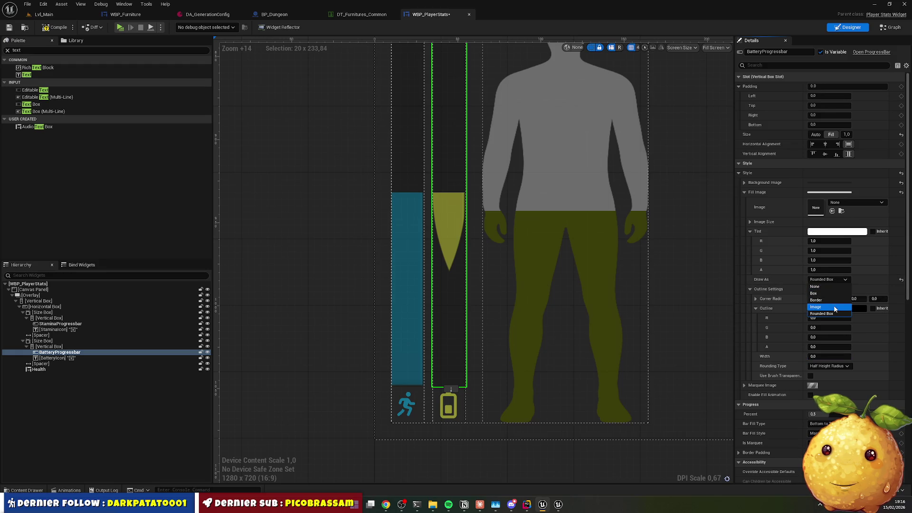
{"action": "left_click", "coordinate": [830, 299]}
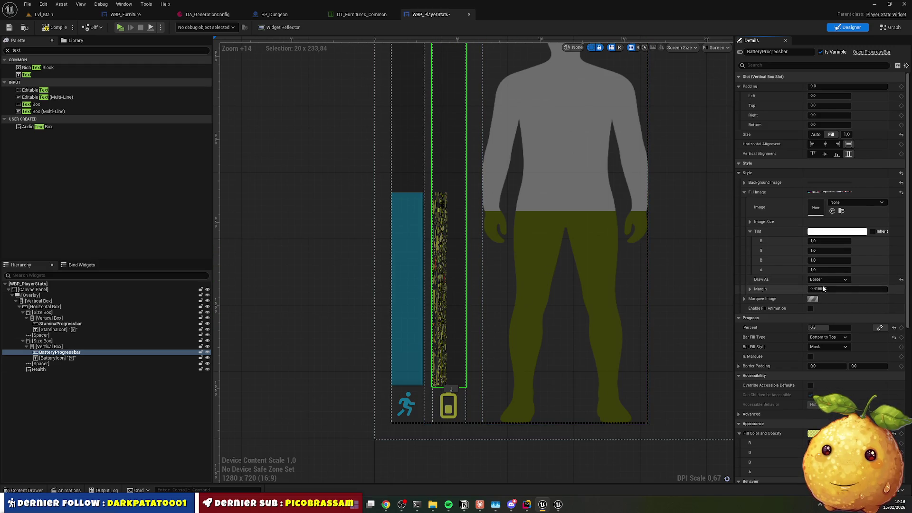
{"action": "left_click", "coordinate": [828, 280]}
{"action": "left_click", "coordinate": [823, 292]}
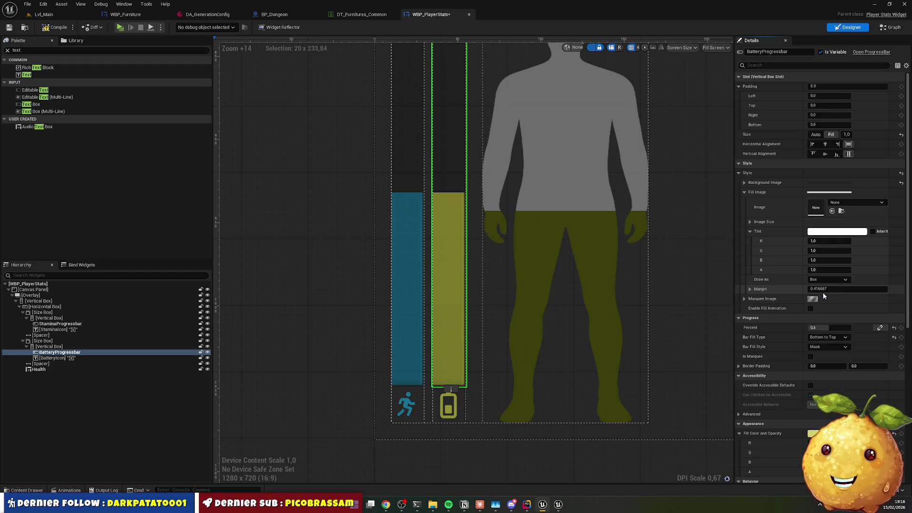
{"action": "left_click", "coordinate": [829, 281]}
{"action": "left_click", "coordinate": [827, 286]}
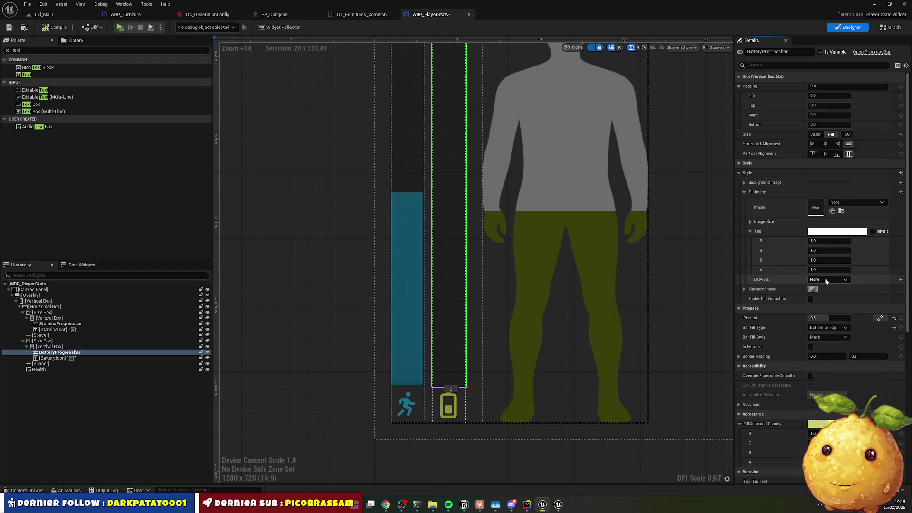
{"action": "left_click", "coordinate": [823, 280]}
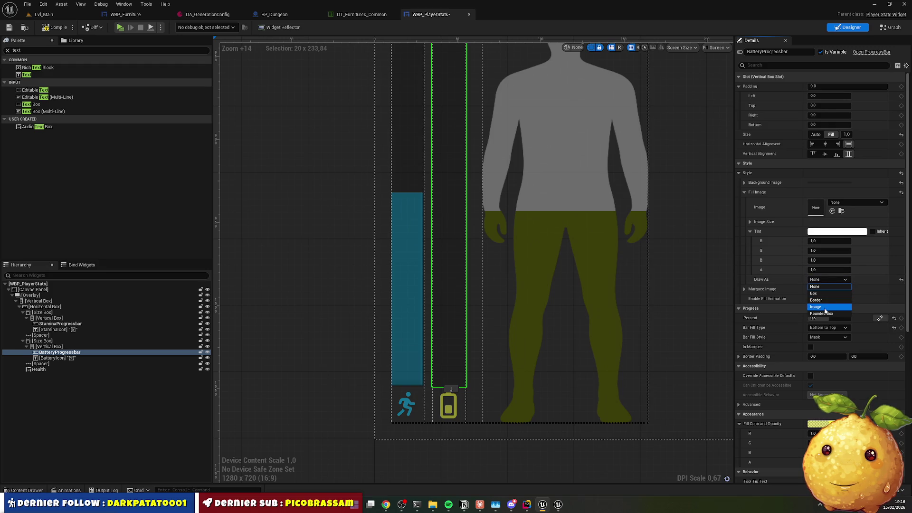
{"action": "left_click", "coordinate": [825, 307]}
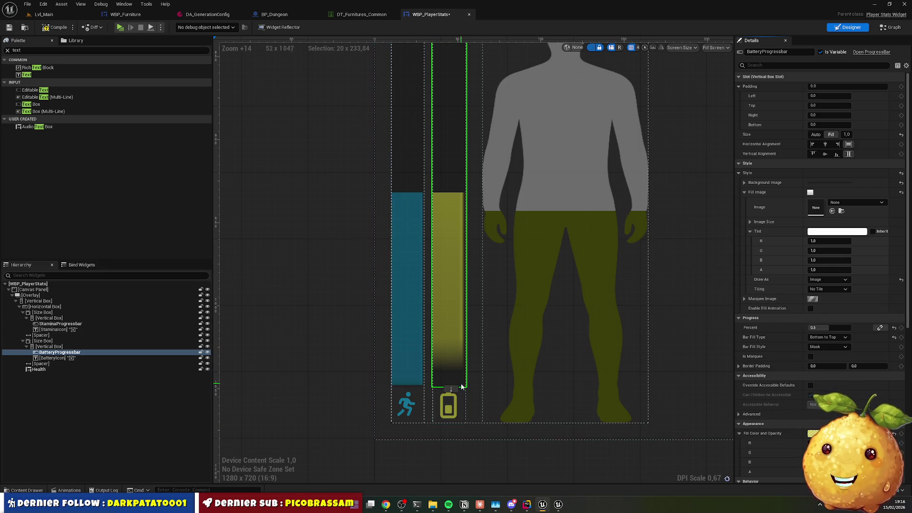
{"action": "left_click", "coordinate": [822, 280]}
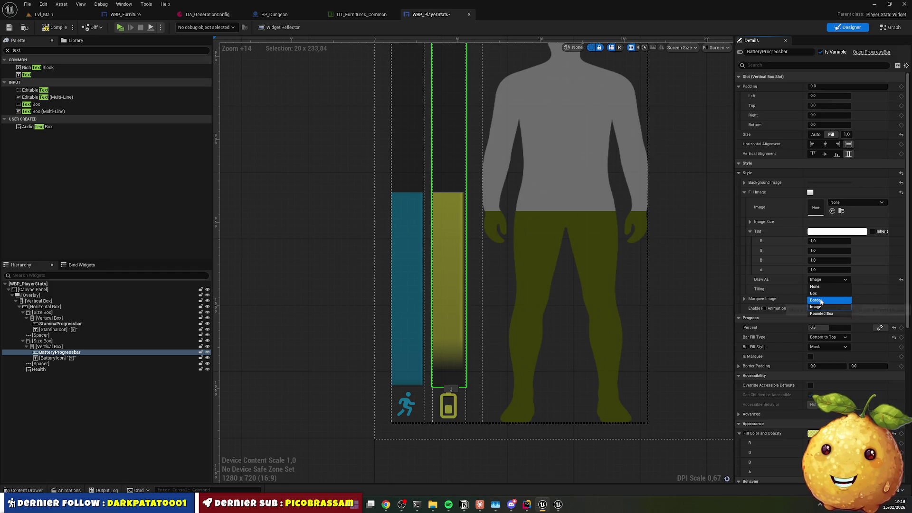
{"action": "left_click", "coordinate": [815, 294]}
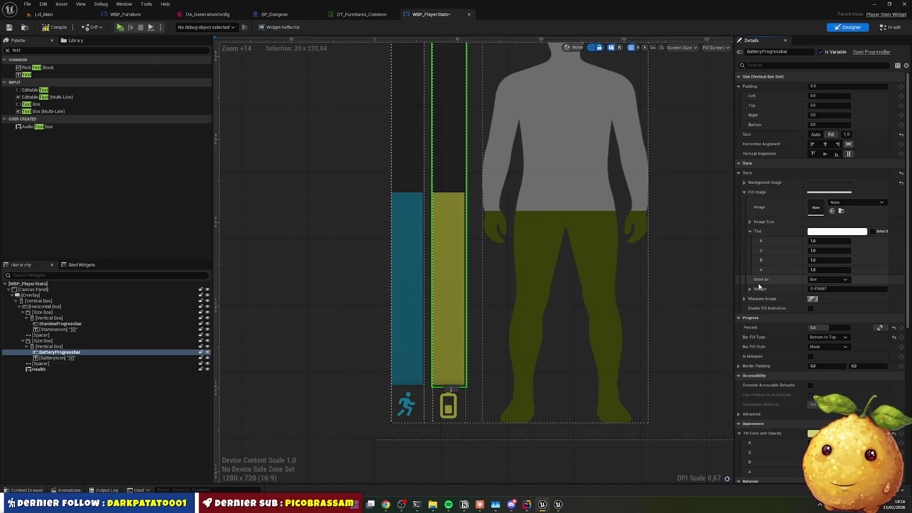
Experiment with fill Margin values such as 0, 0, 1, 1 and 500, ending at 0
{"action": "left_click", "coordinate": [820, 289]}
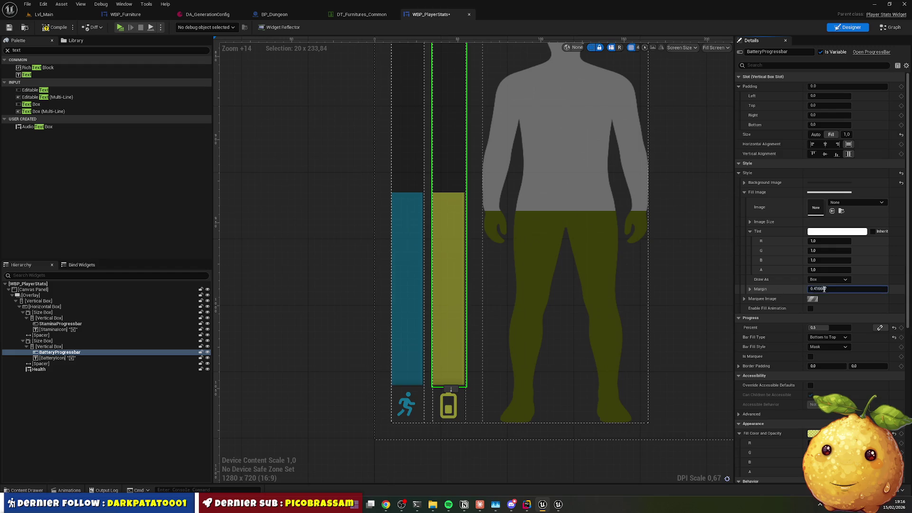
{"action": "type", "text": "0"}
{"action": "key", "text": "Return"}
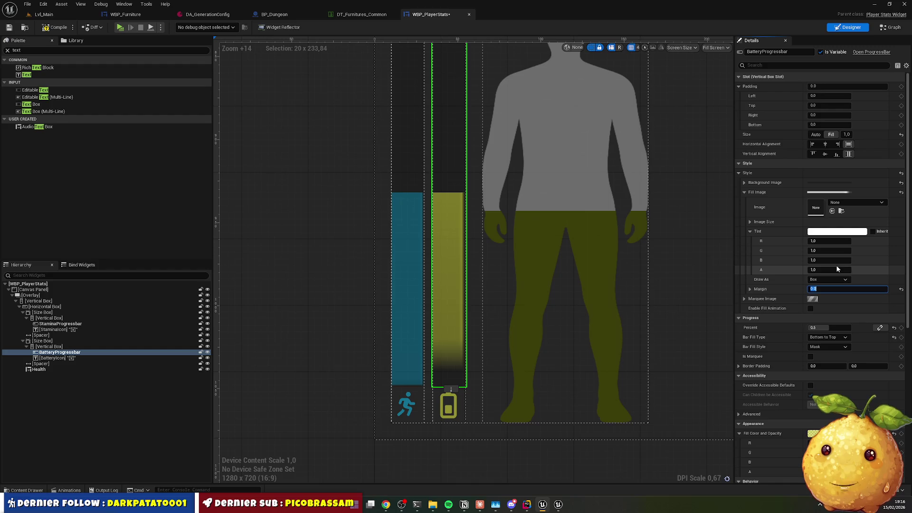
{"action": "type", "text": "0.0, 0.0, 1.0, 1.0"}
{"action": "key", "text": "Return"}
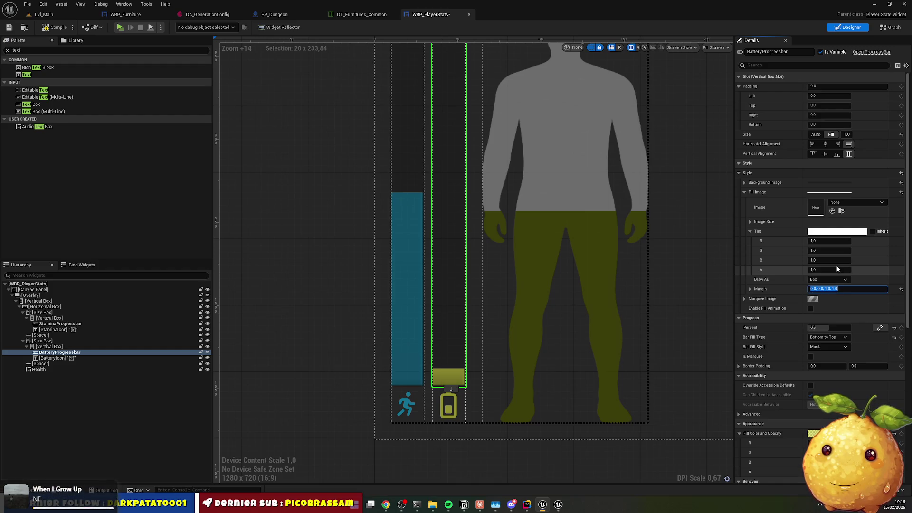
{"action": "type", "text": "50"}
{"action": "type", "text": "0"}
{"action": "key", "text": "Return"}
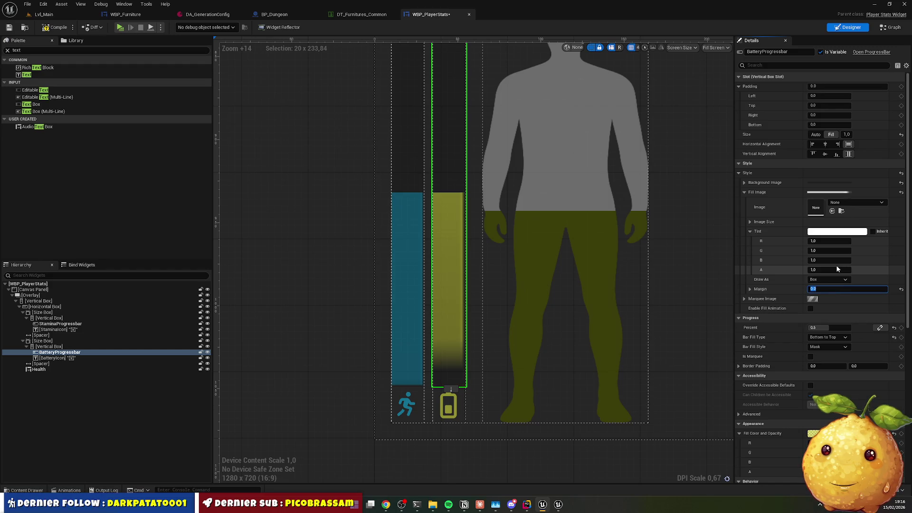
Cycle Draw As through Border, Image and Rounded Box, leave it on Border, and inspect the stamina bar
{"action": "left_click", "coordinate": [830, 281]}
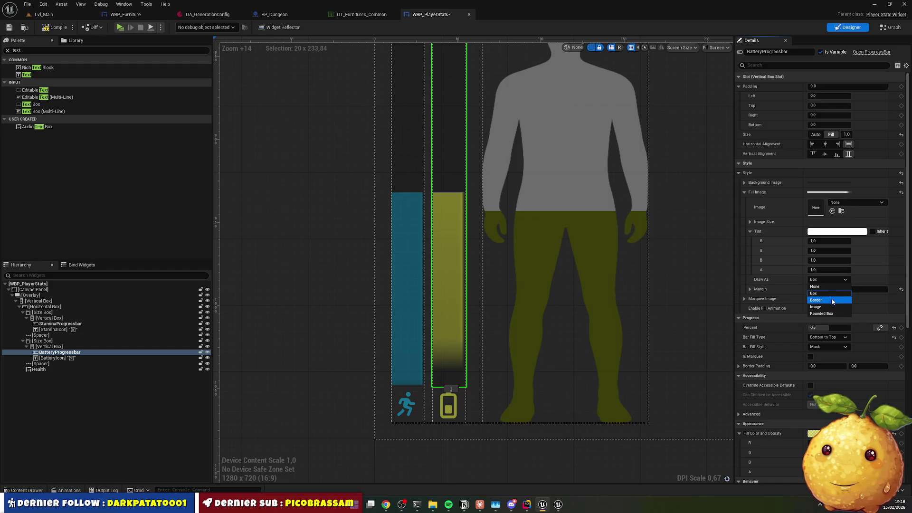
{"action": "left_click", "coordinate": [832, 300]}
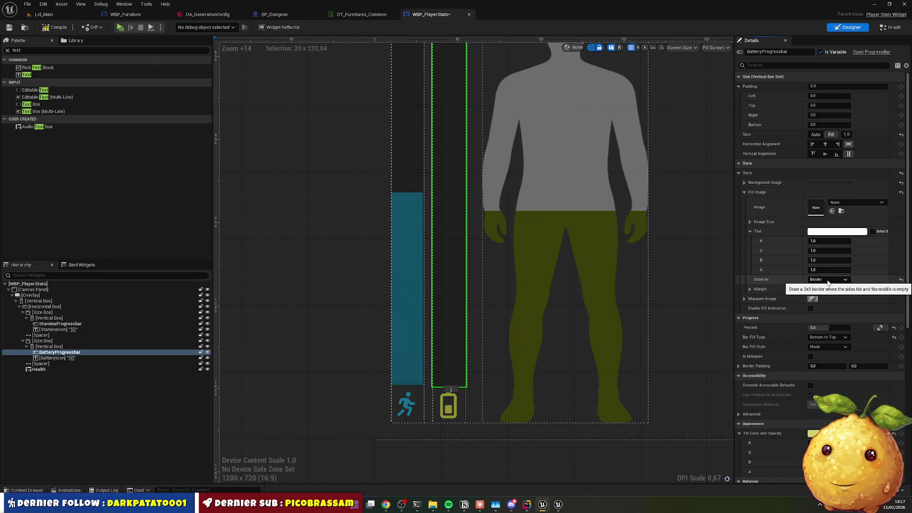
{"action": "left_click", "coordinate": [828, 281]}
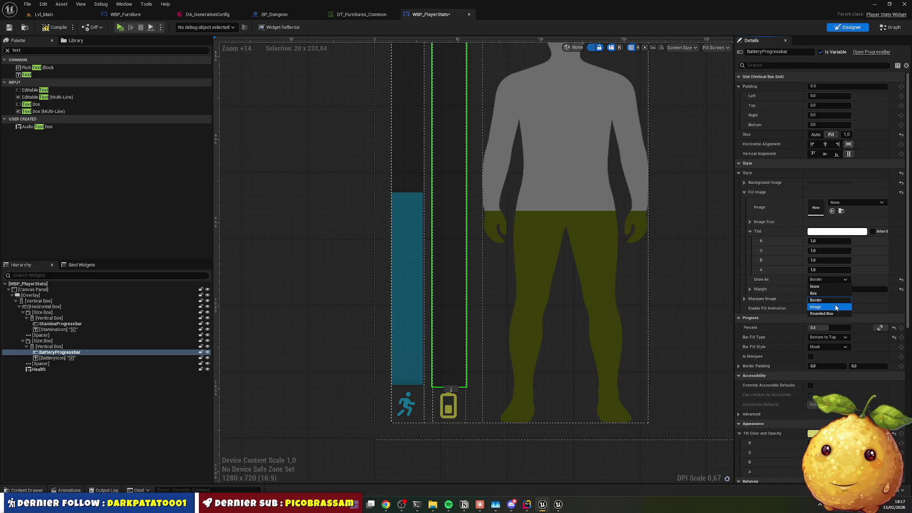
{"action": "left_click", "coordinate": [833, 304]}
{"action": "left_click", "coordinate": [826, 281]}
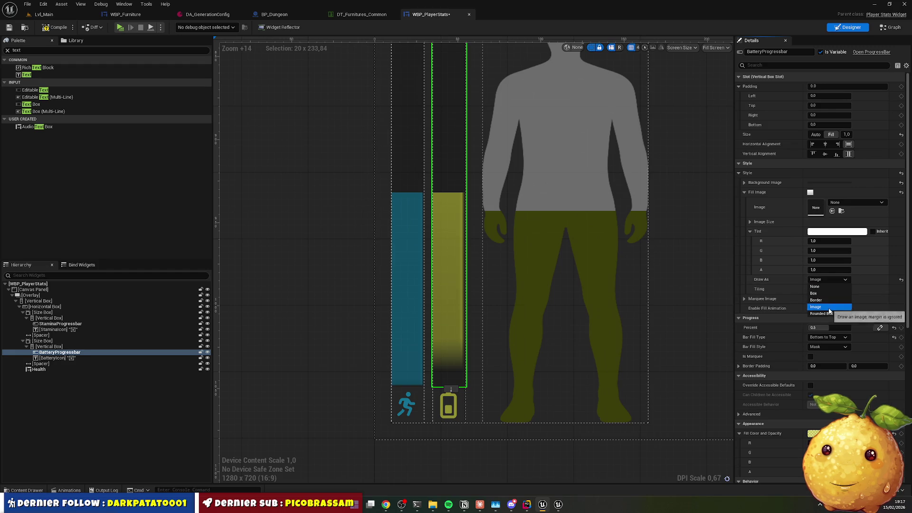
{"action": "left_click", "coordinate": [828, 313]}
{"action": "left_click", "coordinate": [828, 280]}
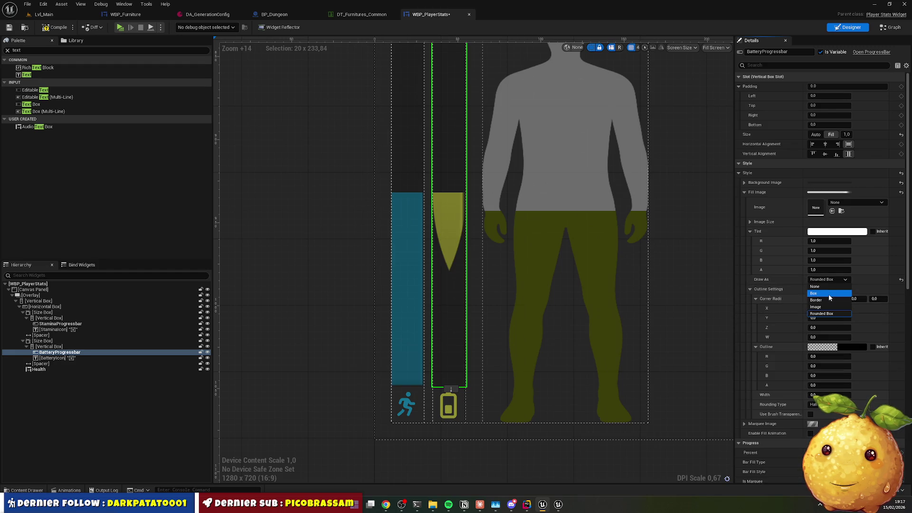
{"action": "left_click", "coordinate": [825, 301]}
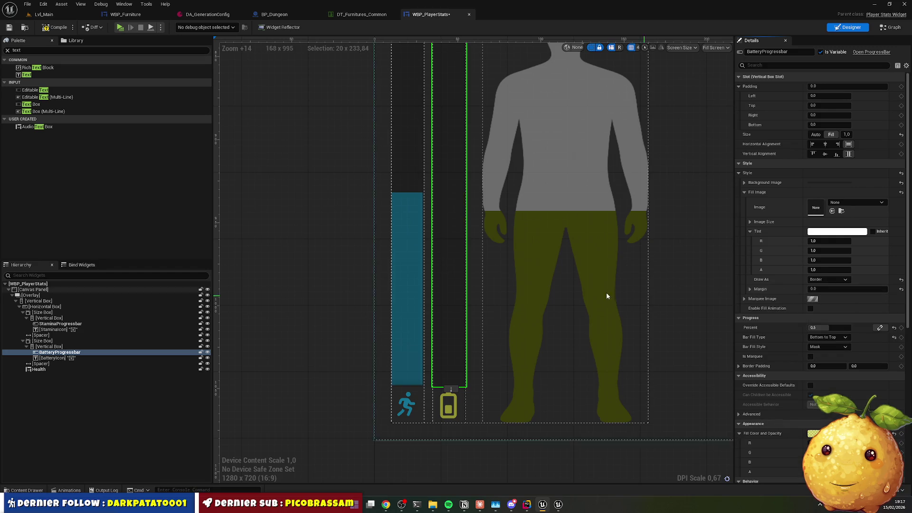
{"action": "left_click", "coordinate": [408, 272]}
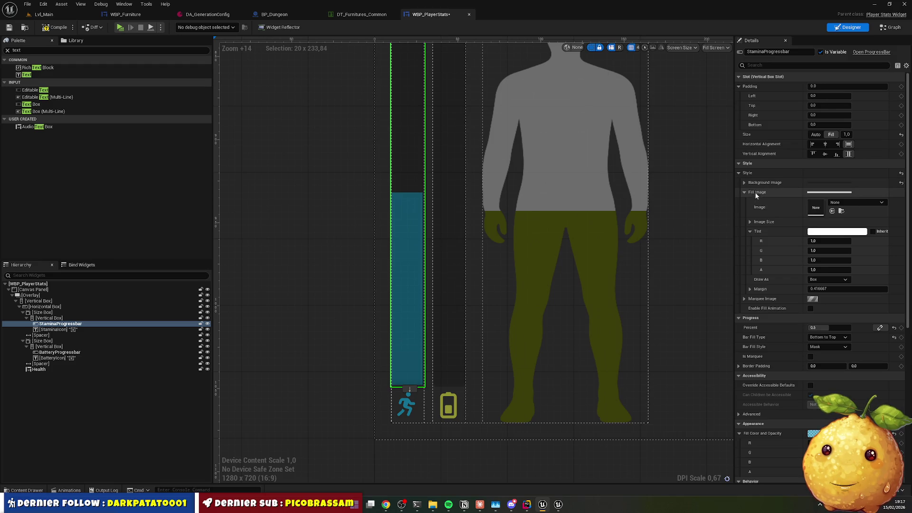
Copy the stamina bar's Style and paste it onto the battery progress bar
{"action": "right_click", "coordinate": [751, 176]}
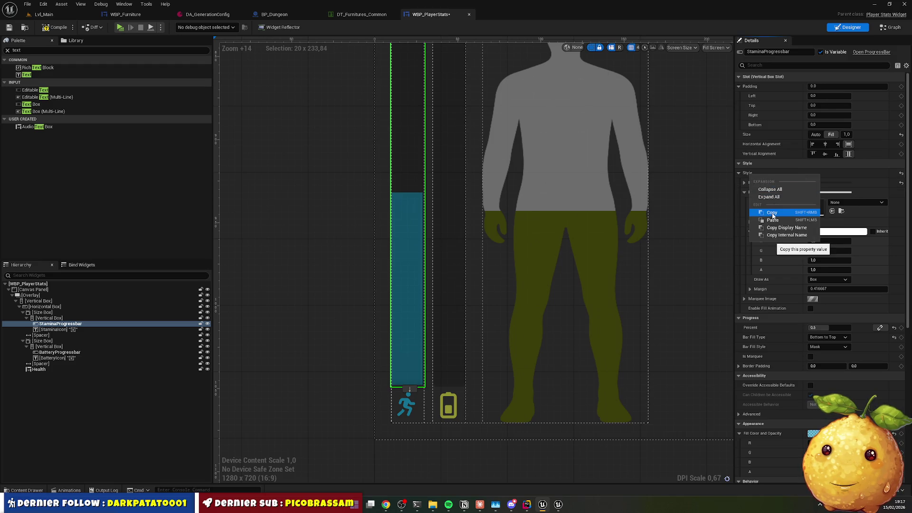
{"action": "left_click", "coordinate": [773, 216]}
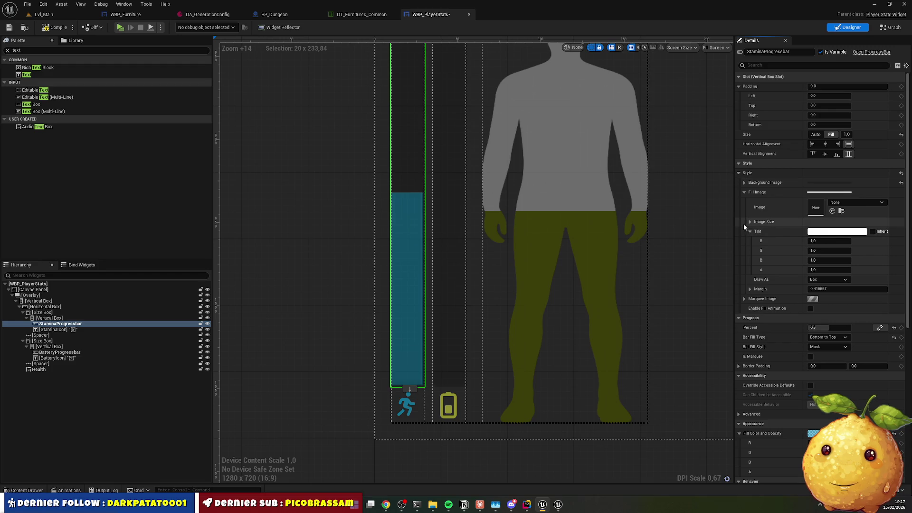
{"action": "left_click", "coordinate": [456, 248]}
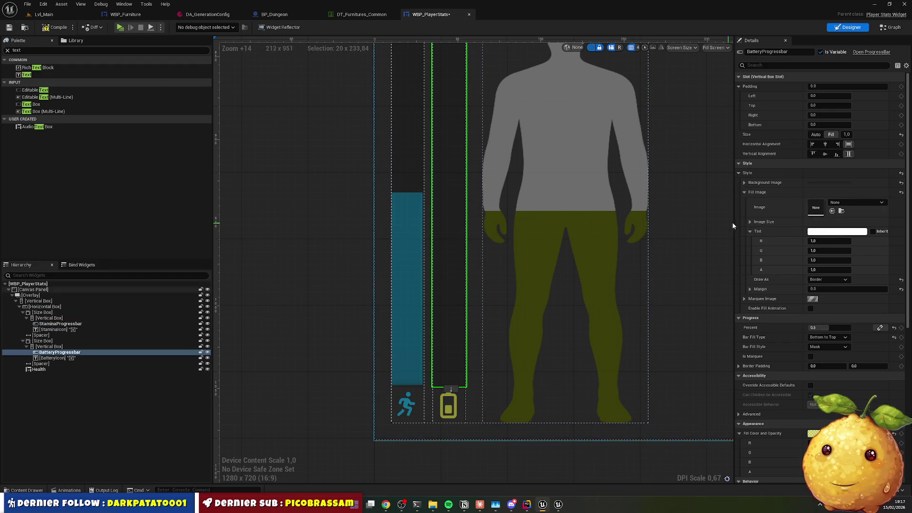
{"action": "right_click", "coordinate": [762, 175]}
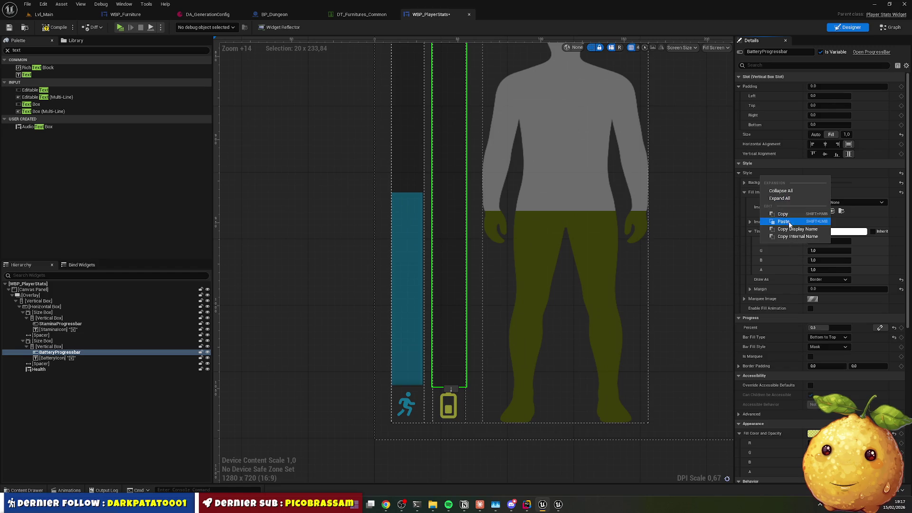
{"action": "left_click", "coordinate": [773, 221]}
Deselect everything to preview the HUD in the designer, then return to Lvl_Main
{"action": "left_click", "coordinate": [310, 243]}
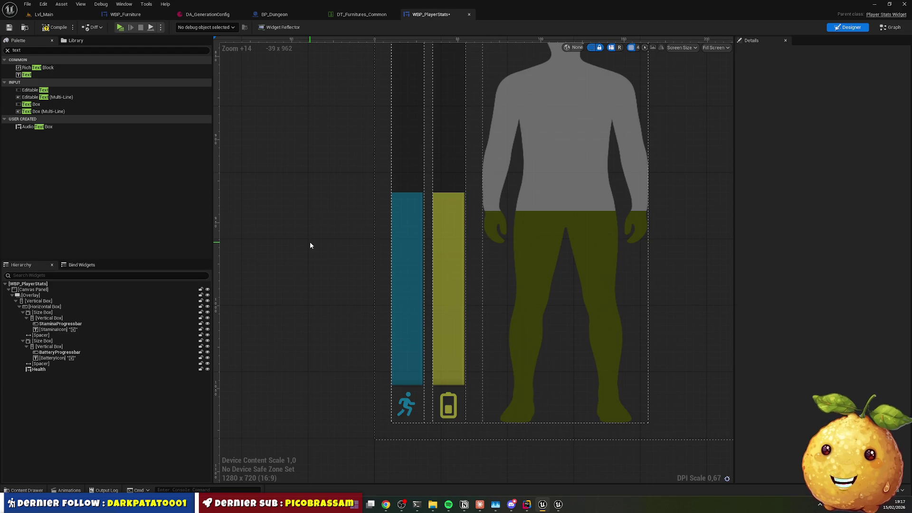
{"action": "scroll", "coordinate": [433, 298], "scroll_direction": "down", "scroll_amount": 3}
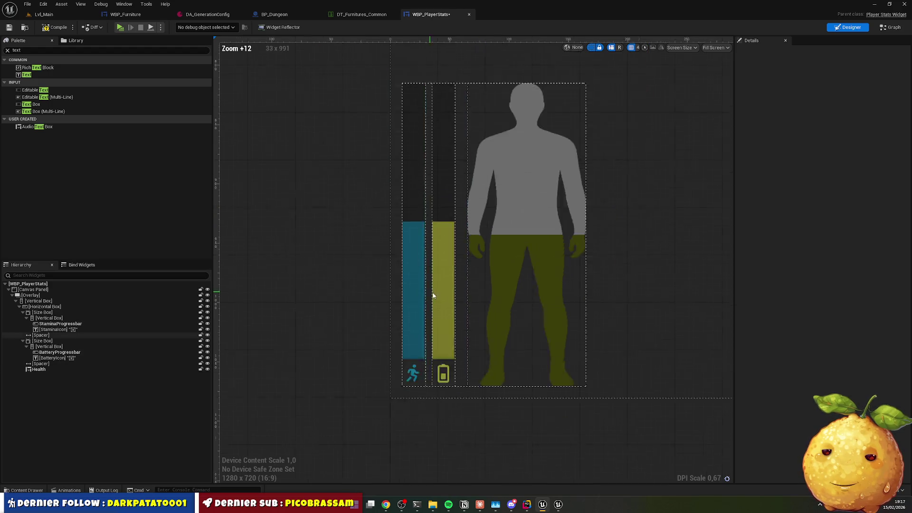
{"action": "scroll", "coordinate": [437, 296], "scroll_direction": "up", "scroll_amount": 3}
{"action": "scroll", "coordinate": [512, 254], "scroll_direction": "down", "scroll_amount": 6}
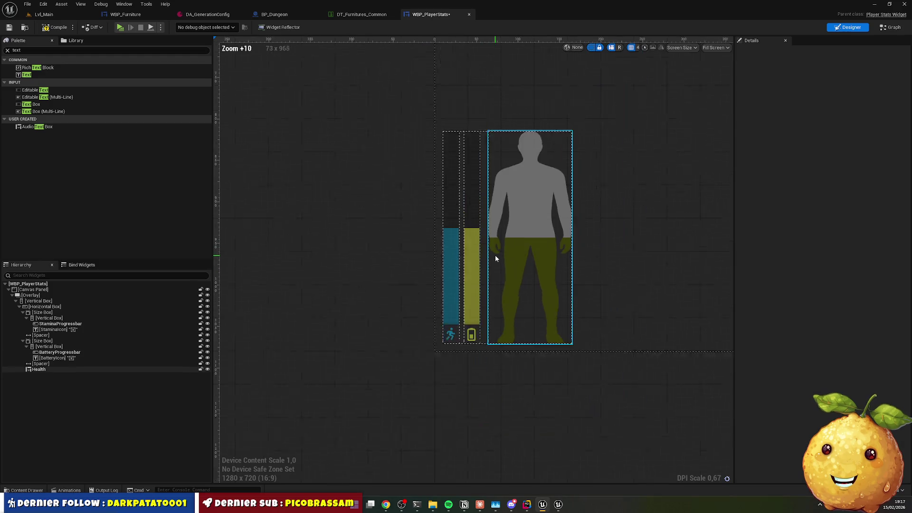
{"action": "left_click", "coordinate": [643, 249]}
{"action": "key", "text": "Escape"}
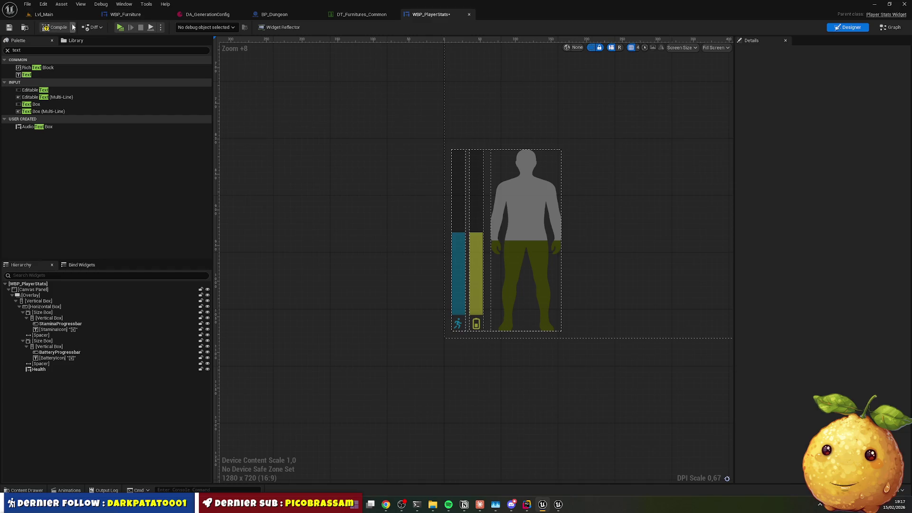
{"action": "left_click", "coordinate": [44, 14]}
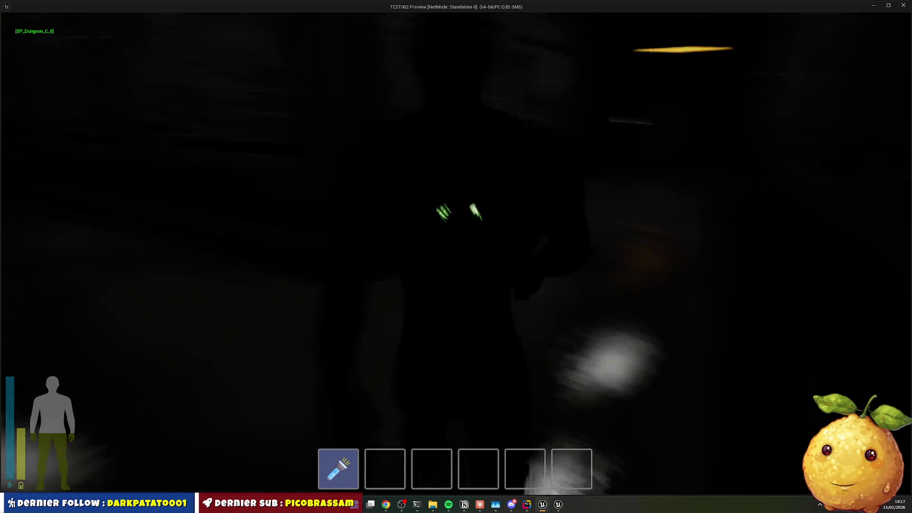
Run toward the Server door in play mode, stop with Esc, and switch to Rider
{"action": "key", "text": "shift+w"}
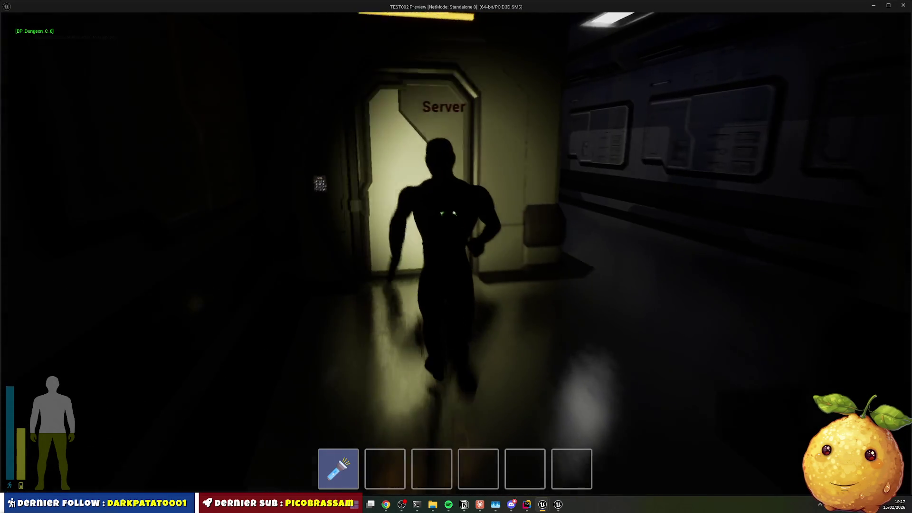
{"action": "key", "text": "d"}
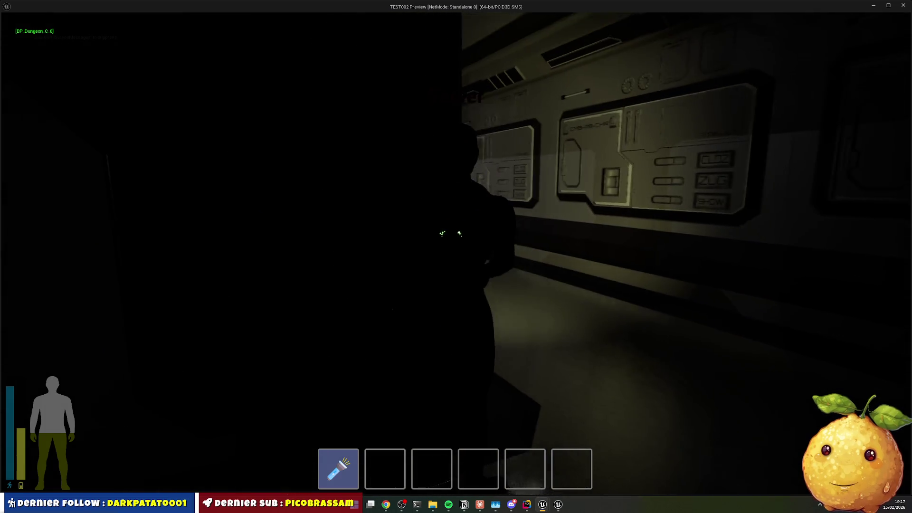
{"action": "key", "text": "w"}
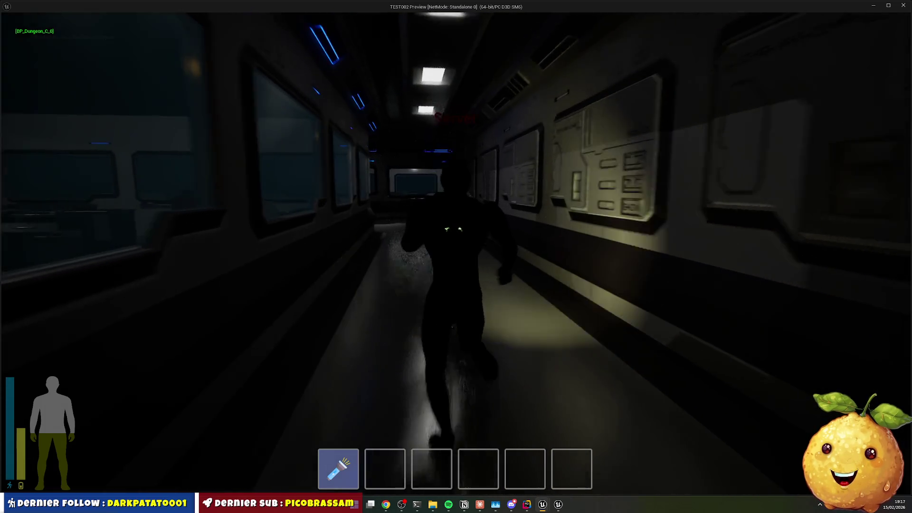
{"action": "key", "text": "w"}
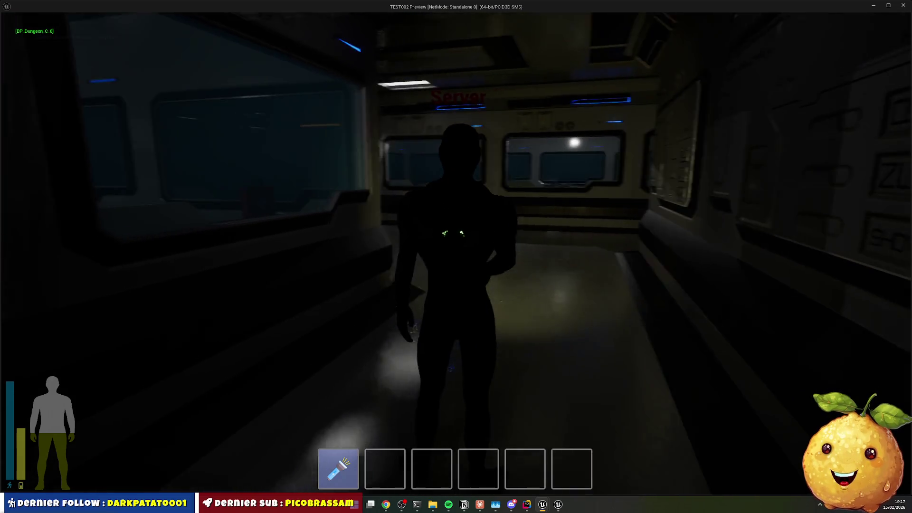
{"action": "key", "text": "Escape"}
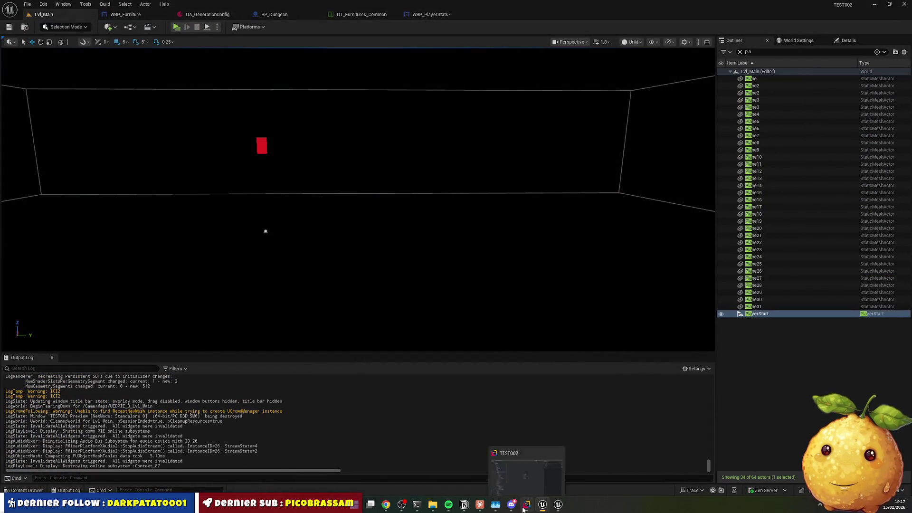
{"action": "left_click", "coordinate": [524, 509]}
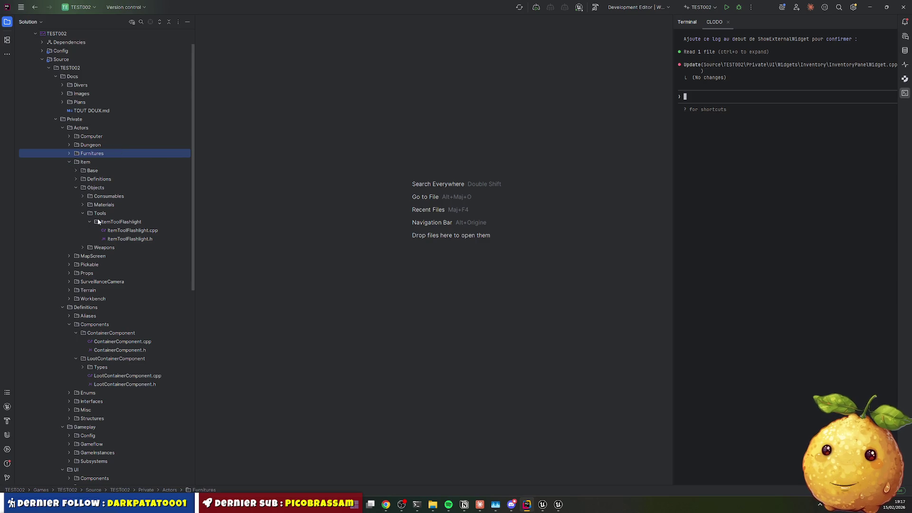
Open ItemToolFlashlight.cpp to check SpotLight usage, then open ItemToolFlashlight.h
{"action": "double_click", "coordinate": [132, 231]}
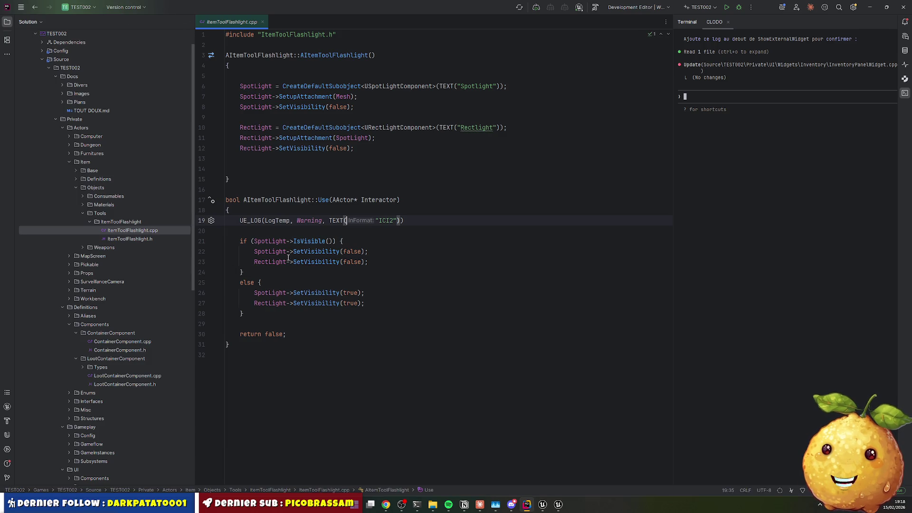
{"action": "double_click", "coordinate": [281, 242]}
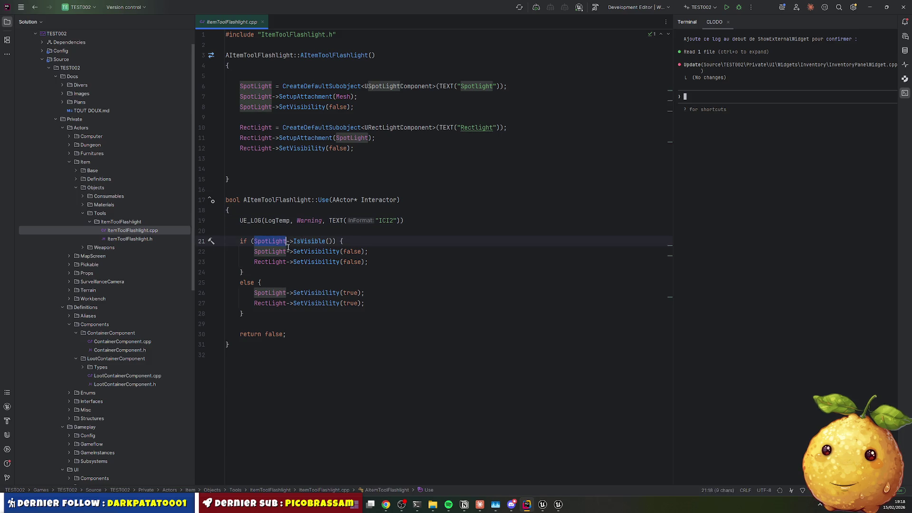
{"action": "left_click", "coordinate": [358, 253]}
{"action": "key", "text": "End"}
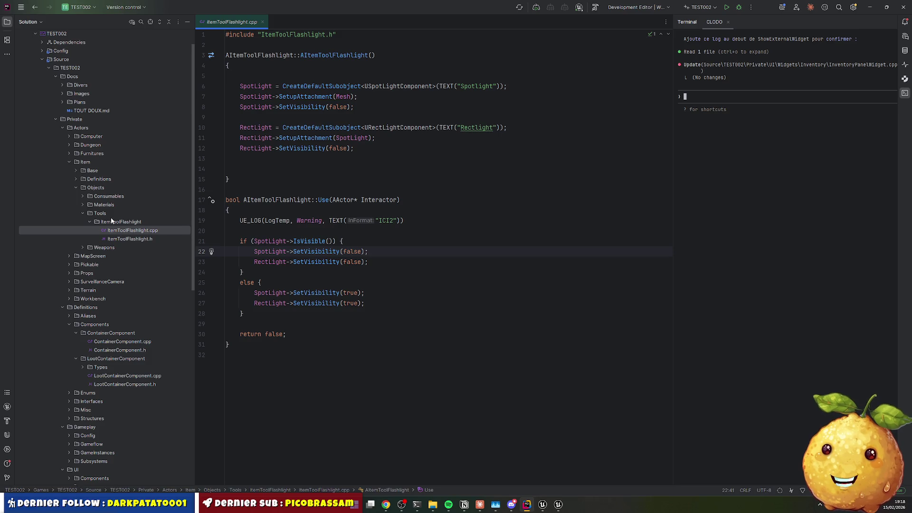
{"action": "left_click", "coordinate": [130, 238]}
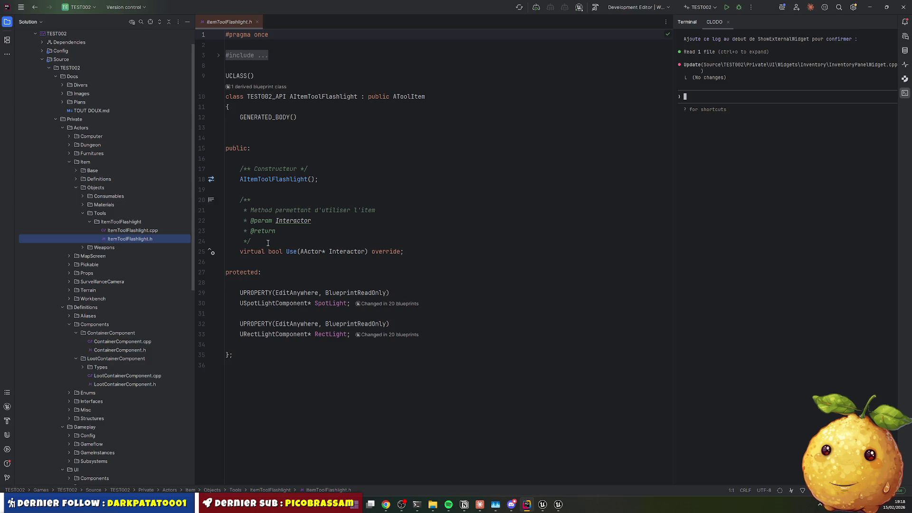
Follow the AToolItem and ABaseItem parent classes and select the Health property in BaseItem.h
{"action": "left_click", "coordinate": [412, 96], "text": "ctrl"}
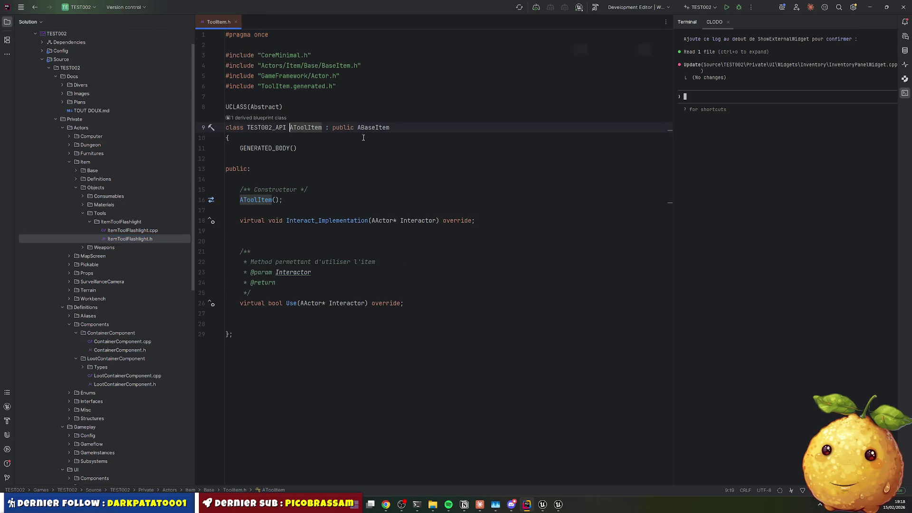
{"action": "left_click", "coordinate": [371, 97], "text": "ctrl"}
{"action": "scroll", "coordinate": [303, 228], "scroll_direction": "down", "scroll_amount": 6}
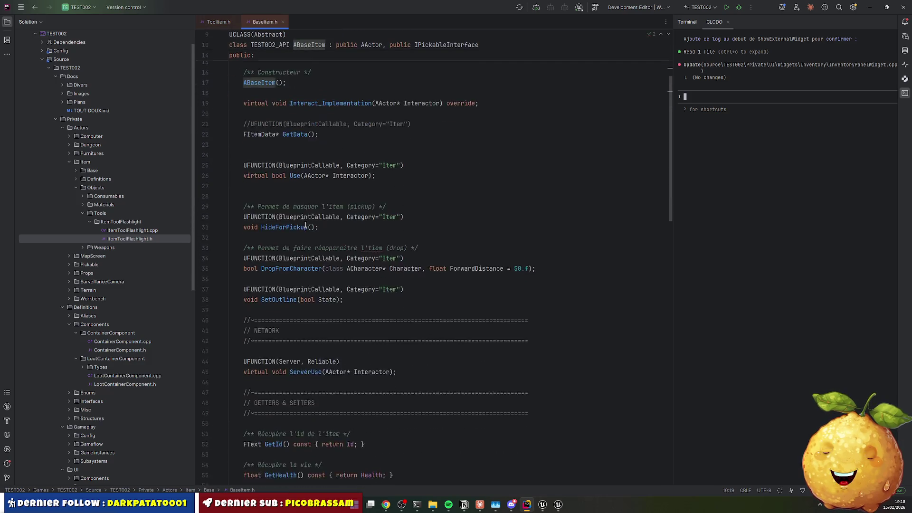
{"action": "scroll", "coordinate": [304, 229], "scroll_direction": "down", "scroll_amount": 10}
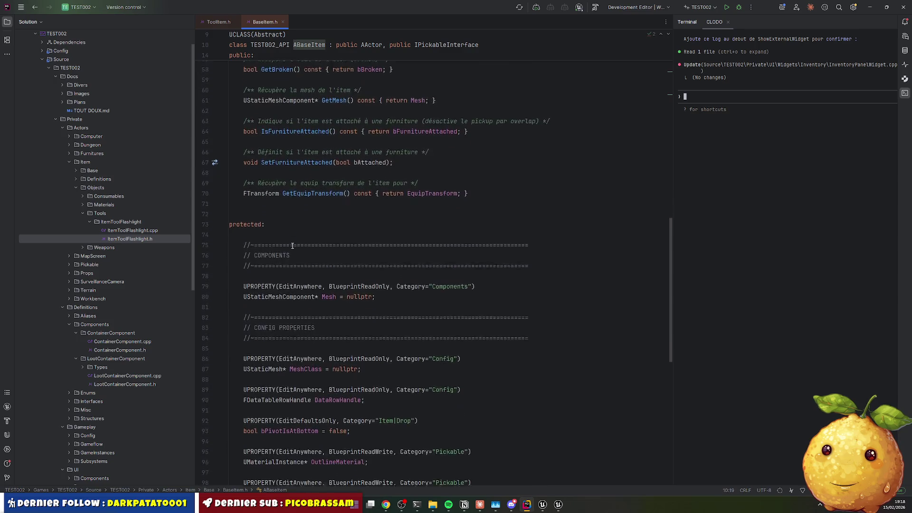
{"action": "scroll", "coordinate": [313, 301], "scroll_direction": "down", "scroll_amount": 2}
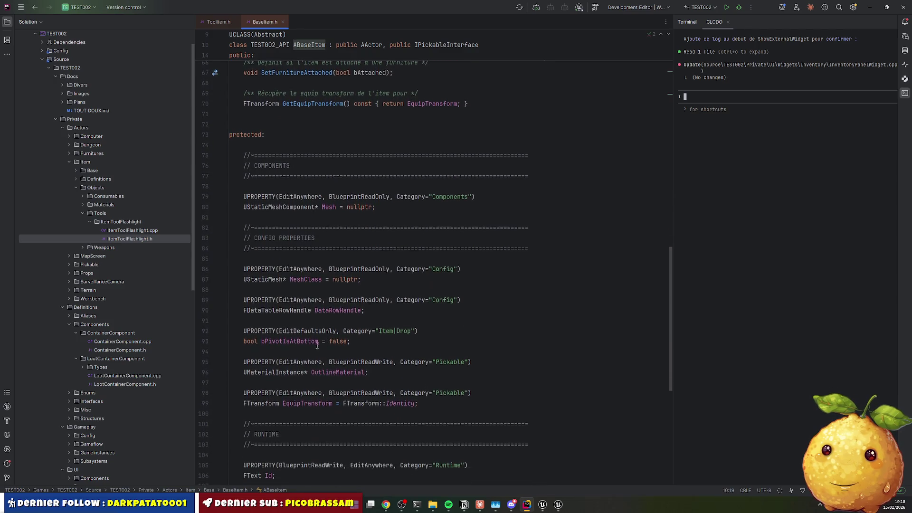
{"action": "scroll", "coordinate": [343, 352], "scroll_direction": "down", "scroll_amount": 1}
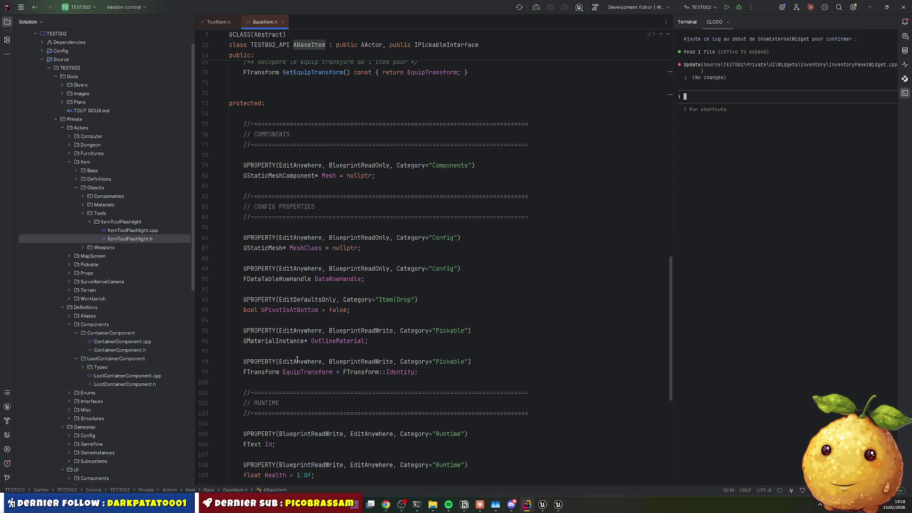
{"action": "scroll", "coordinate": [298, 360], "scroll_direction": "down", "scroll_amount": 5}
{"action": "left_click", "coordinate": [279, 321]}
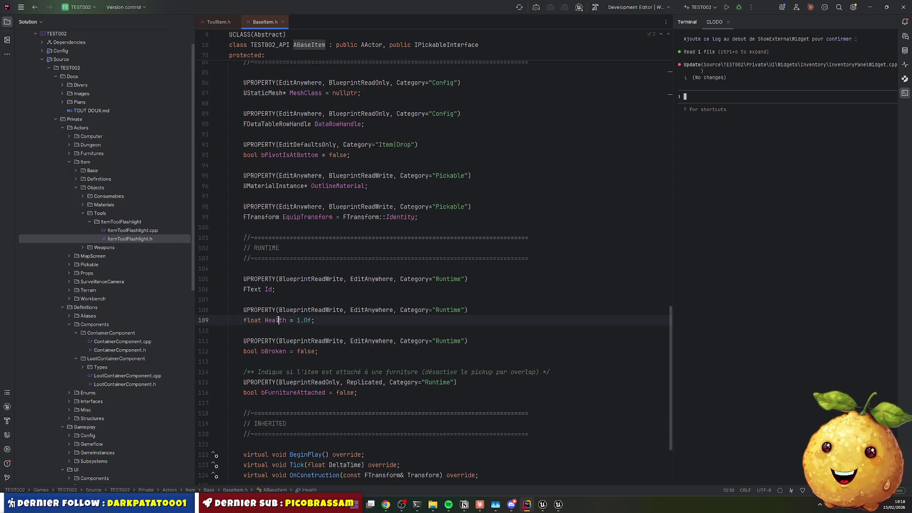
{"action": "double_click", "coordinate": [279, 321]}
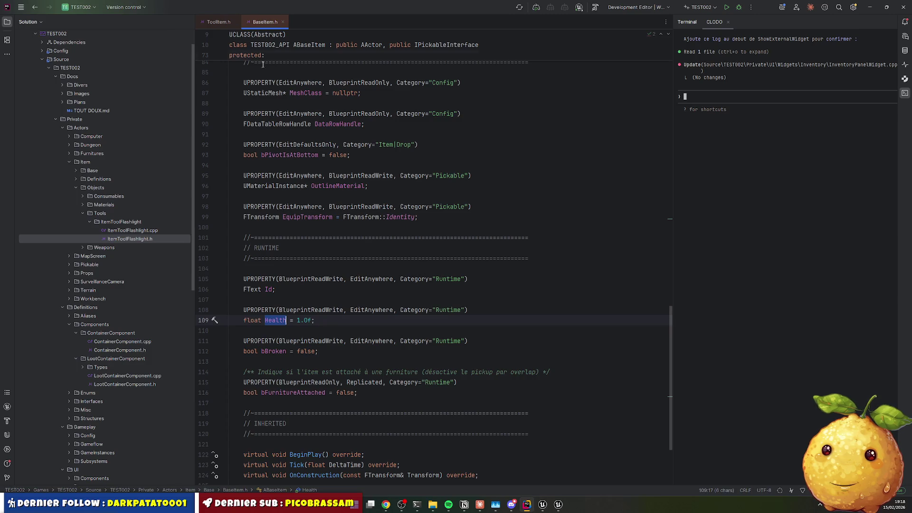
Return via ToolItem.h to ItemToolFlashlight.h with the caret after the constructor
{"action": "left_click", "coordinate": [219, 22]}
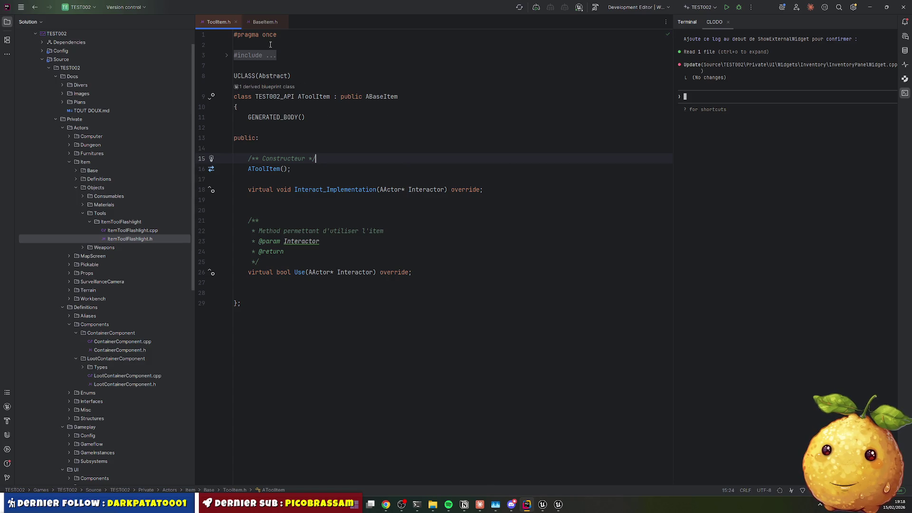
{"action": "double_click", "coordinate": [134, 240]}
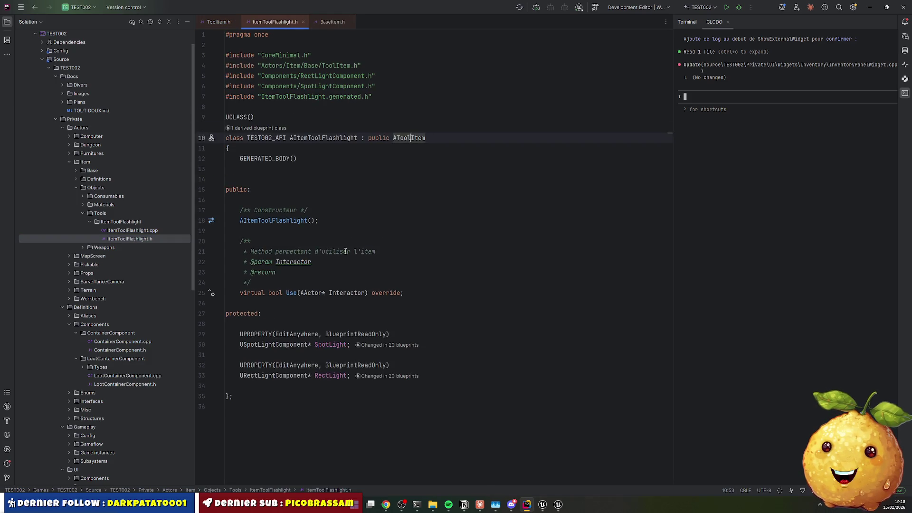
{"action": "left_click", "coordinate": [363, 180]}
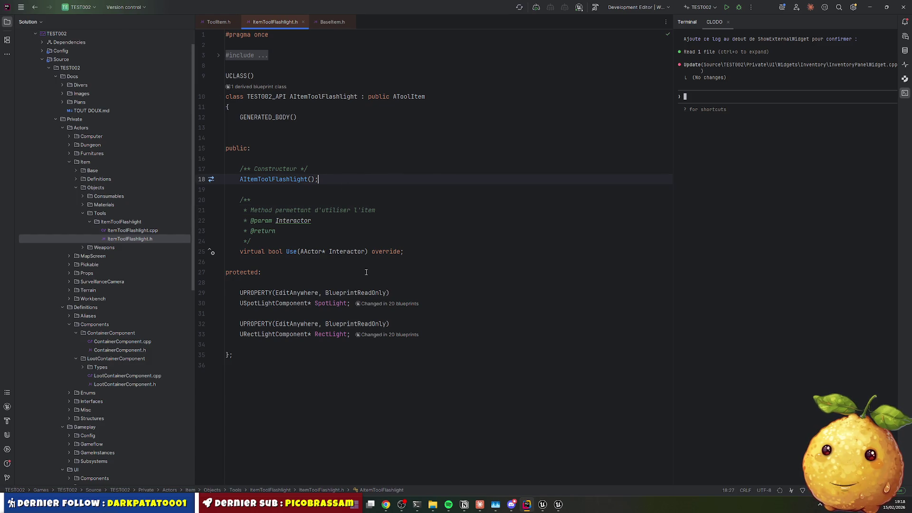
Look at the GETTERS banner in LootContainerComponent.h, then return to ItemToolFlashlight.h
{"action": "left_click", "coordinate": [124, 385]}
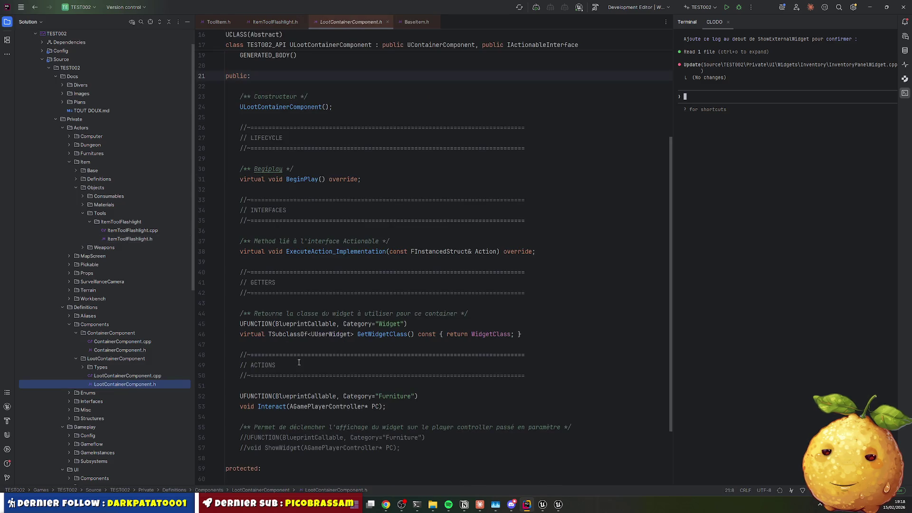
{"action": "left_click_drag", "start_coordinate": [240, 272], "coordinate": [525, 293]}
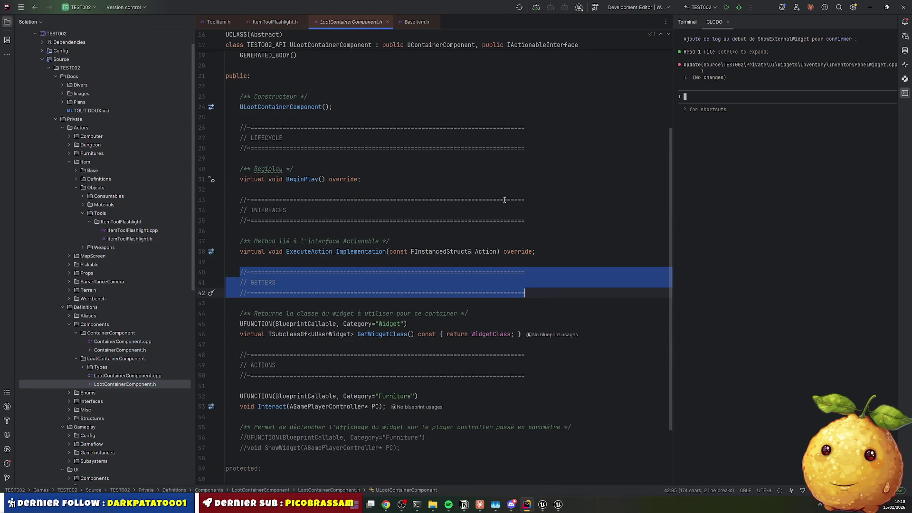
{"action": "left_click", "coordinate": [387, 22]}
{"action": "left_click", "coordinate": [291, 280]}
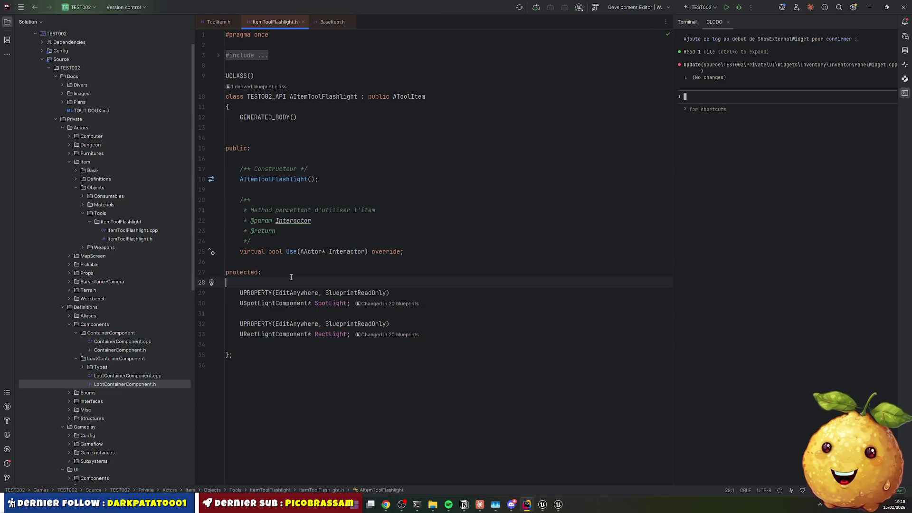
{"action": "key", "text": "ctrl+shift+t"}
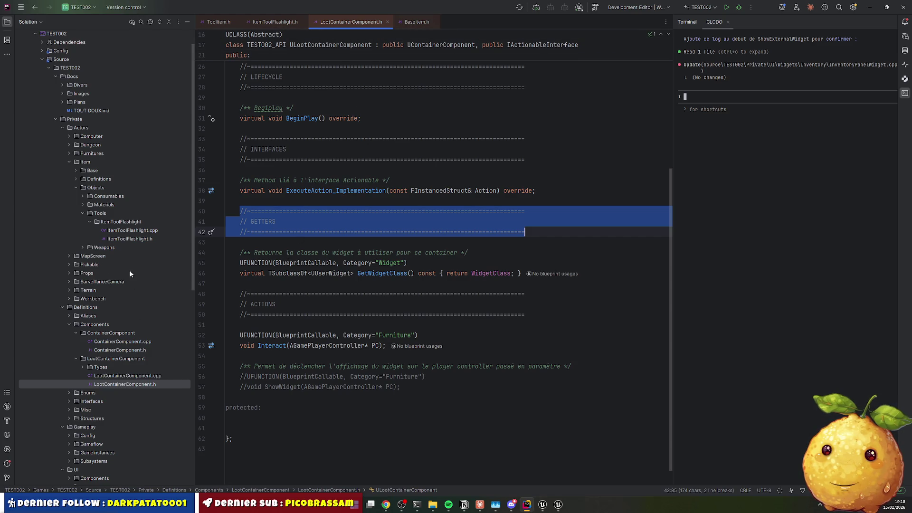
{"action": "double_click", "coordinate": [140, 239]}
Add a COMPONENTS section banner above the light components and copy it
{"action": "type", "text": "//"}
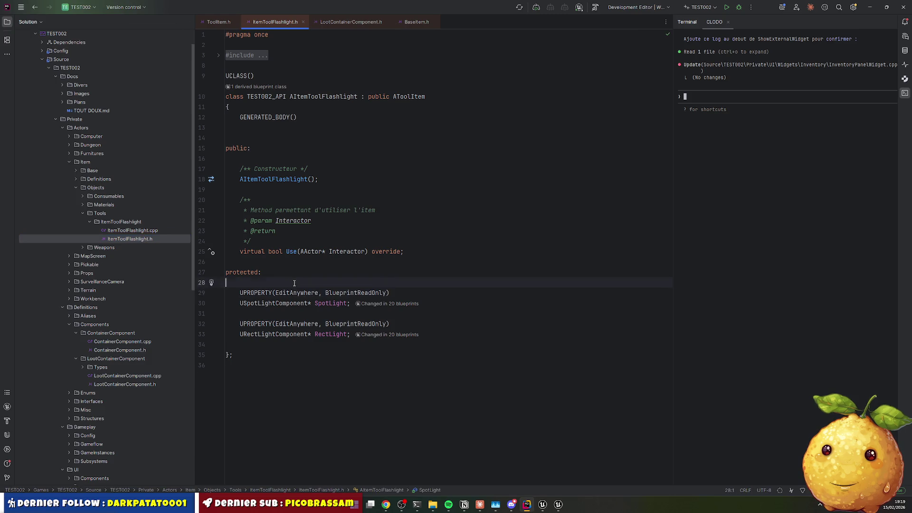
{"action": "key", "text": "Tab"}
{"action": "double_click", "coordinate": [263, 303]}
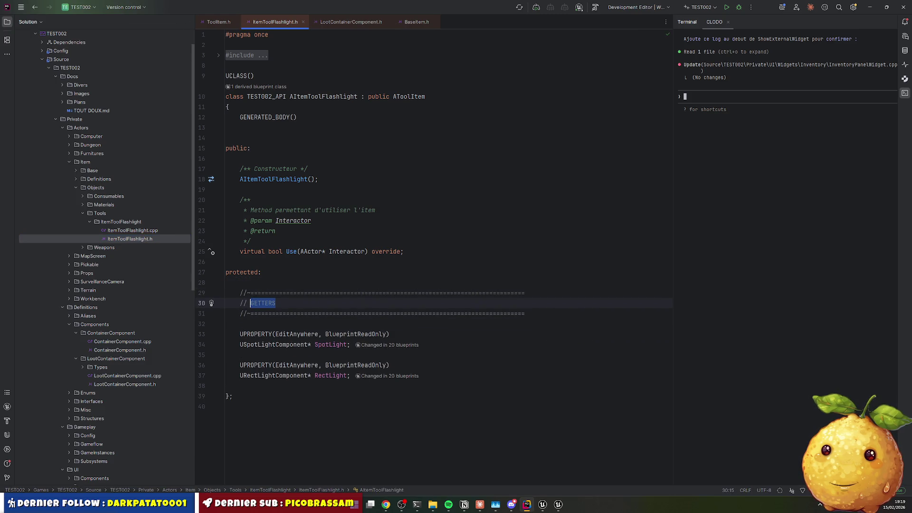
{"action": "type", "text": "COMPONENTS"}
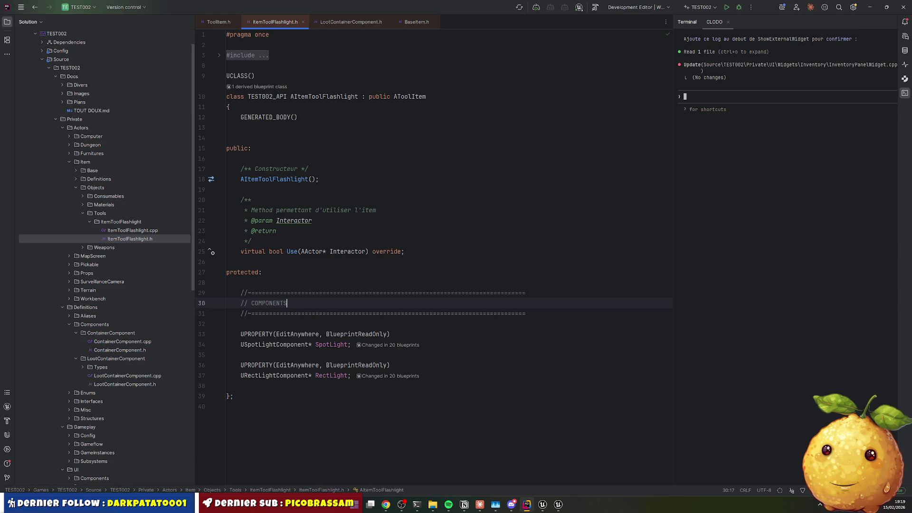
{"action": "key", "text": "Up"}
{"action": "key", "text": "Home"}
{"action": "key", "text": "shift+Down"}
{"action": "key", "text": "shift+Down"}
Paste the banner below the light components and retitle it LIFECYCLE
{"action": "key", "text": "Down"}
{"action": "key", "text": "Down"}
{"action": "key", "text": "Down"}
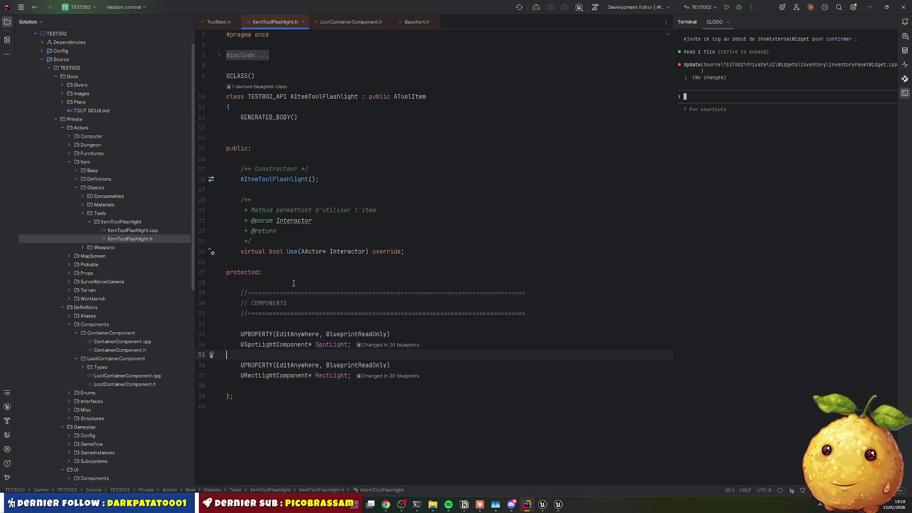
{"action": "key", "text": "End"}
{"action": "key", "text": "Return"}
{"action": "key", "text": "Return"}
{"action": "key", "text": "ctrl+v"}
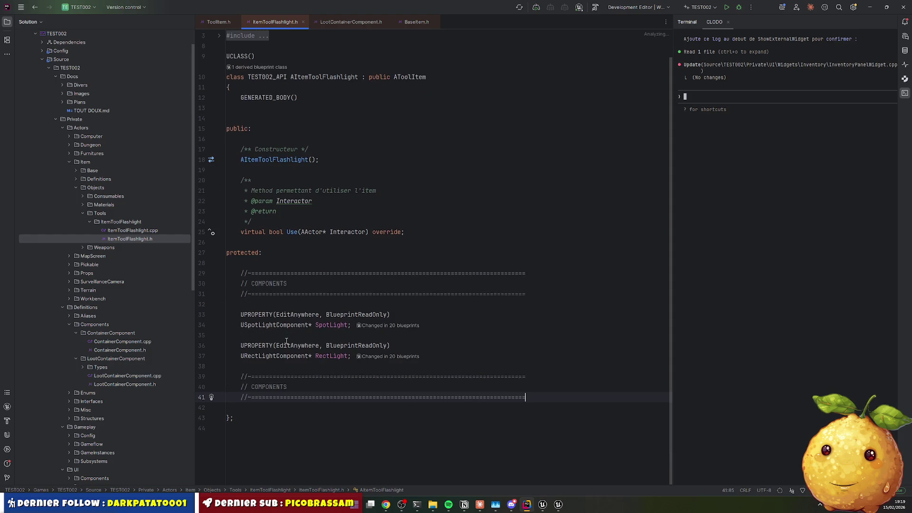
{"action": "double_click", "coordinate": [272, 386]}
{"action": "type", "text": "LIFE"}
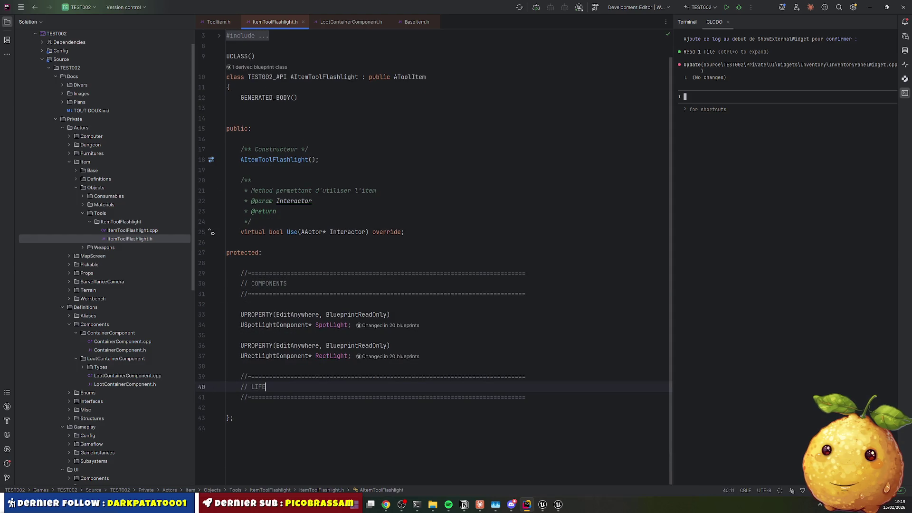
{"action": "type", "text": "CYCLE"}
{"action": "key", "text": "Down"}
{"action": "key", "text": "Down"}
{"action": "key", "text": "Return"}
{"action": "key", "text": "Return"}
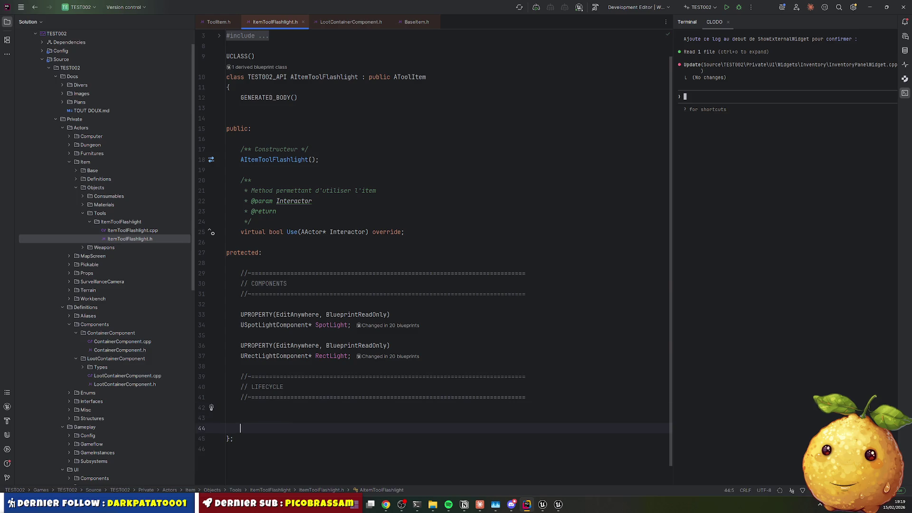
Declare virtual void Tick(float DeltaTime) override under LIFECYCLE
{"action": "type", "text": "void "}
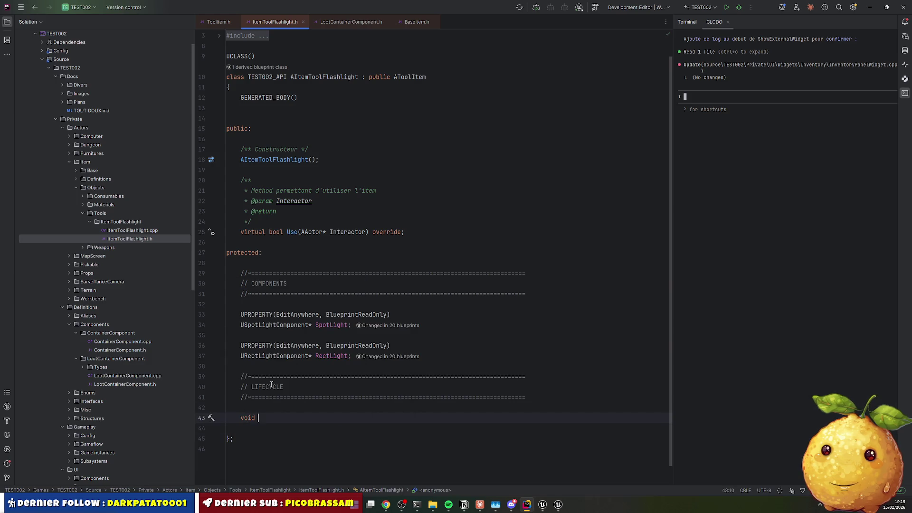
{"action": "type", "text": "Tick"}
{"action": "key", "text": "Return"}
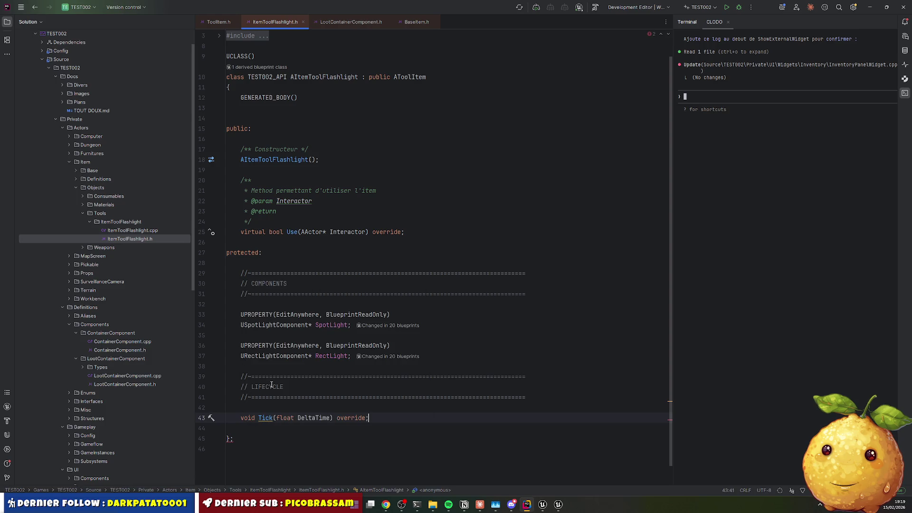
{"action": "key", "text": "Home"}
{"action": "type", "text": "virtual"}
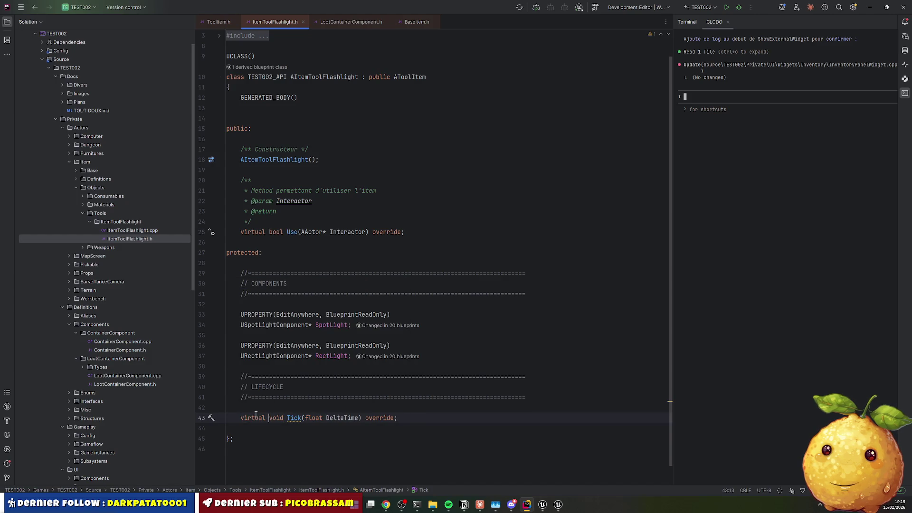
{"action": "right_click", "coordinate": [290, 418]}
Generate the Tick definition in ItemToolFlashlight.cpp
{"action": "left_click", "coordinate": [330, 286]}
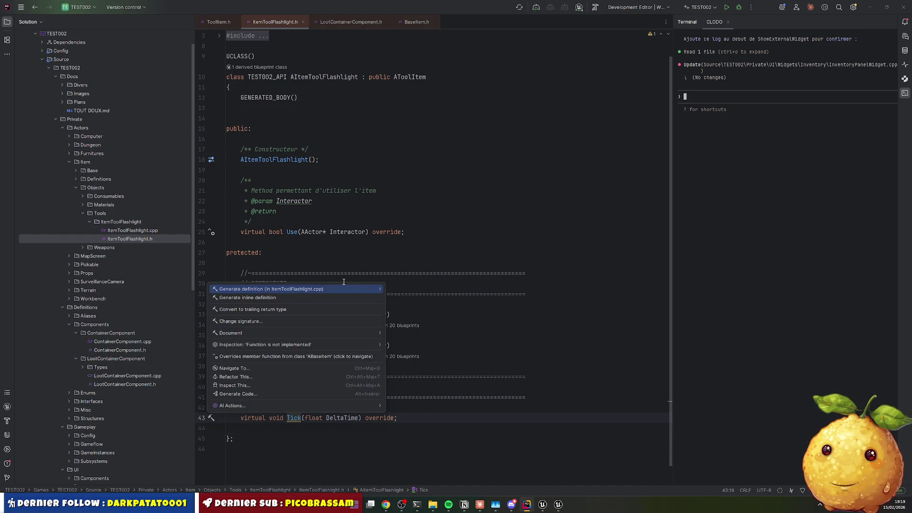
{"action": "key", "text": "Return"}
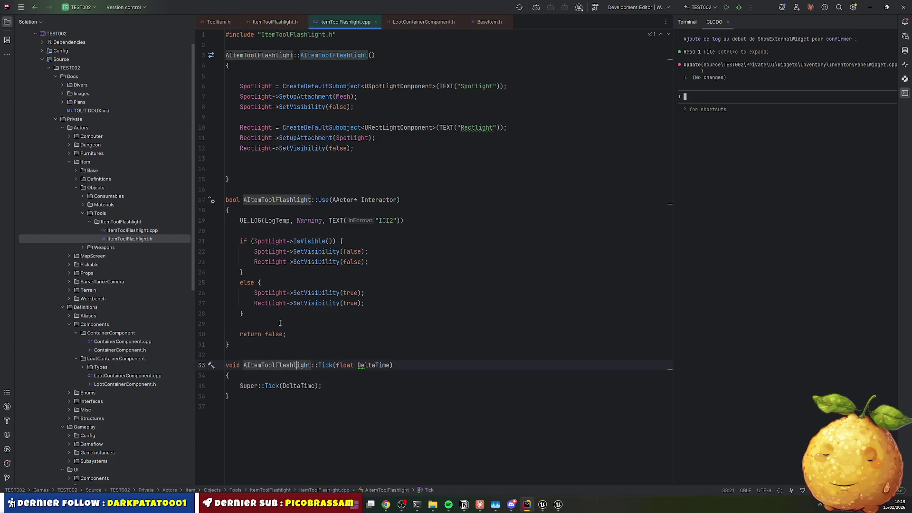
{"action": "left_click", "coordinate": [297, 365]}
{"action": "left_click", "coordinate": [304, 46]}
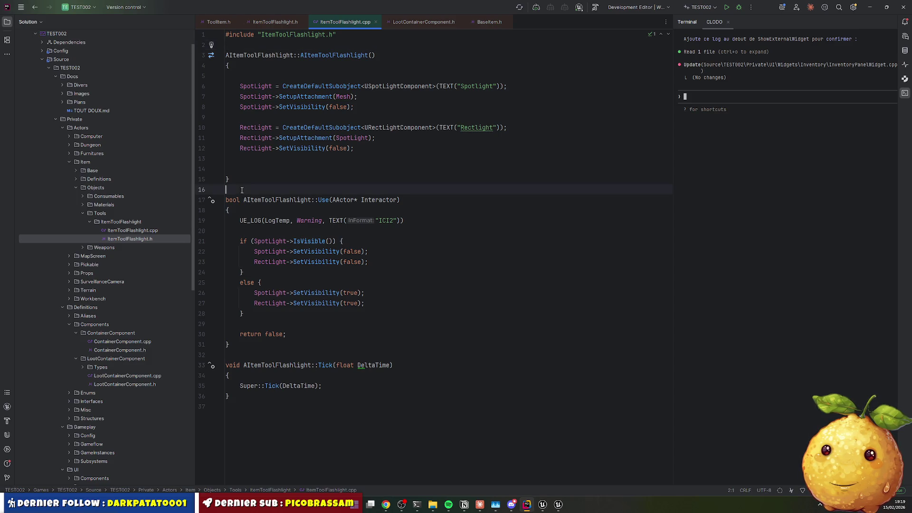
In the header, try pasting the COMPONENTS banner below the constructor, then undo it
{"action": "key", "text": "ctrl+Tab"}
{"action": "left_click_drag", "start_coordinate": [273, 263], "coordinate": [358, 294]}
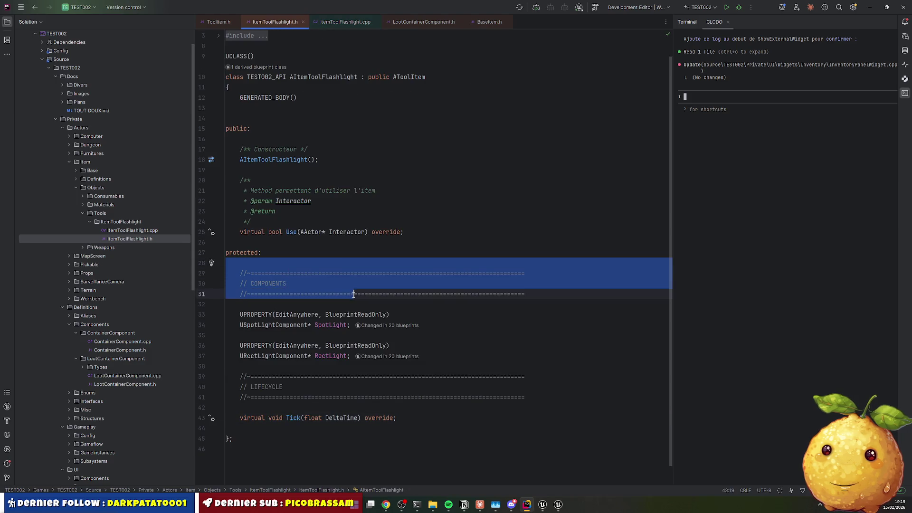
{"action": "left_click", "coordinate": [261, 168]}
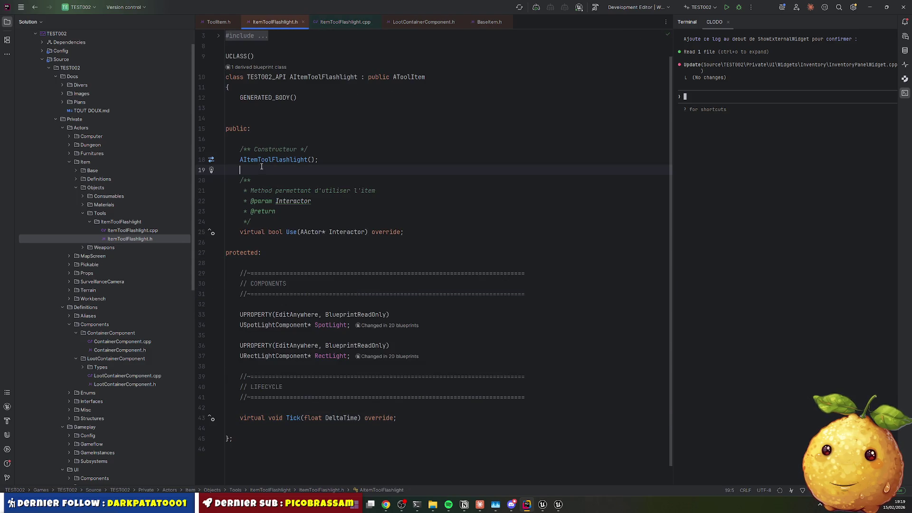
{"action": "key", "text": "Return"}
{"action": "key", "text": "ctrl"}
{"action": "key", "text": "ctrl"}
{"action": "key", "text": "ctrl+v"}
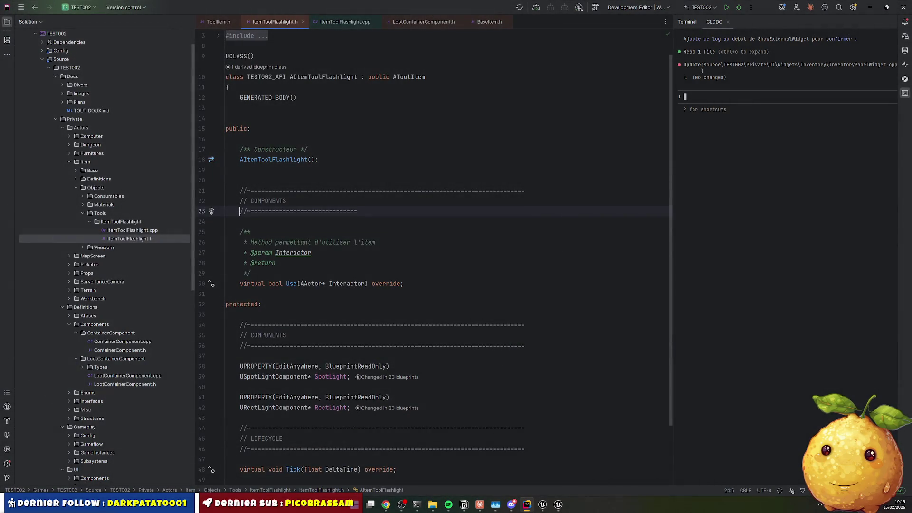
{"action": "key", "text": "ctrl+z"}
{"action": "key", "text": "ctrl+shift+z"}
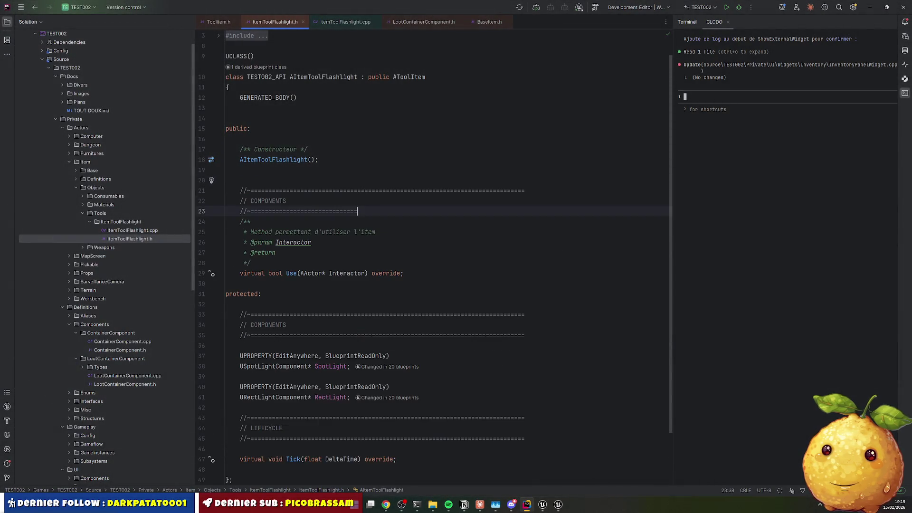
{"action": "key", "text": "ctrl+z"}
Copy the COMPONENTS banner below the constructor, retitle it METHODS, and copy it
{"action": "left_click_drag", "start_coordinate": [266, 274], "coordinate": [525, 304]}
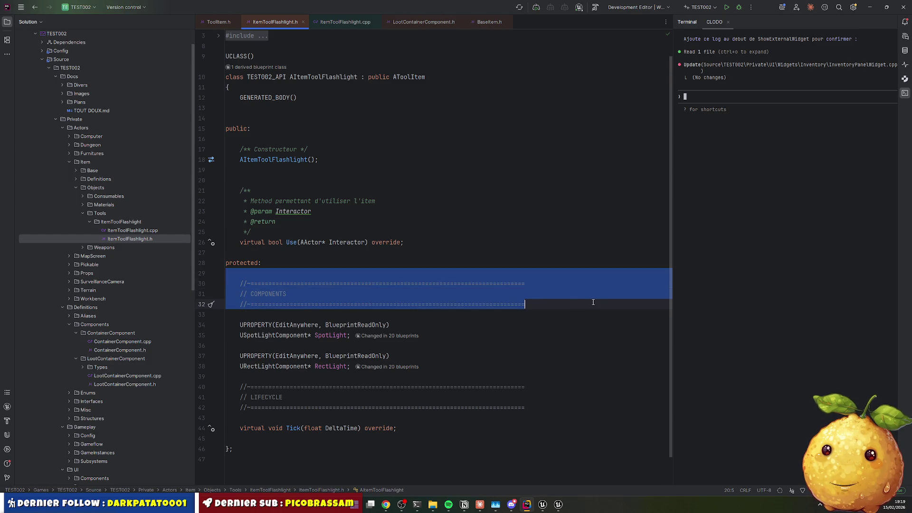
{"action": "key", "text": "ctrl+c"}
{"action": "left_click", "coordinate": [308, 170]}
{"action": "key", "text": "ctrl+v"}
{"action": "double_click", "coordinate": [269, 190]}
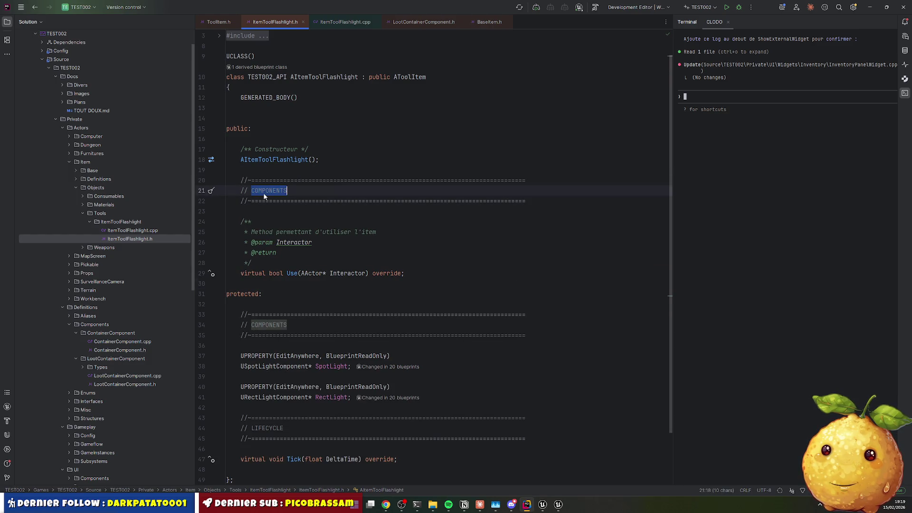
{"action": "type", "text": "METHODS"}
{"action": "left_click_drag", "start_coordinate": [227, 181], "coordinate": [526, 201]}
{"action": "left_click", "coordinate": [335, 22]}
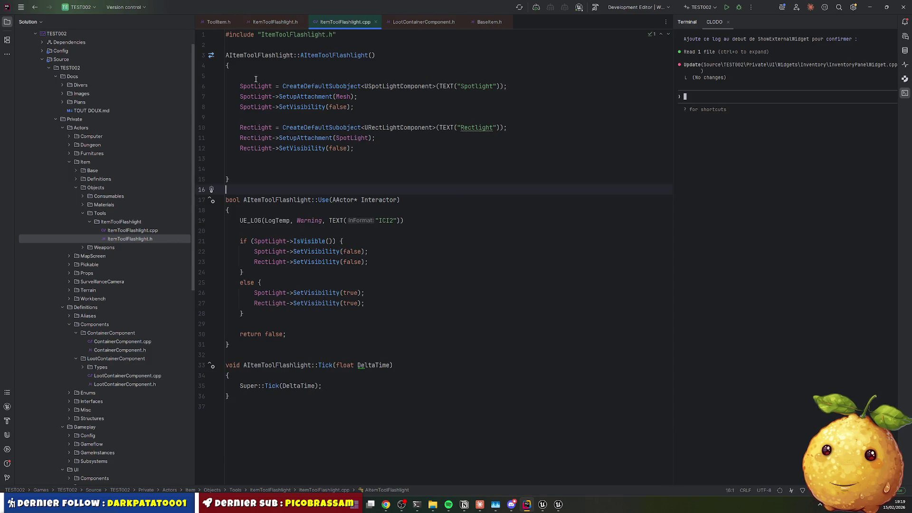
Add two banners above Use, retitling the first LIFECYCLE and keeping METHODS
{"action": "key", "text": "ctrl+v"}
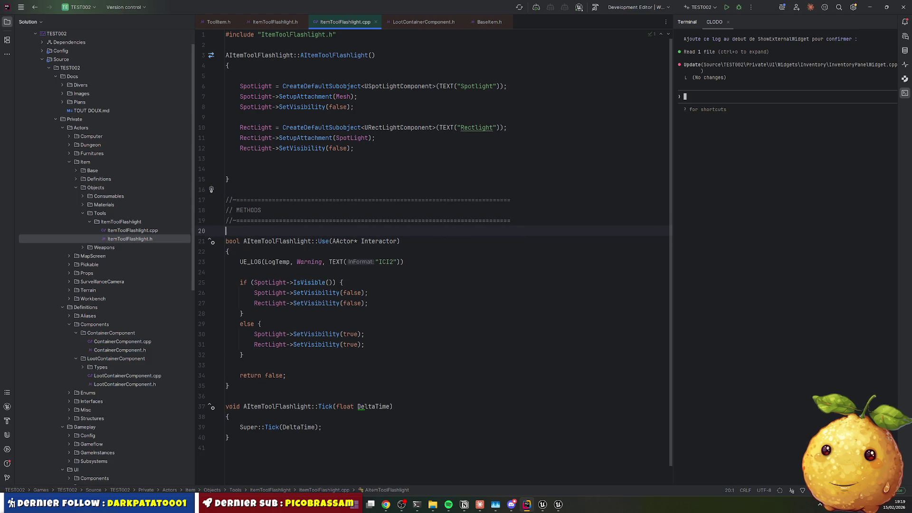
{"action": "key", "text": "Return"}
{"action": "key", "text": "ctrl+v"}
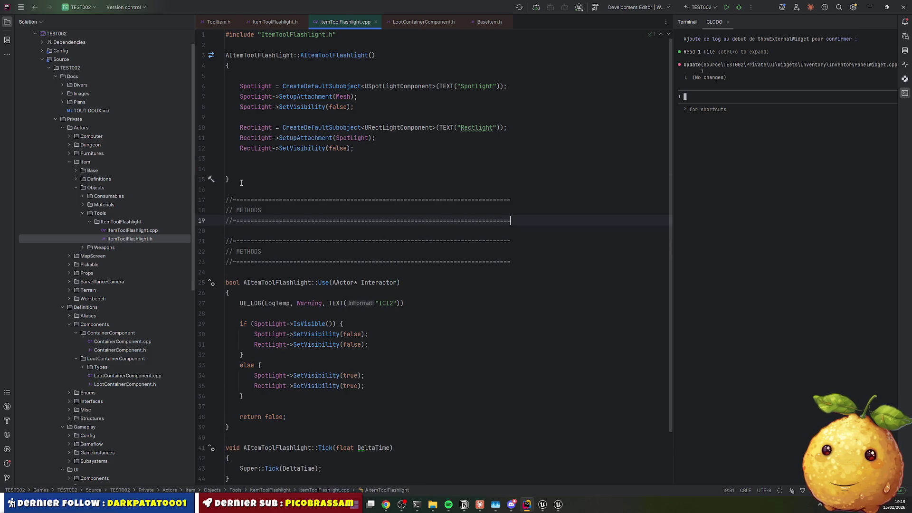
{"action": "double_click", "coordinate": [249, 210]}
{"action": "type", "text": "LIFECYCLE"}
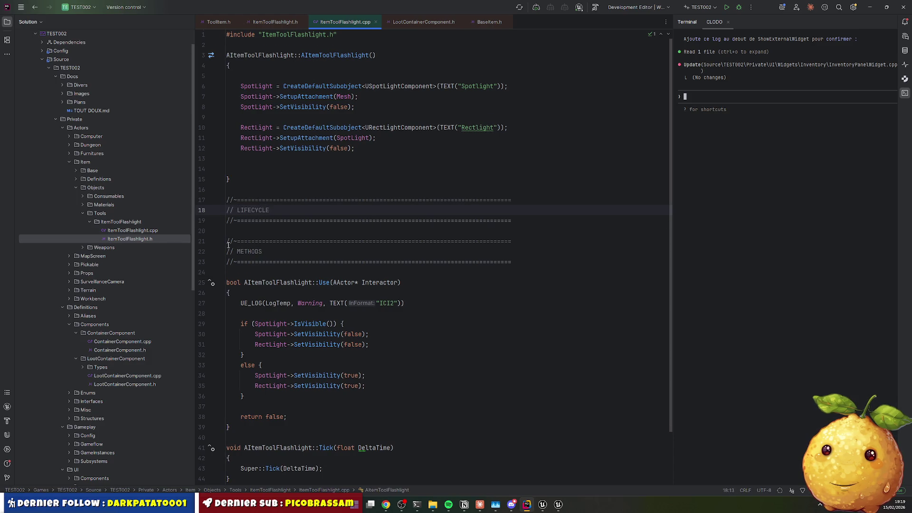
Move the Tick definition from the file's end under the LIFECYCLE banner
{"action": "scroll", "coordinate": [228, 245], "scroll_direction": "down", "scroll_amount": 3}
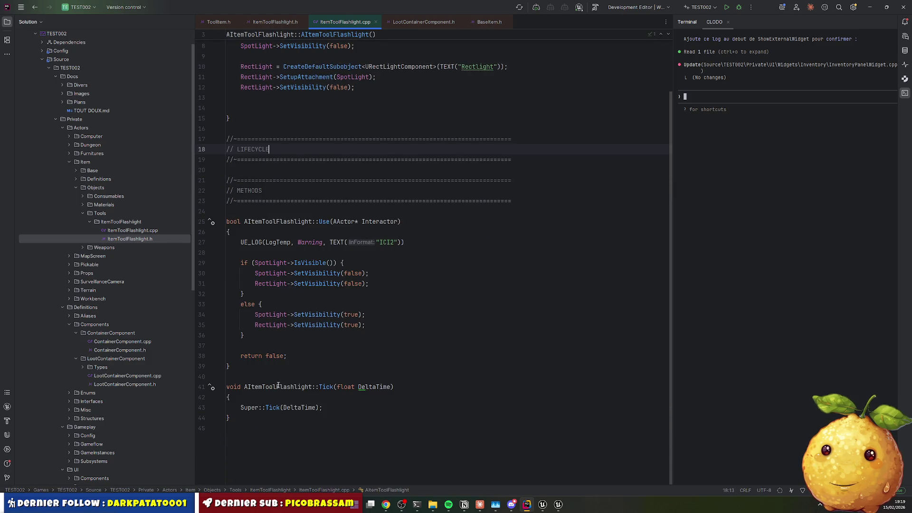
{"action": "left_click_drag", "start_coordinate": [247, 367], "coordinate": [247, 427]}
{"action": "key", "text": "Delete"}
{"action": "left_click", "coordinate": [248, 233]}
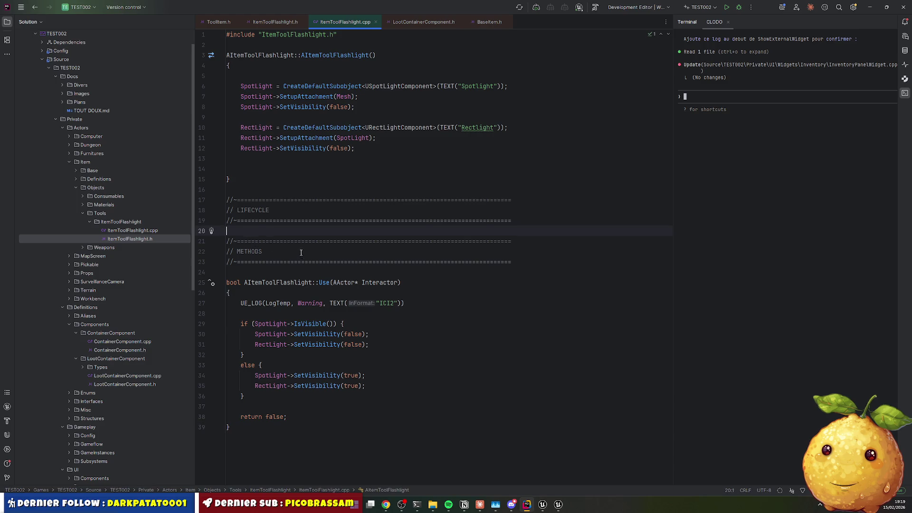
{"action": "key", "text": "ctrl+v"}
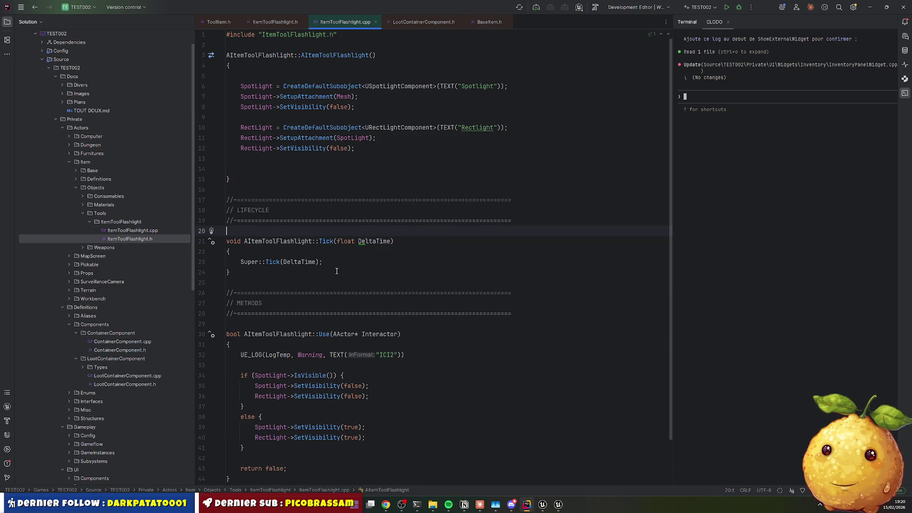
{"action": "left_click", "coordinate": [336, 271]}
{"action": "scroll", "coordinate": [340, 295], "scroll_direction": "down", "scroll_amount": 2}
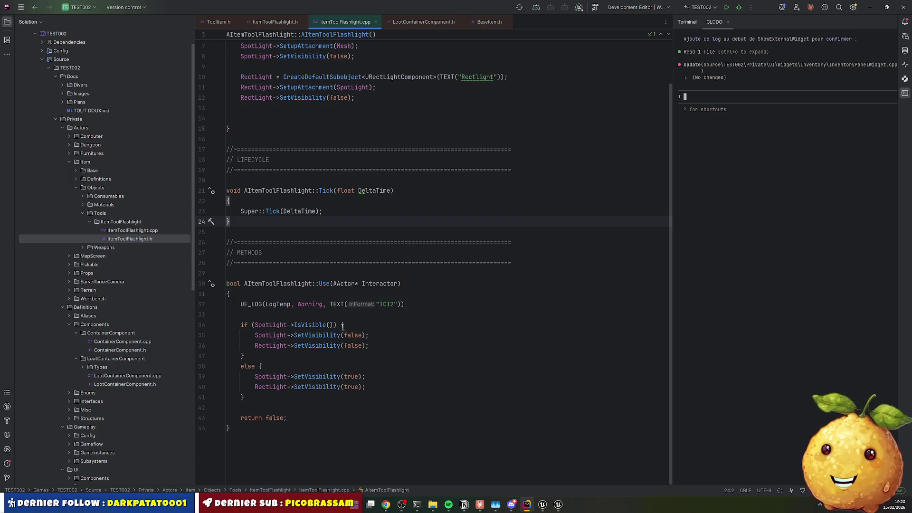
{"action": "left_click", "coordinate": [345, 212]}
Copy Use's SpotLight visibility if-check into Tick
{"action": "key", "text": "Return"}
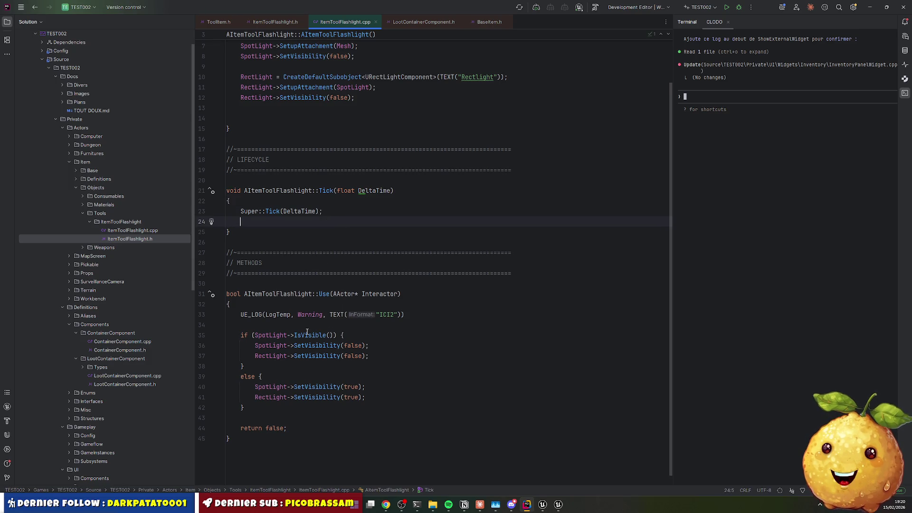
{"action": "left_click_drag", "start_coordinate": [240, 335], "coordinate": [344, 335]}
{"action": "key", "text": "ctrl+c"}
{"action": "left_click", "coordinate": [304, 232]}
{"action": "key", "text": "ctrl+v"}
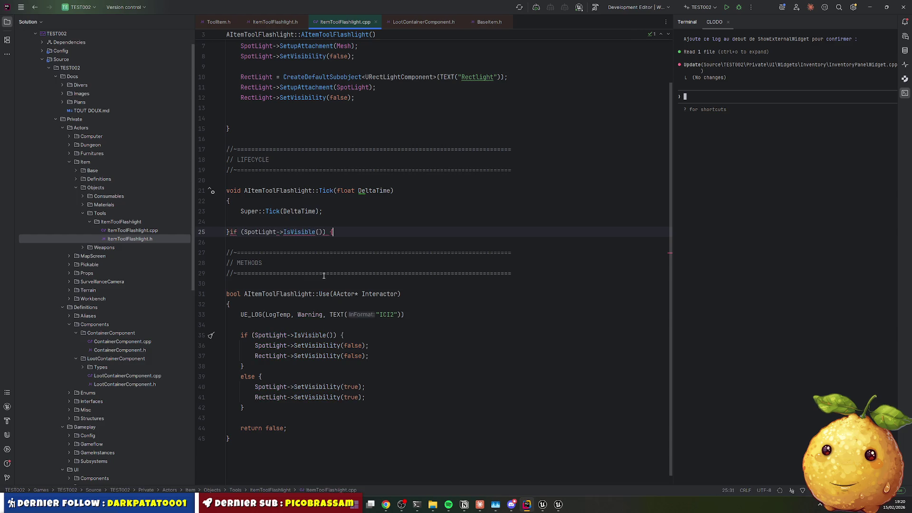
{"action": "key", "text": "ctrl+z"}
{"action": "key", "text": "Return"}
{"action": "key", "text": "ctrl+v"}
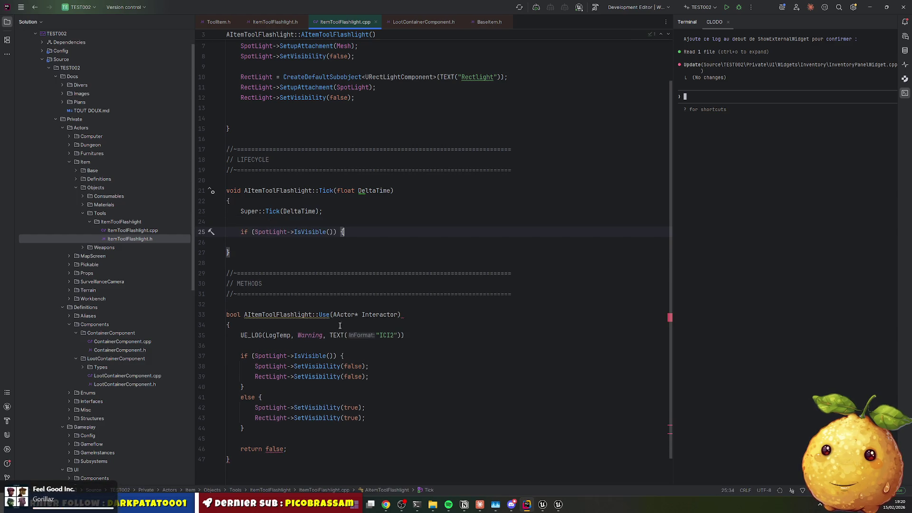
Delete the UE_LOG line from Use
{"action": "left_click", "coordinate": [341, 335]}
{"action": "key", "text": "ctrl+x"}
{"action": "left_click", "coordinate": [452, 307]}
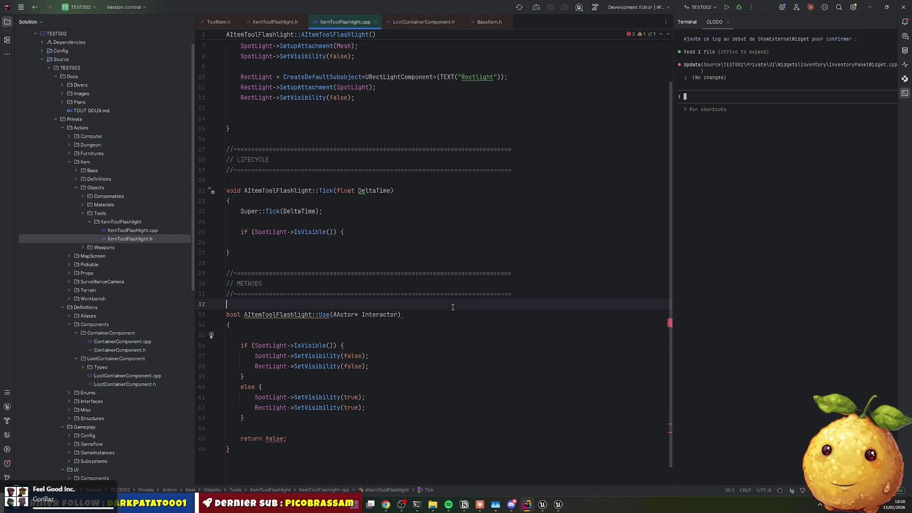
{"action": "left_click", "coordinate": [398, 329]}
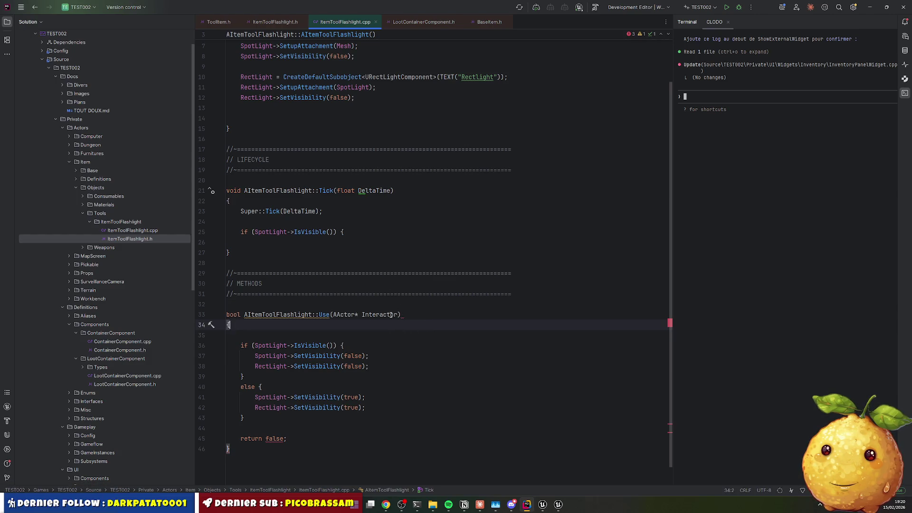
{"action": "key", "text": "Down"}
{"action": "key", "text": "Down"}
{"action": "key", "text": "End"}
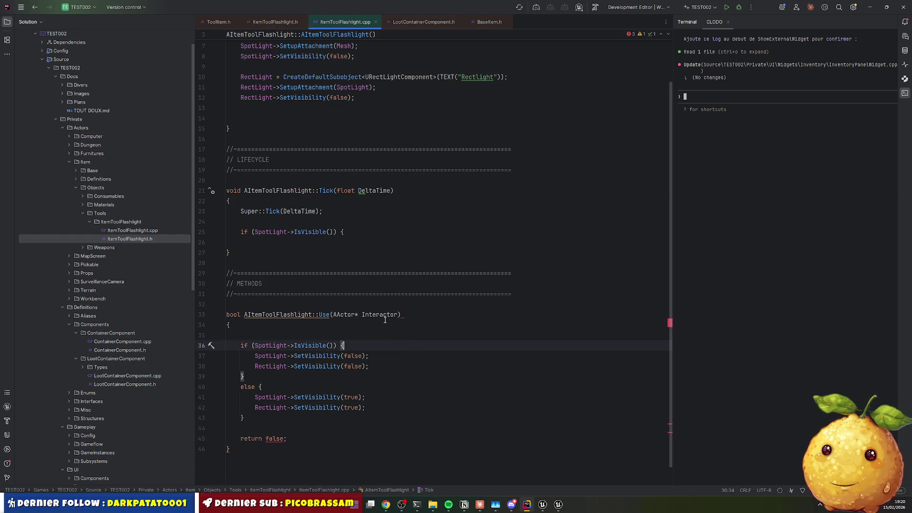
{"action": "mouse_move", "coordinate": [319, 314]}
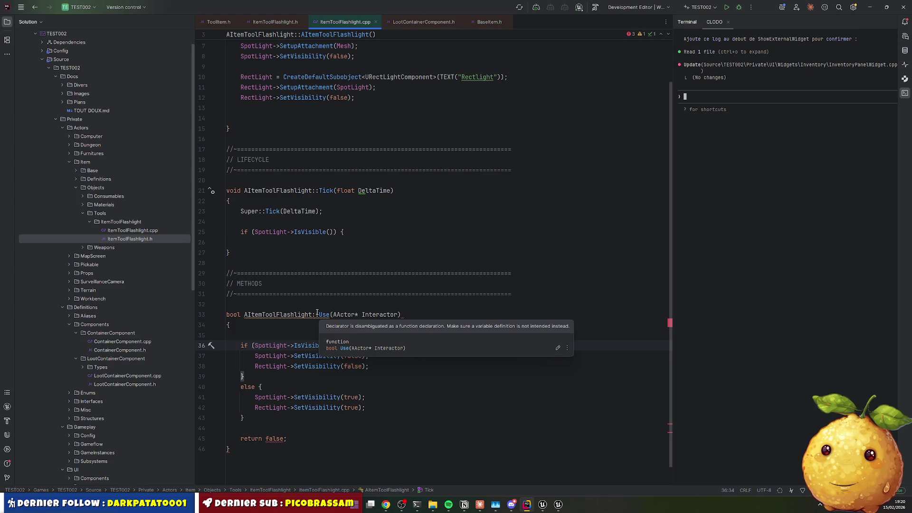
Inside Tick's visible-light branch, add if (Health > 0.f) { with a partial Health -= line
{"action": "left_click", "coordinate": [347, 232]}
{"action": "key", "text": "Return"}
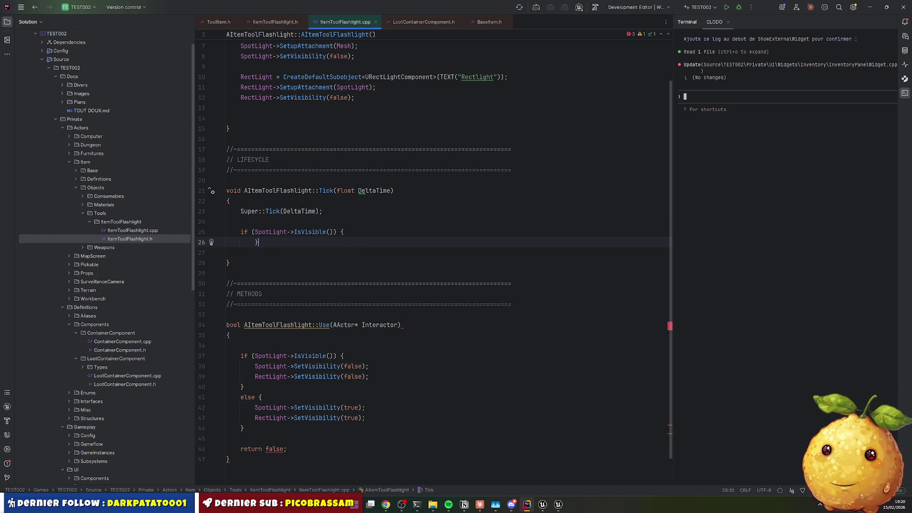
{"action": "left_click", "coordinate": [240, 231]}
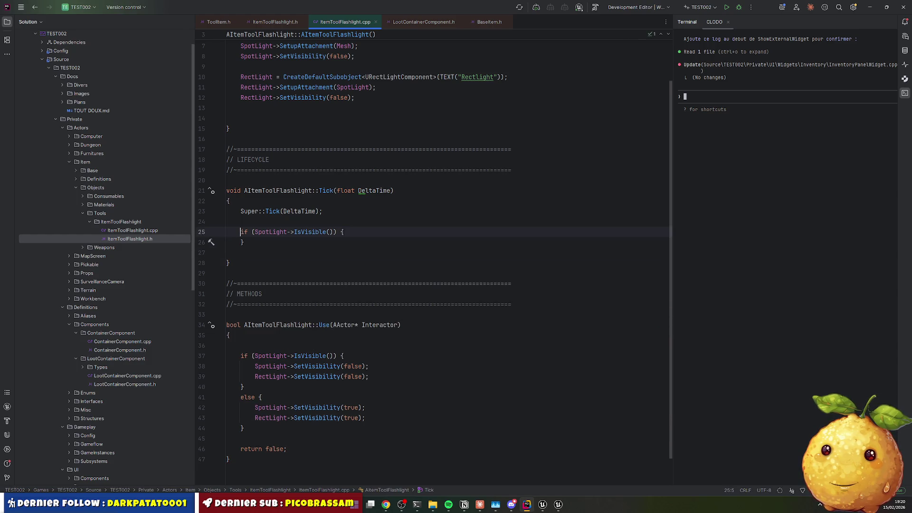
{"action": "key", "text": "End"}
{"action": "key", "text": "Return"}
{"action": "left_click", "coordinate": [338, 269]}
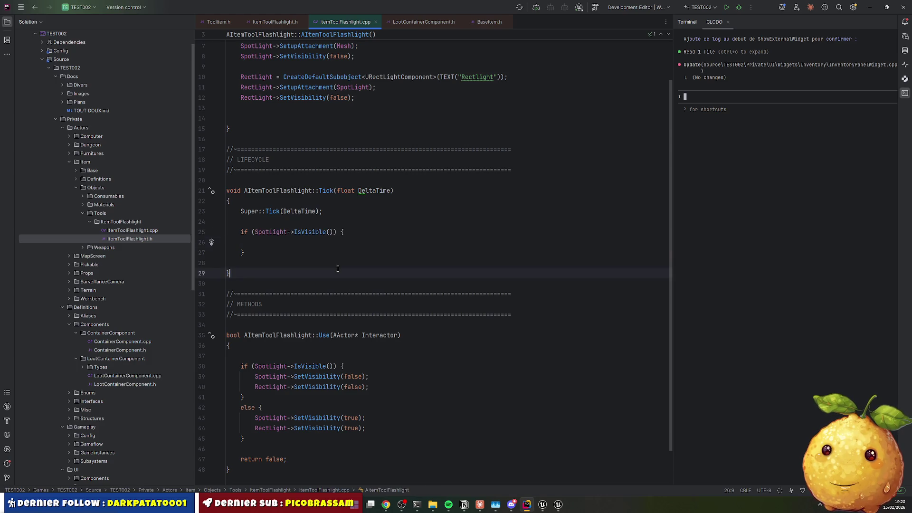
{"action": "left_click", "coordinate": [283, 243]}
{"action": "type", "text": "i"}
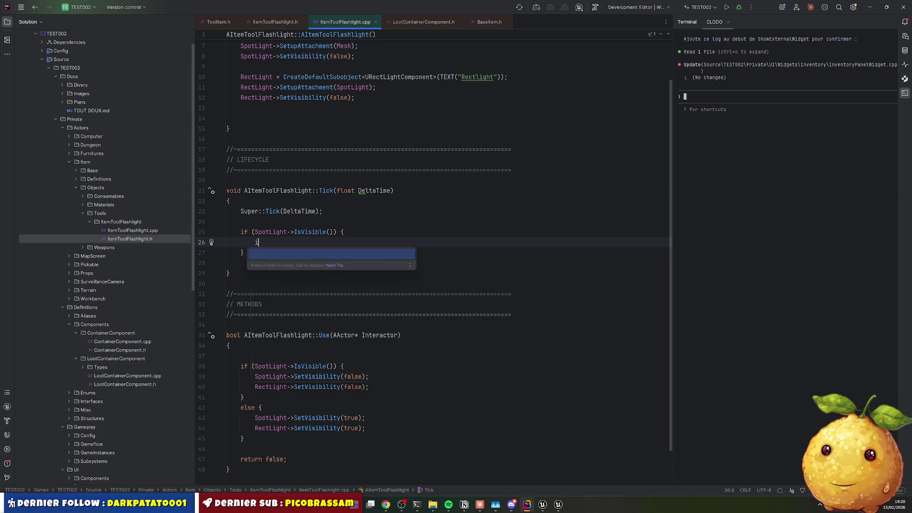
{"action": "type", "text": "f (Health > 0.f"}
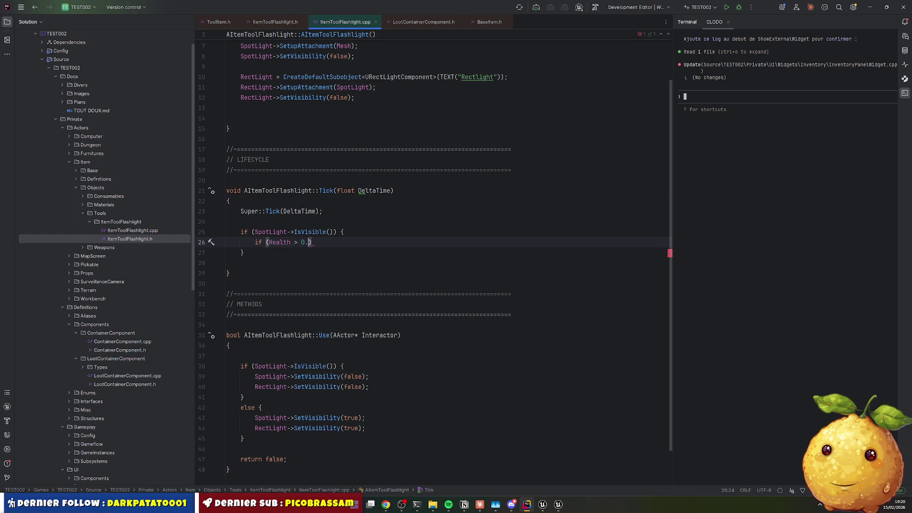
{"action": "type", "text": ") {"}
{"action": "key", "text": "Return"}
{"action": "type", "text": "Health -= Del"}
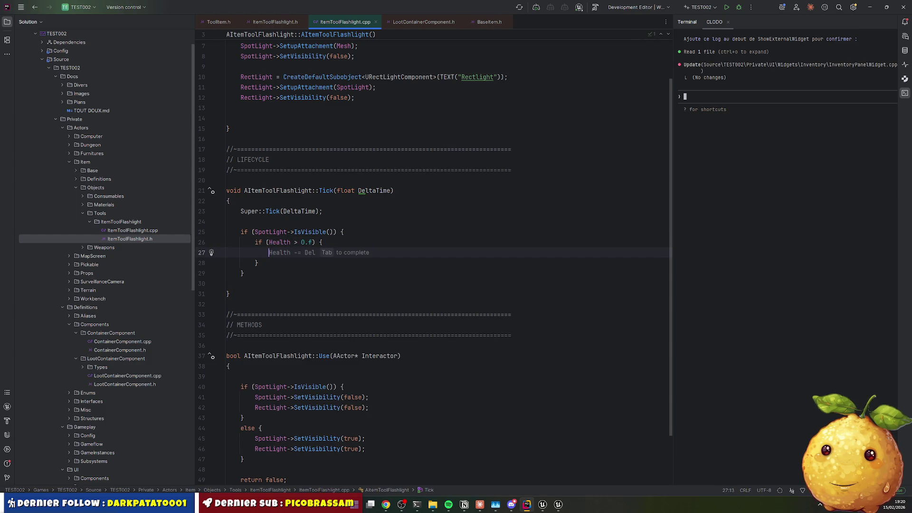
{"action": "key", "text": "BackSpace"}
{"action": "key", "text": "BackSpace"}
{"action": "key", "text": "BackSpace"}
In BaseItem.h, duplicate the Runtime float Health = 1.0f property below bFurnitureAttached
{"action": "left_click", "coordinate": [489, 21]}
{"action": "left_click", "coordinate": [380, 250]}
{"action": "scroll", "coordinate": [297, 331], "scroll_direction": "down", "scroll_amount": 2}
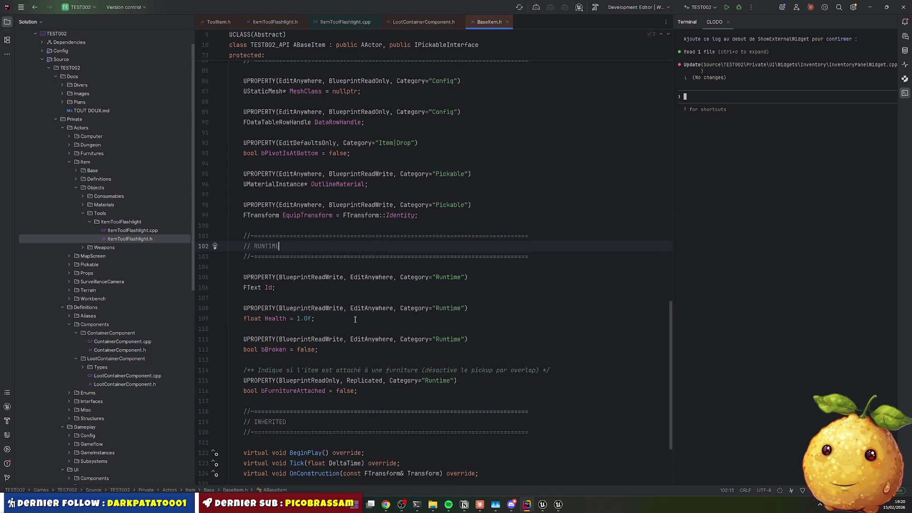
{"action": "left_click_drag", "start_coordinate": [264, 237], "coordinate": [291, 269]}
{"action": "key", "text": "ctrl+c"}
{"action": "left_click", "coordinate": [385, 341]}
{"action": "key", "text": "ctrl+v"}
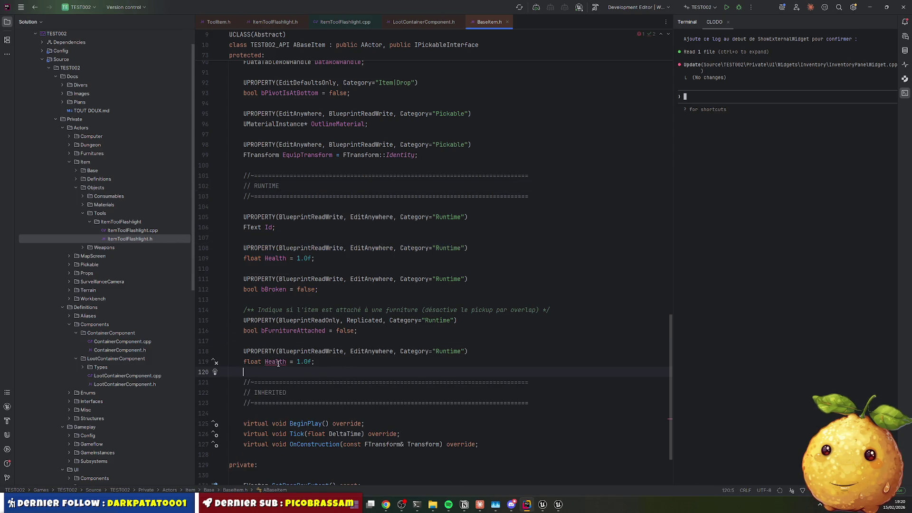
{"action": "double_click", "coordinate": [276, 362]}
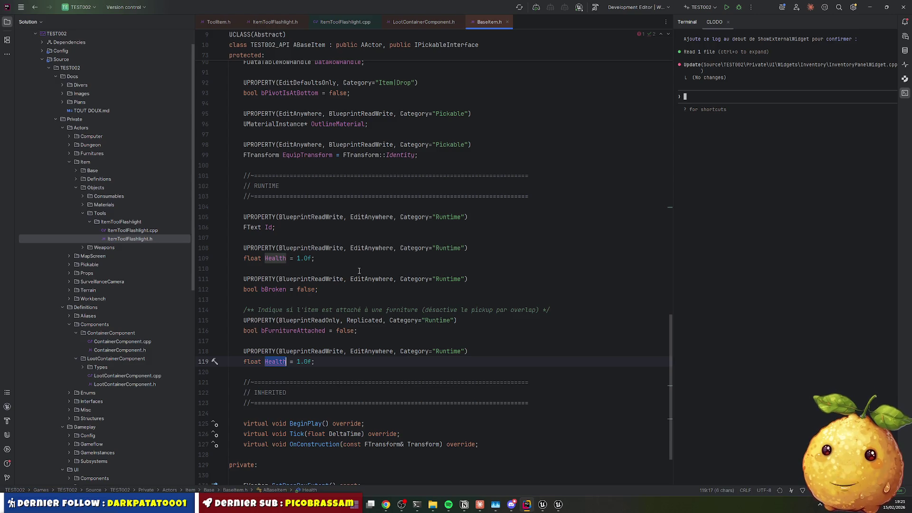
{"action": "scroll", "coordinate": [118, 278], "scroll_direction": "down", "scroll_amount": 4}
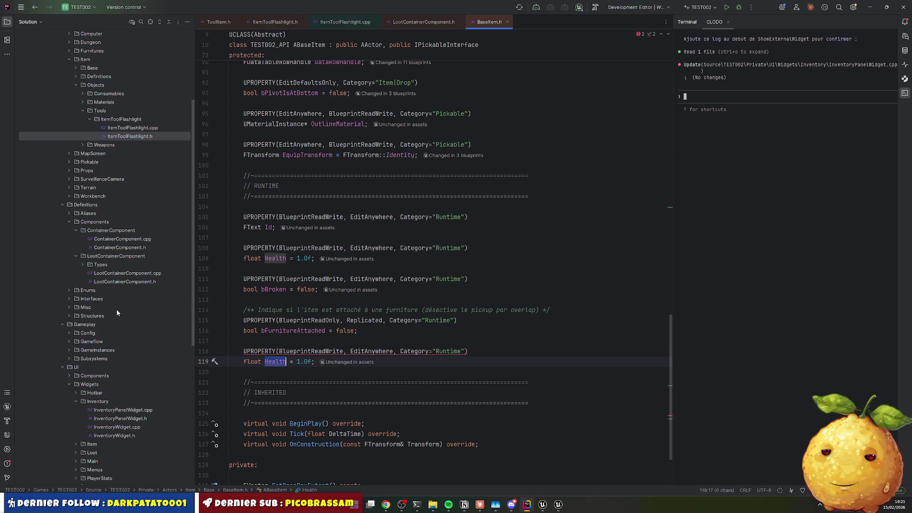
{"action": "scroll", "coordinate": [109, 355], "scroll_direction": "down", "scroll_amount": 3}
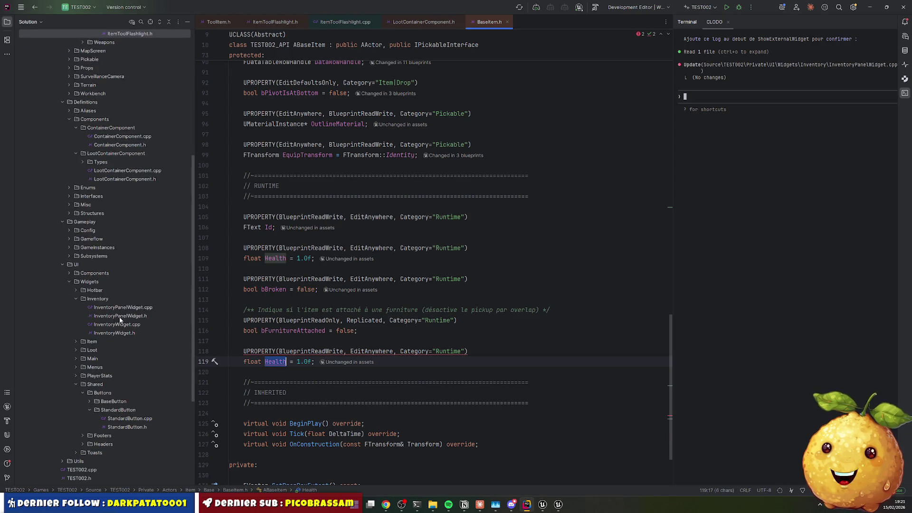
{"action": "scroll", "coordinate": [127, 286], "scroll_direction": "up", "scroll_amount": 1}
{"action": "scroll", "coordinate": [97, 281], "scroll_direction": "up", "scroll_amount": 2}
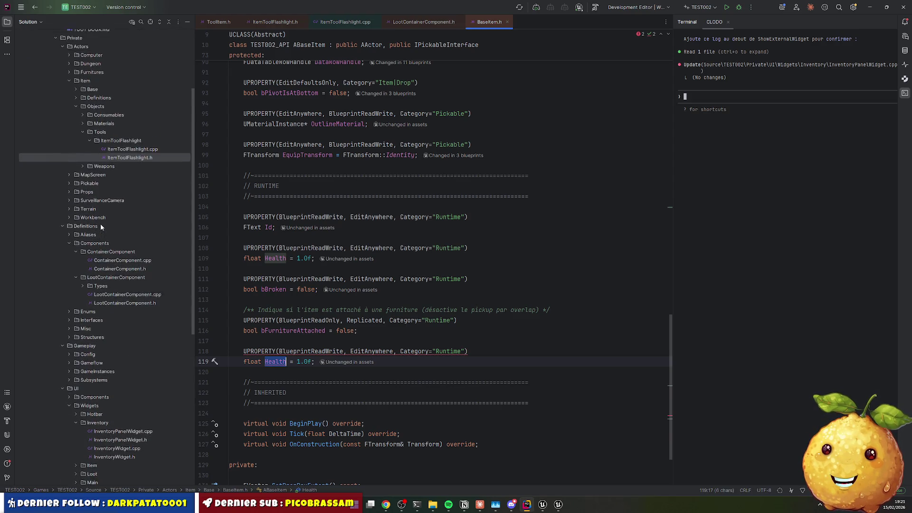
{"action": "scroll", "coordinate": [95, 278], "scroll_direction": "down", "scroll_amount": 1}
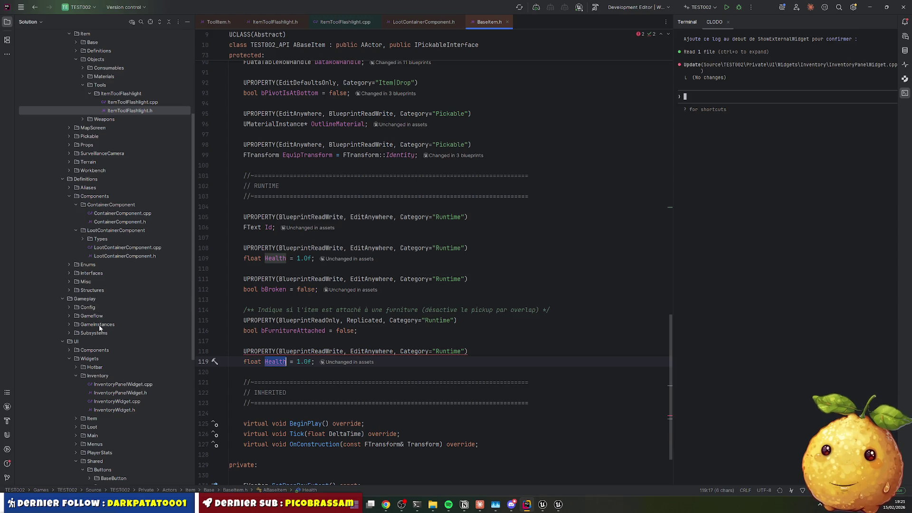
{"action": "double_click", "coordinate": [91, 316]}
{"action": "double_click", "coordinate": [97, 325]}
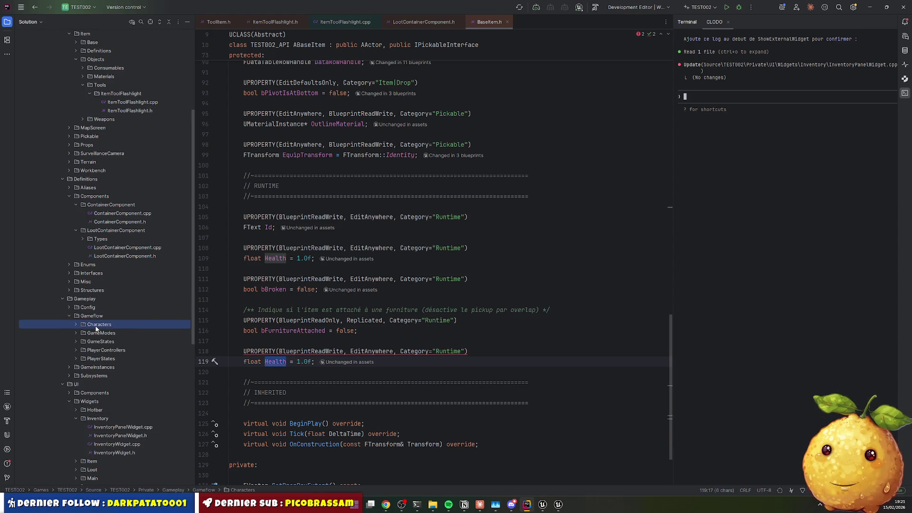
{"action": "double_click", "coordinate": [107, 350]}
{"action": "scroll", "coordinate": [116, 333], "scroll_direction": "down", "scroll_amount": 2}
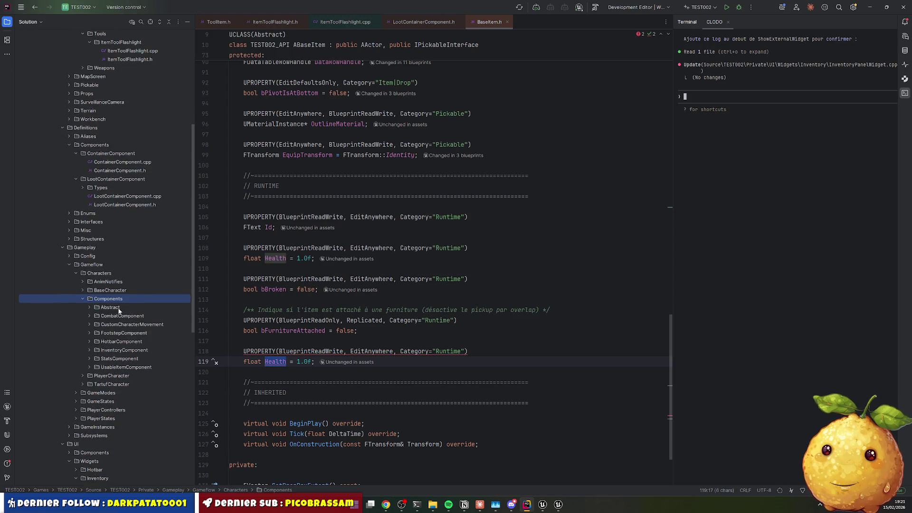
{"action": "double_click", "coordinate": [119, 359]}
{"action": "scroll", "coordinate": [138, 375], "scroll_direction": "down", "scroll_amount": 2}
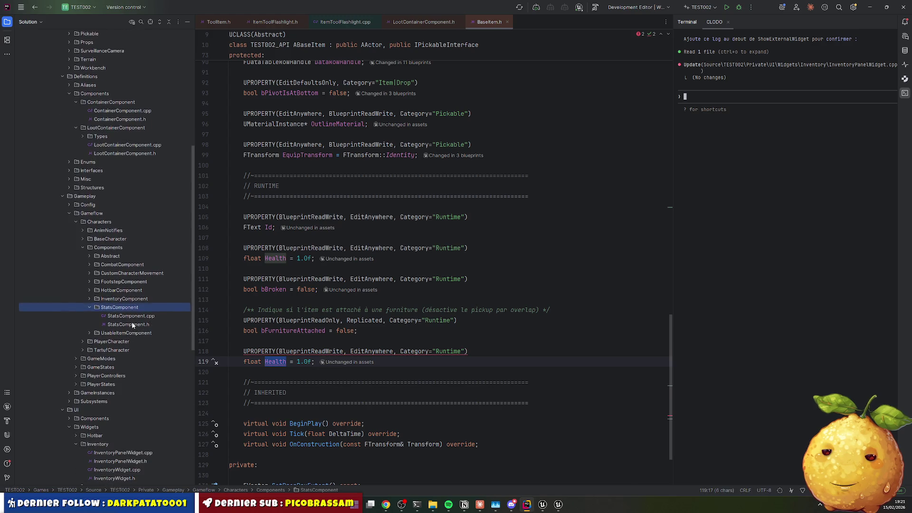
{"action": "double_click", "coordinate": [128, 325]}
{"action": "left_click", "coordinate": [445, 304]}
{"action": "scroll", "coordinate": [380, 237], "scroll_direction": "down", "scroll_amount": 15}
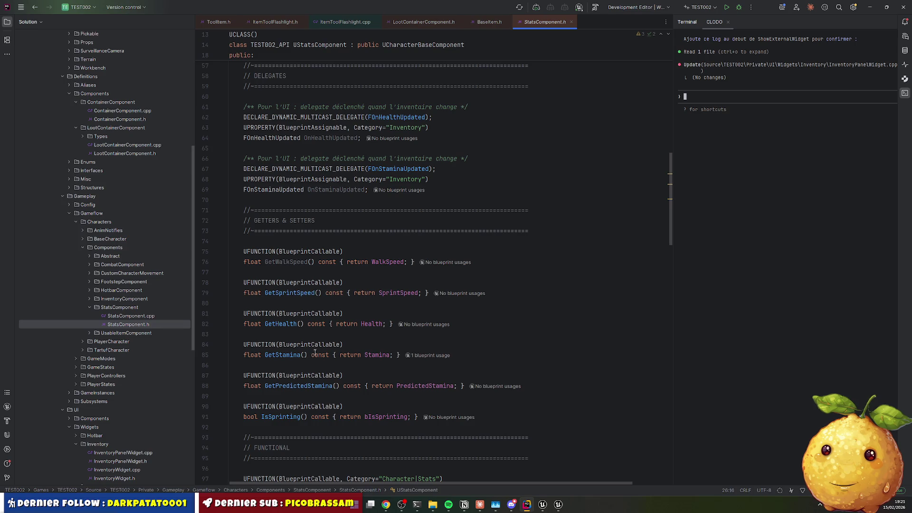
{"action": "scroll", "coordinate": [320, 345], "scroll_direction": "down", "scroll_amount": 10}
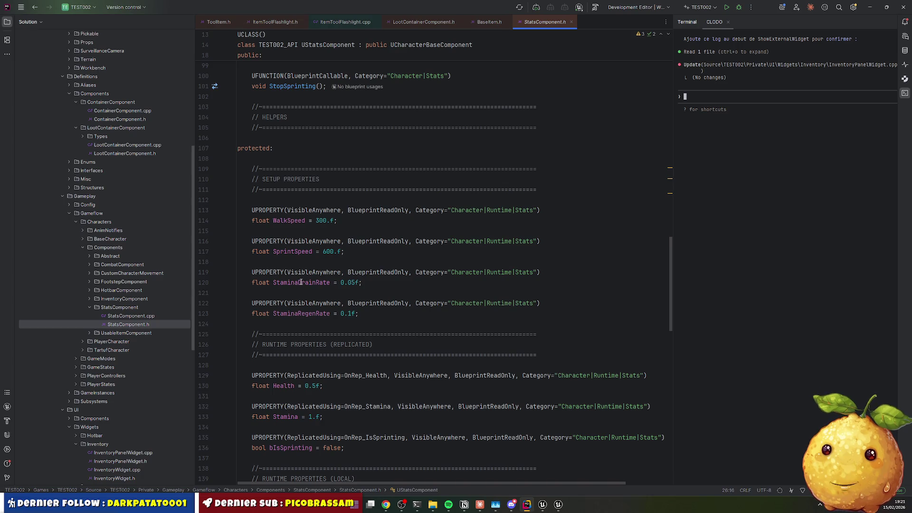
{"action": "double_click", "coordinate": [302, 283]}
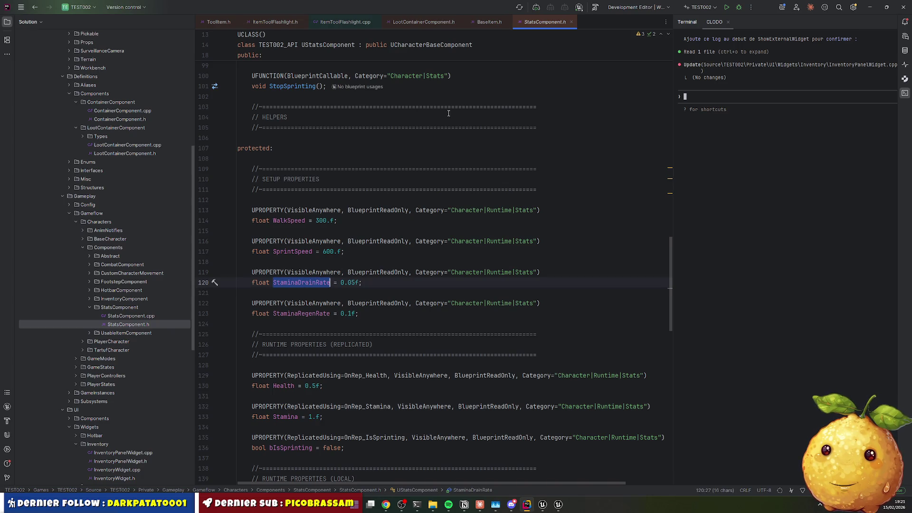
{"action": "left_click", "coordinate": [572, 22]}
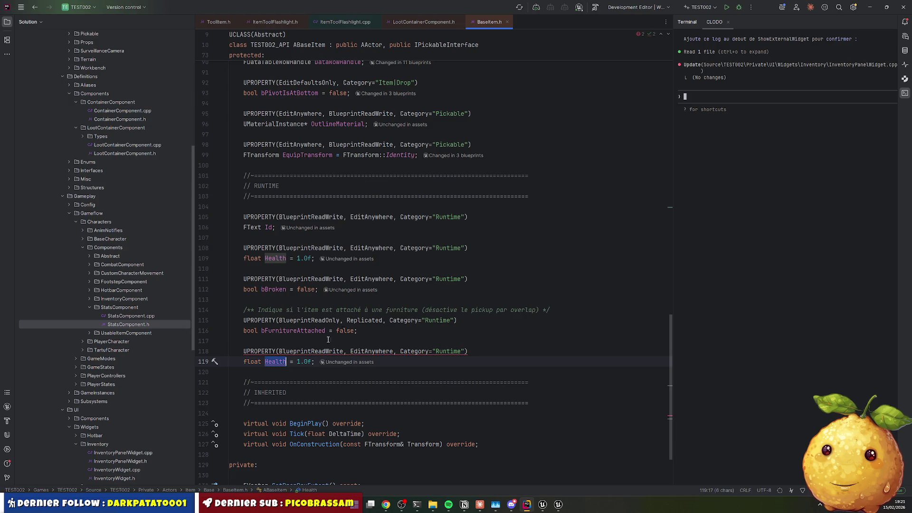
{"action": "mouse_move", "coordinate": [270, 352]}
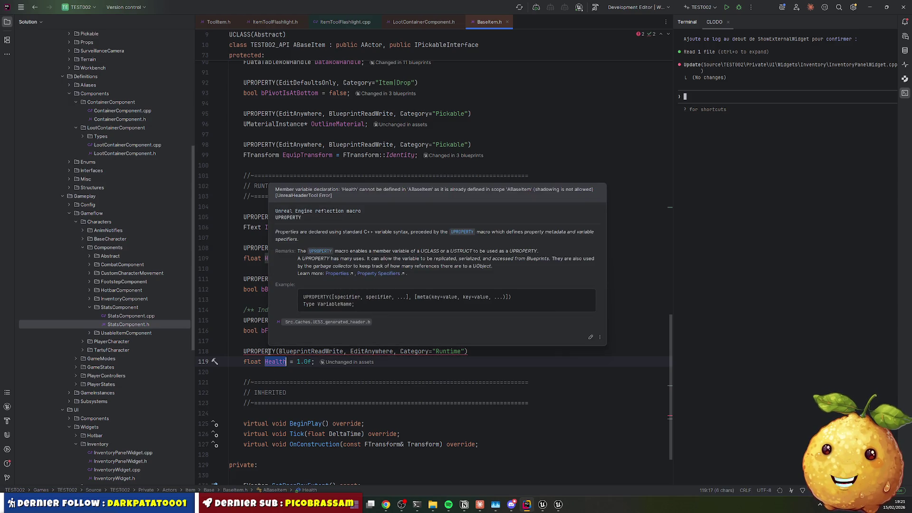
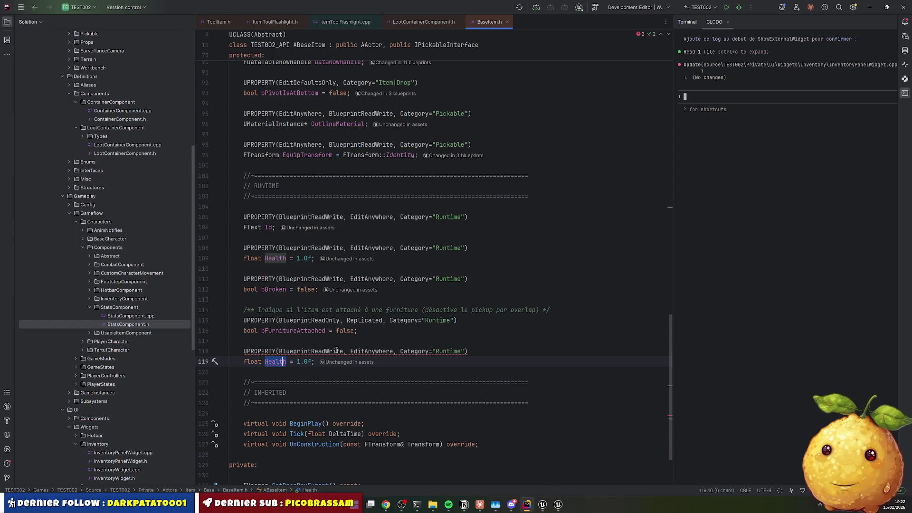
Rename the duplicated Runtime Health float on line 119 to DurabilityDrainRate
{"action": "mouse_move", "coordinate": [337, 350]}
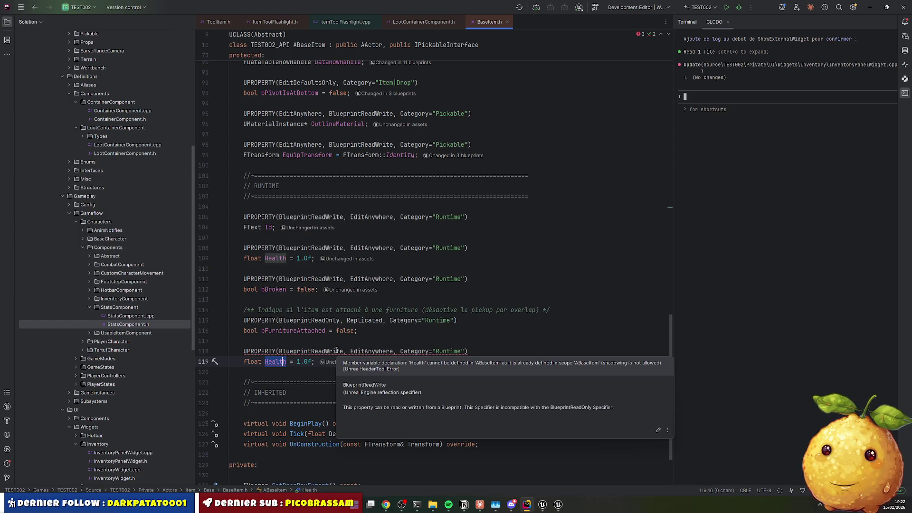
{"action": "left_click", "coordinate": [286, 372]}
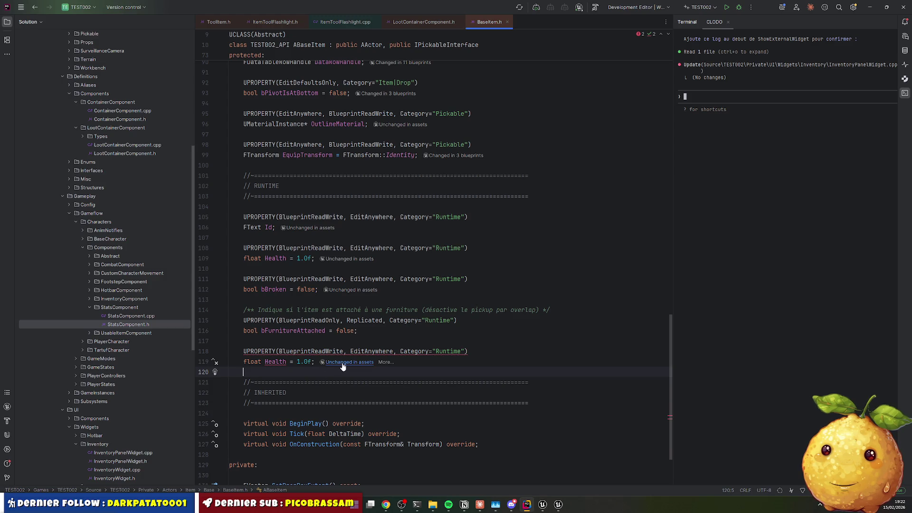
{"action": "key", "text": "Return"}
{"action": "key", "text": "Return"}
{"action": "key", "text": "Up"}
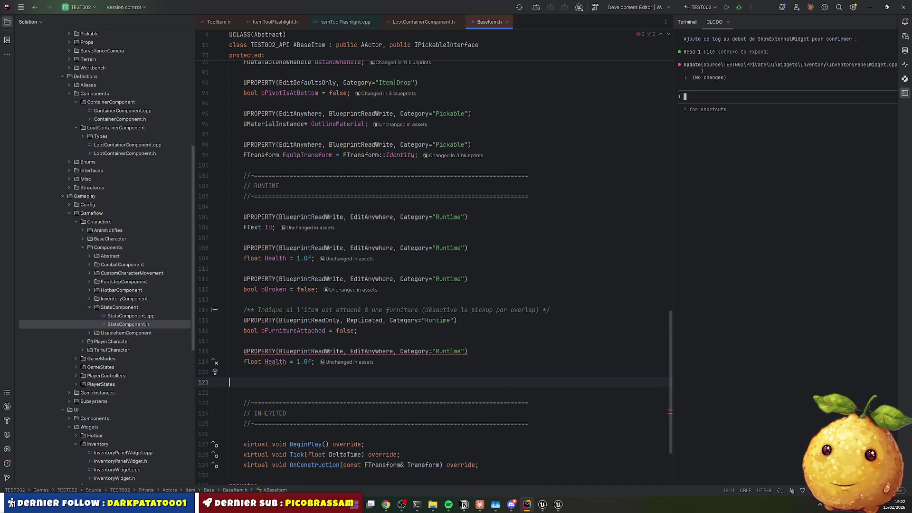
{"action": "type", "text": "StaminaDrainRate"}
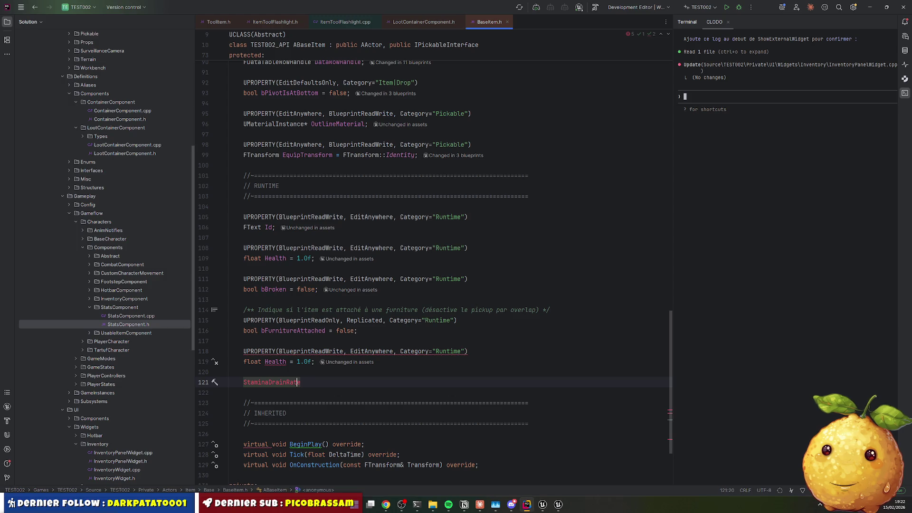
{"action": "key", "text": "ctrl+Left"}
{"action": "key", "text": "ctrl+Left"}
{"action": "key", "text": "ctrl+shift+Left"}
{"action": "type", "text": "Durability"}
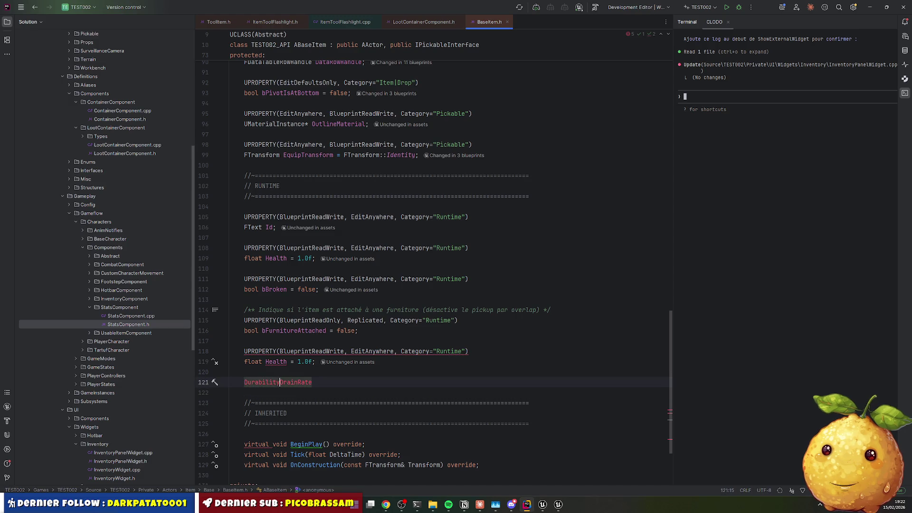
{"action": "key", "text": "Home"}
{"action": "key", "text": "shift+End"}
{"action": "key", "text": "ctrl+x"}
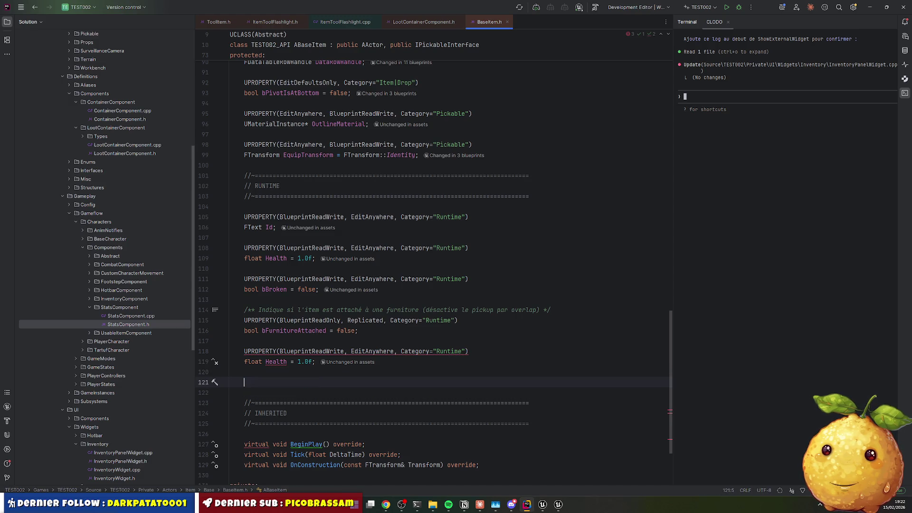
{"action": "key", "text": "Up"}
{"action": "key", "text": "Up"}
{"action": "key", "text": "ctrl+Right"}
{"action": "key", "text": "ctrl+shift+Right"}
{"action": "key", "text": "ctrl+v"}
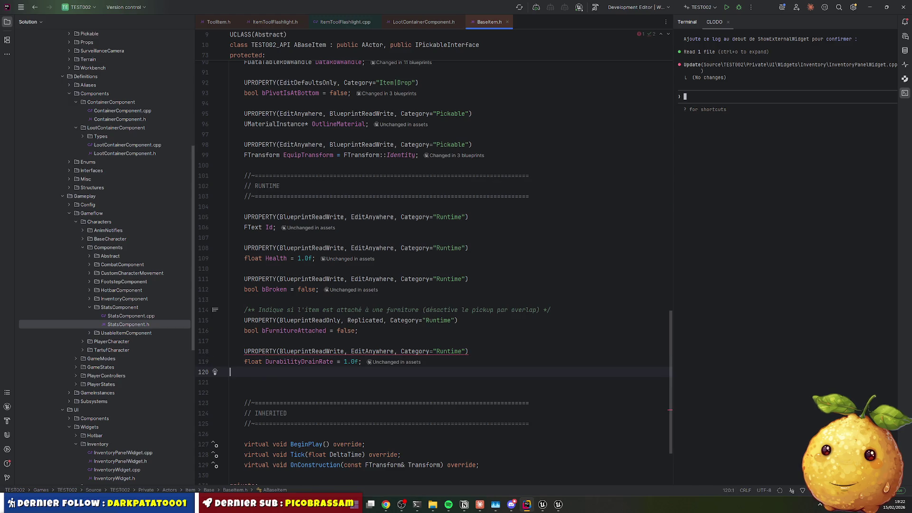
{"action": "key", "text": "Up"}
{"action": "key", "text": "Up"}
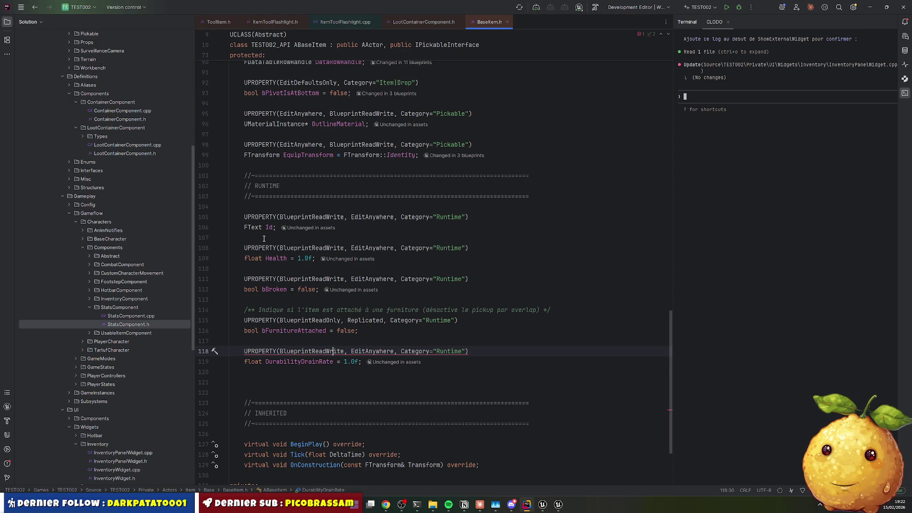
Comment out the original Health property lines with // and delete the extra blank lines under DurabilityDrainRate
{"action": "double_click", "coordinate": [276, 258]}
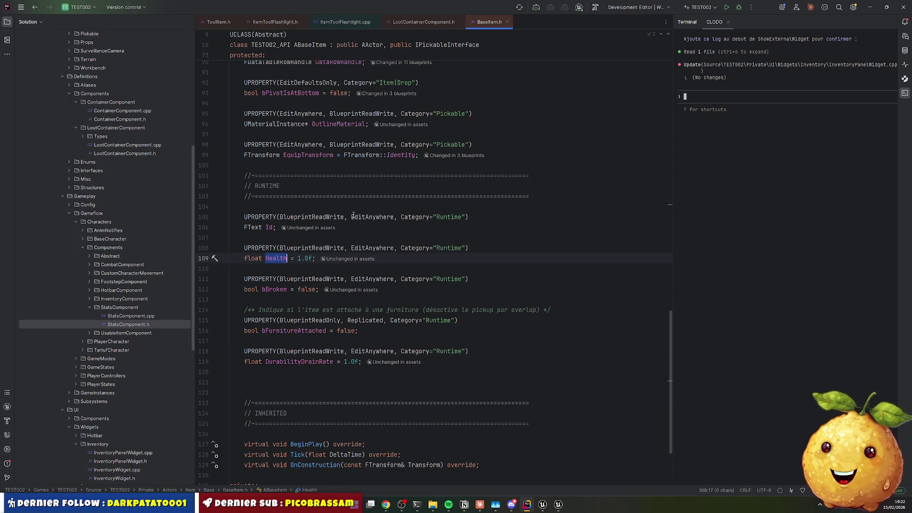
{"action": "type", "text": "//"}
{"action": "key", "text": "Up"}
{"action": "key", "text": "Home"}
{"action": "type", "text": "//"}
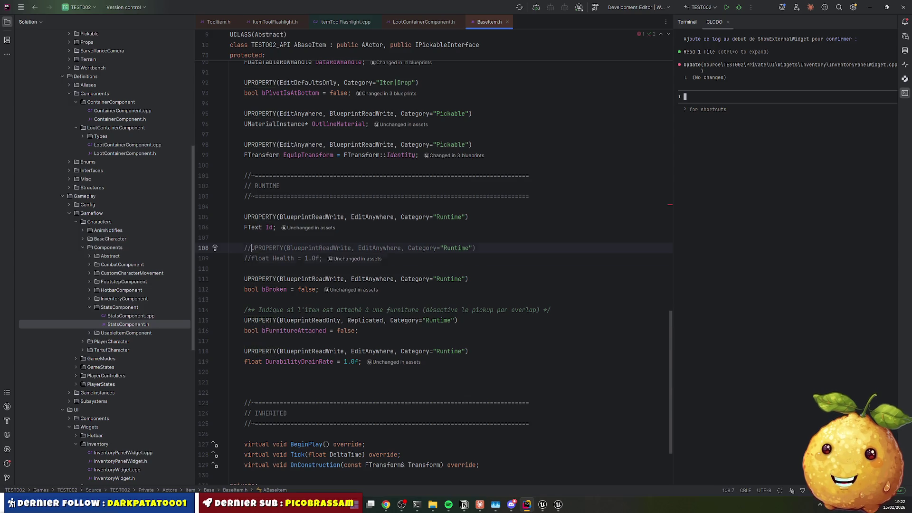
{"action": "key", "text": "Down"}
{"action": "left_click", "coordinate": [244, 351]}
{"action": "key", "text": "Down"}
{"action": "key", "text": "Down"}
{"action": "key", "text": "Down"}
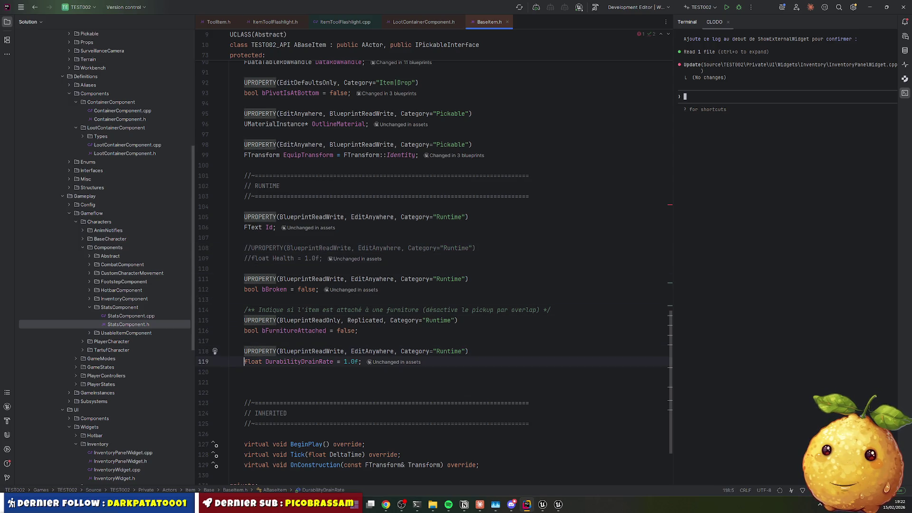
{"action": "key", "text": "BackSpace"}
{"action": "key", "text": "BackSpace"}
Trigger Live Coding, close its failed log, and save WBP_PlayerStats from the Unreal level editor
{"action": "key", "text": "Home"}
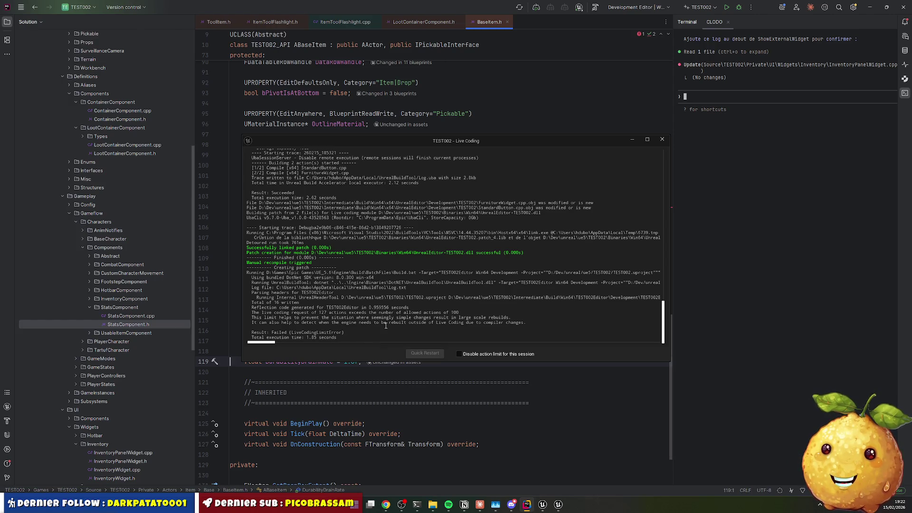
{"action": "left_click", "coordinate": [662, 139]}
{"action": "left_click", "coordinate": [551, 505]}
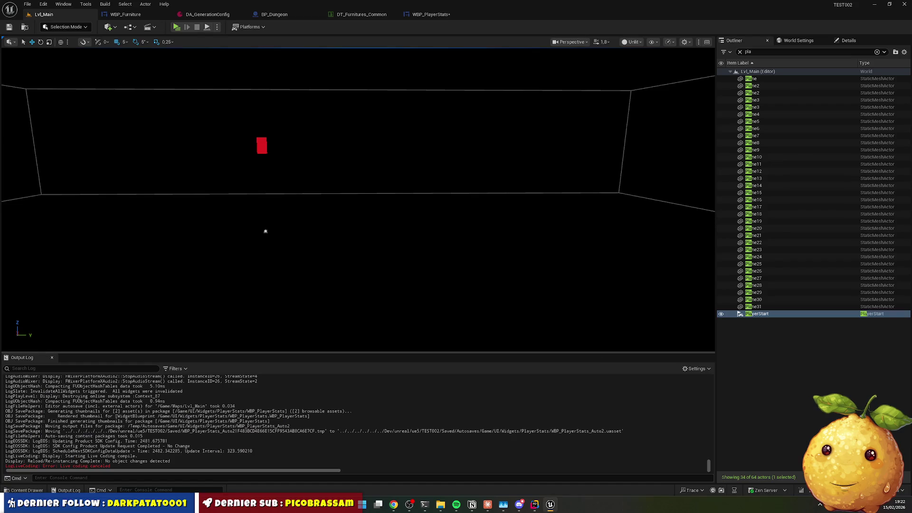
{"action": "left_click", "coordinate": [506, 203]}
{"action": "key", "text": "ctrl+shift+s"}
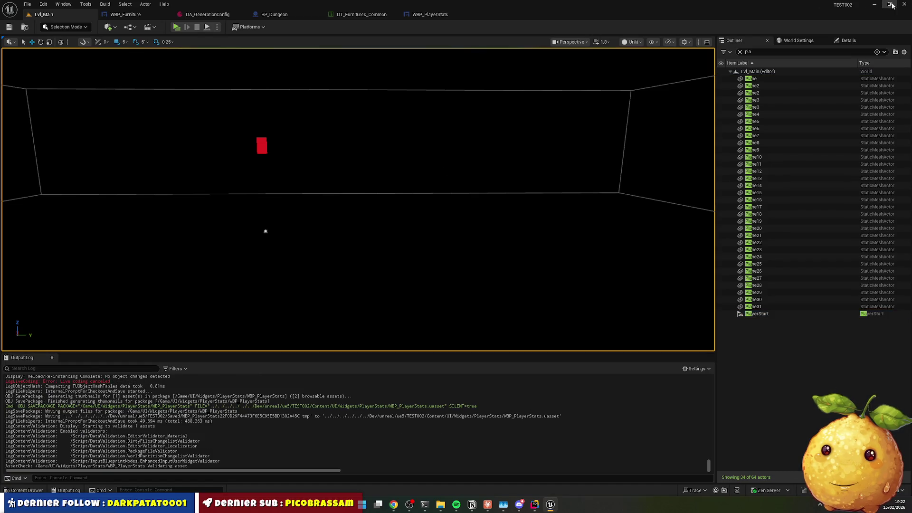
Close Unreal Editor, relaunch TEST002.uproject from Explorer, and watch the build log until the compile error appears
{"action": "left_click", "coordinate": [904, 4]}
{"action": "left_click", "coordinate": [449, 504]}
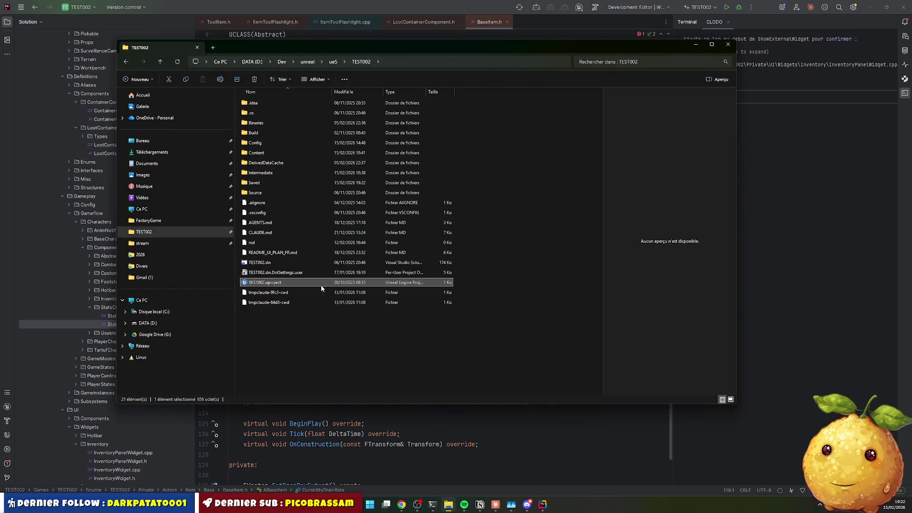
{"action": "double_click", "coordinate": [278, 282]}
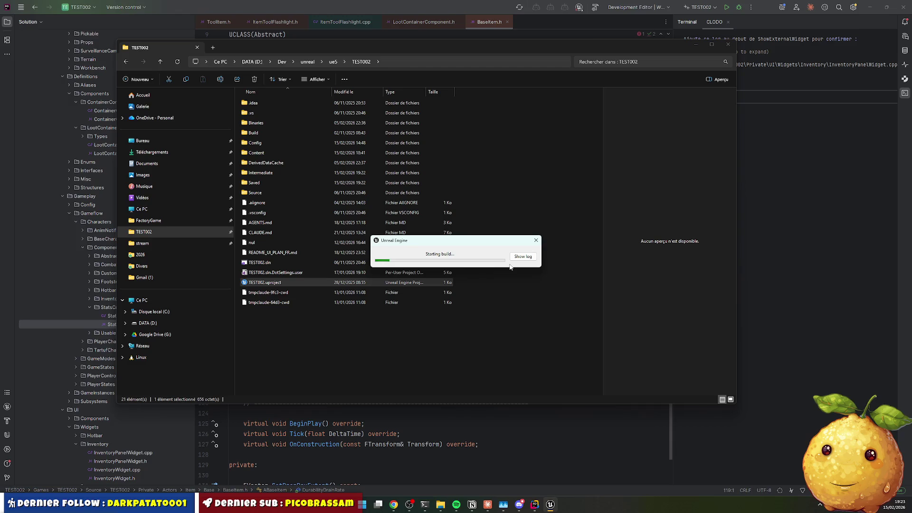
{"action": "left_click", "coordinate": [524, 258]}
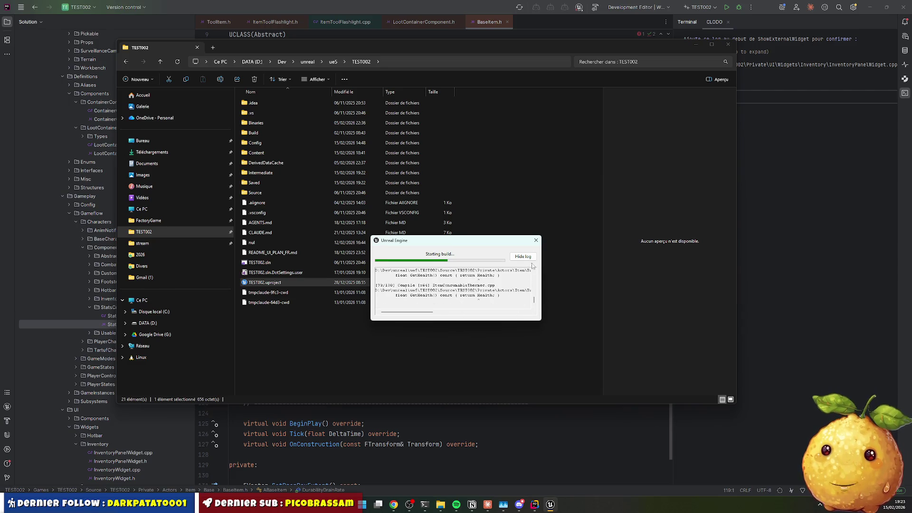
{"action": "left_click", "coordinate": [536, 240]}
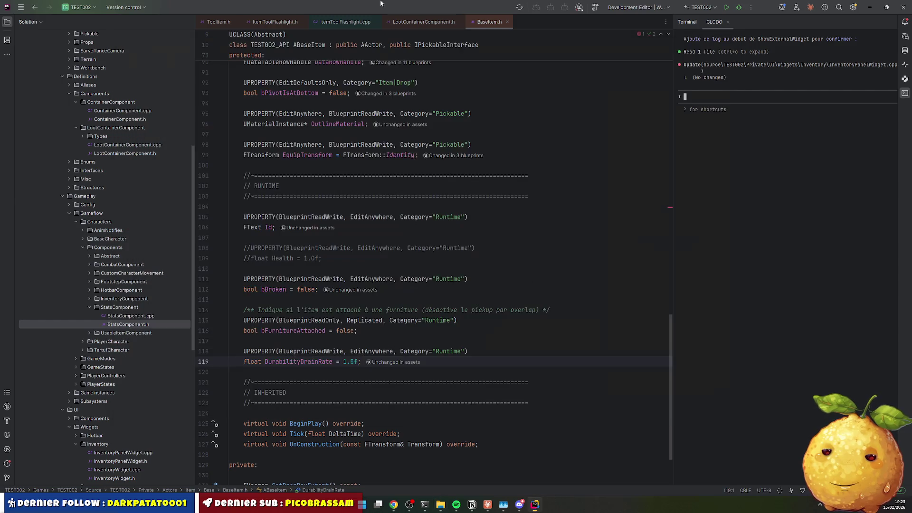
{"action": "left_click", "coordinate": [552, 507]}
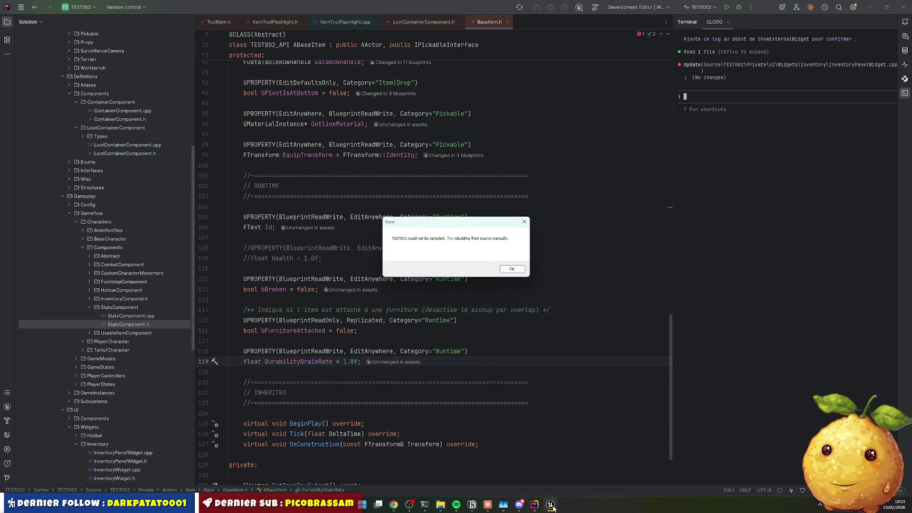
Dismiss the compile error, find GetHealth in BaseItem.h, and comment it out with Ctrl+/
{"action": "left_click", "coordinate": [513, 269]}
{"action": "double_click", "coordinate": [364, 321]}
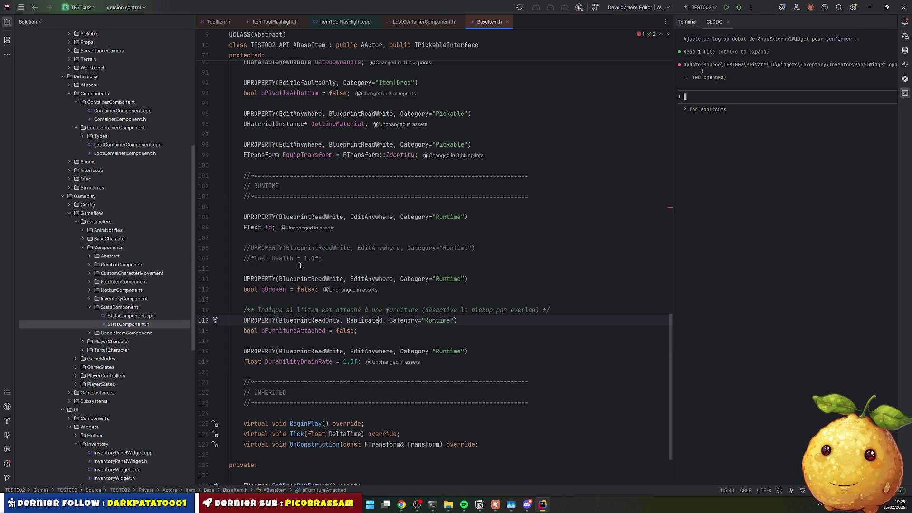
{"action": "key", "text": "ctrl+f"}
{"action": "scroll", "coordinate": [300, 266], "scroll_direction": "down", "scroll_amount": 3}
{"action": "type", "text": "artheal"}
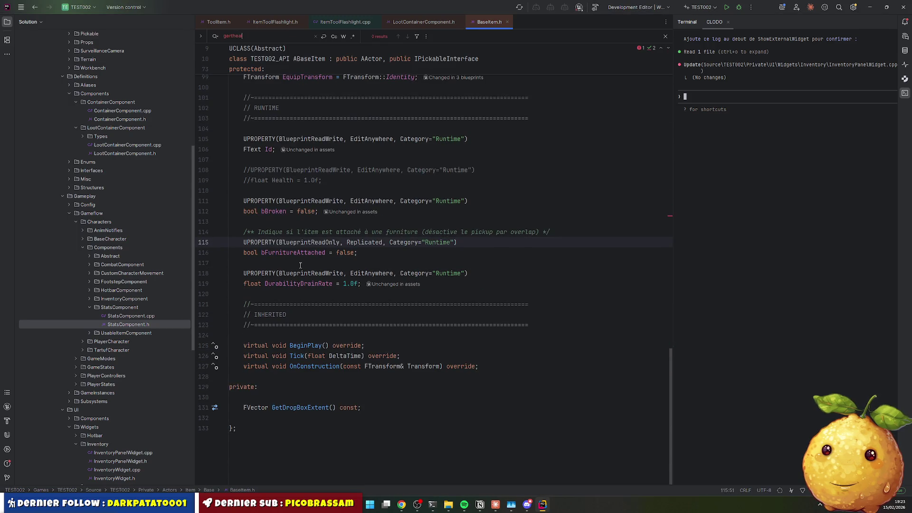
{"action": "key", "text": "Right"}
{"action": "key", "text": "Delete"}
{"action": "key", "text": "Delete"}
{"action": "type", "text": "e"}
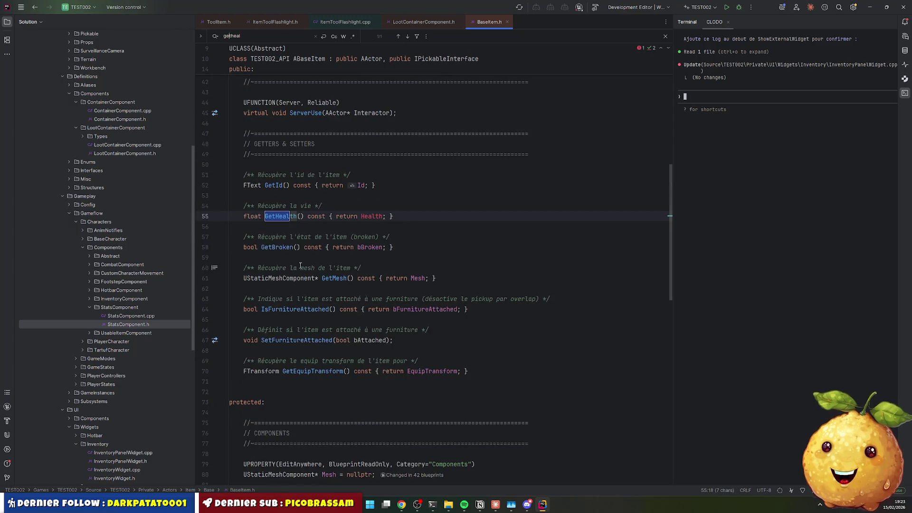
{"action": "key", "text": "ctrl+slash"}
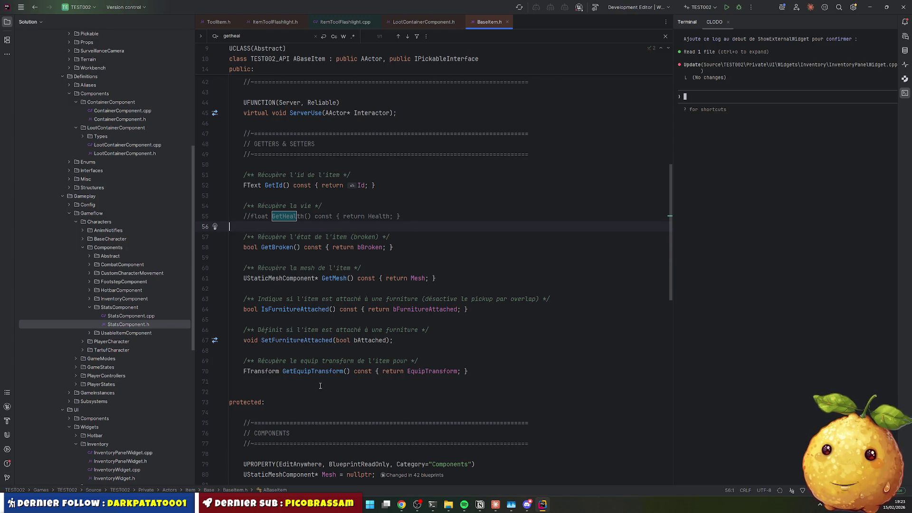
Remove the extra blank lines below the Use() and GetData() declarations
{"action": "left_click_drag", "start_coordinate": [244, 102], "coordinate": [361, 100]}
{"action": "left_click", "coordinate": [388, 173]}
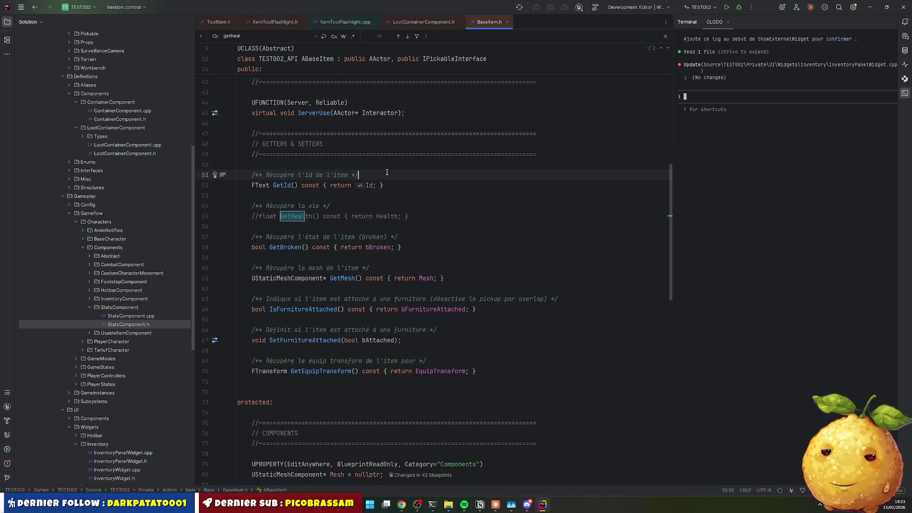
{"action": "key", "text": "ctrl+alt+Left"}
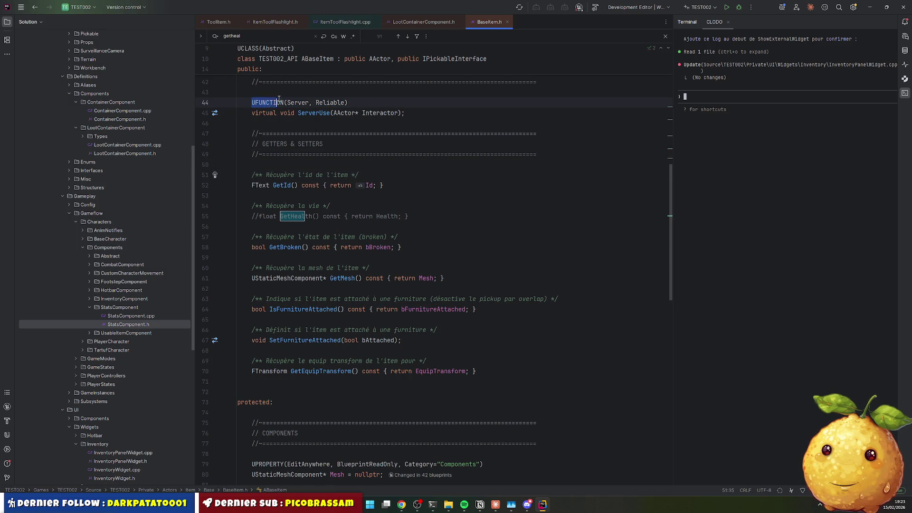
{"action": "scroll", "coordinate": [342, 252], "scroll_direction": "down", "scroll_amount": 15}
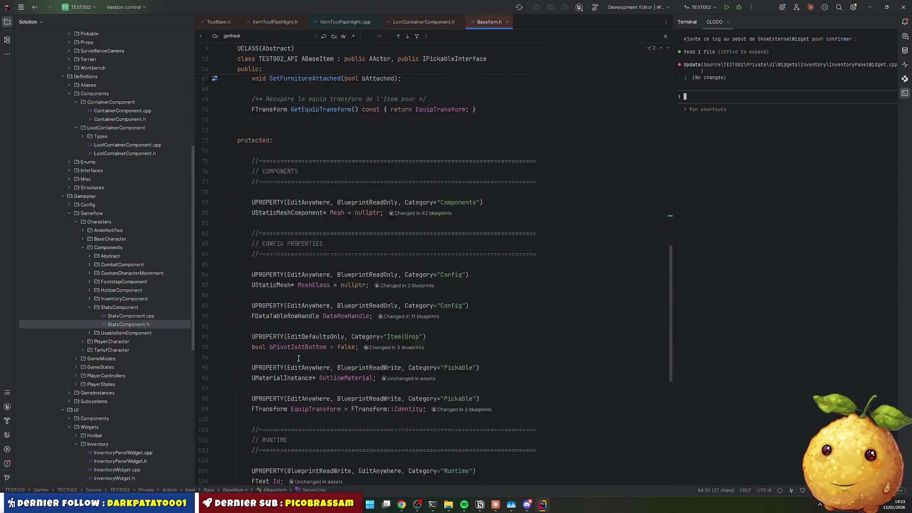
{"action": "scroll", "coordinate": [262, 341], "scroll_direction": "up", "scroll_amount": 20}
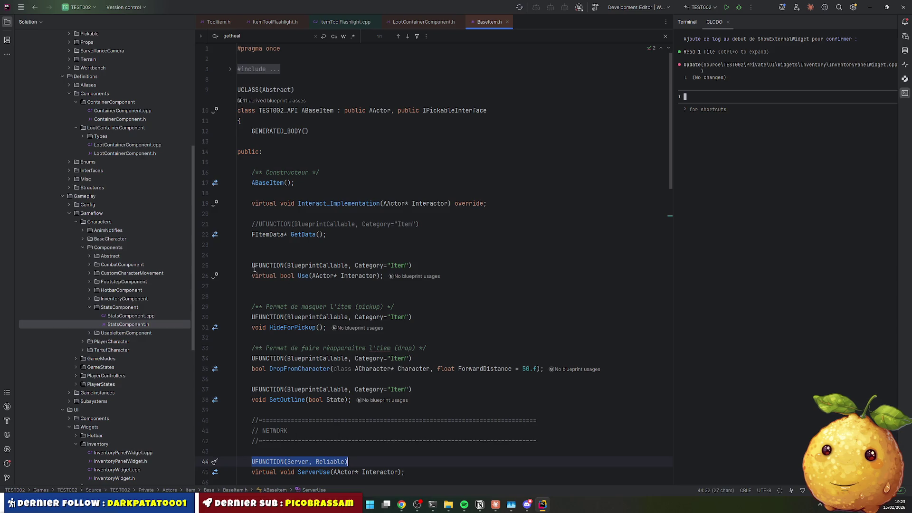
{"action": "key", "text": "ctrl+alt+Left"}
{"action": "left_click", "coordinate": [333, 276]}
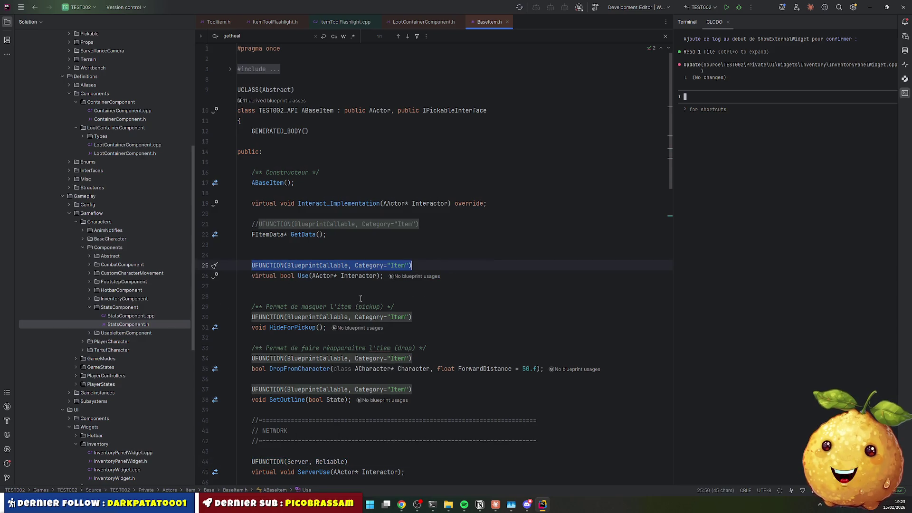
{"action": "scroll", "coordinate": [332, 214], "scroll_direction": "down", "scroll_amount": 3}
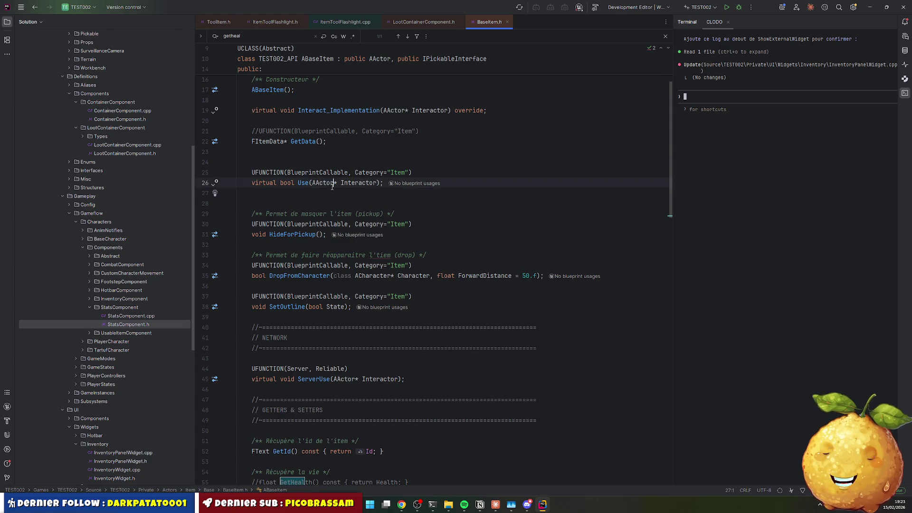
{"action": "key", "text": "Down"}
{"action": "key", "text": "Delete"}
{"action": "key", "text": "Up"}
{"action": "key", "text": "Up"}
{"action": "key", "text": "Up"}
{"action": "key", "text": "Up"}
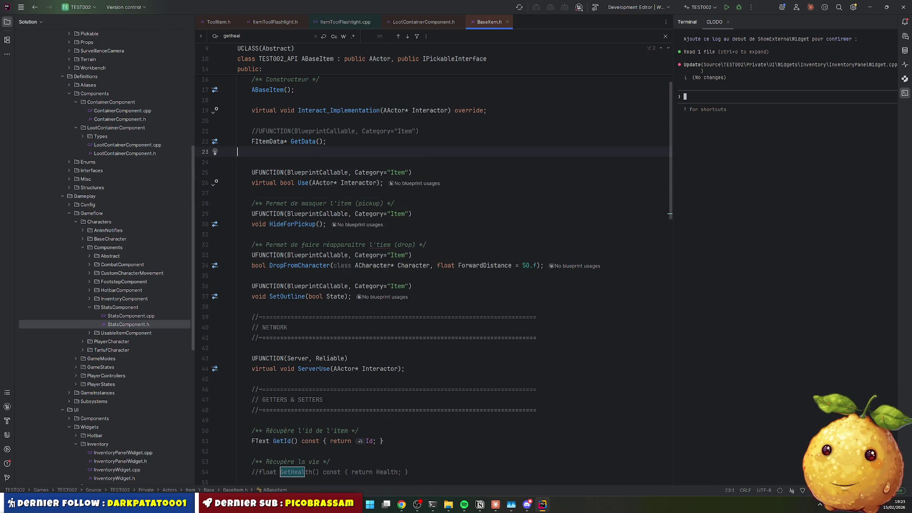
{"action": "key", "text": "Delete"}
{"action": "key", "text": "Up"}
{"action": "key", "text": "Up"}
{"action": "key", "text": "End"}
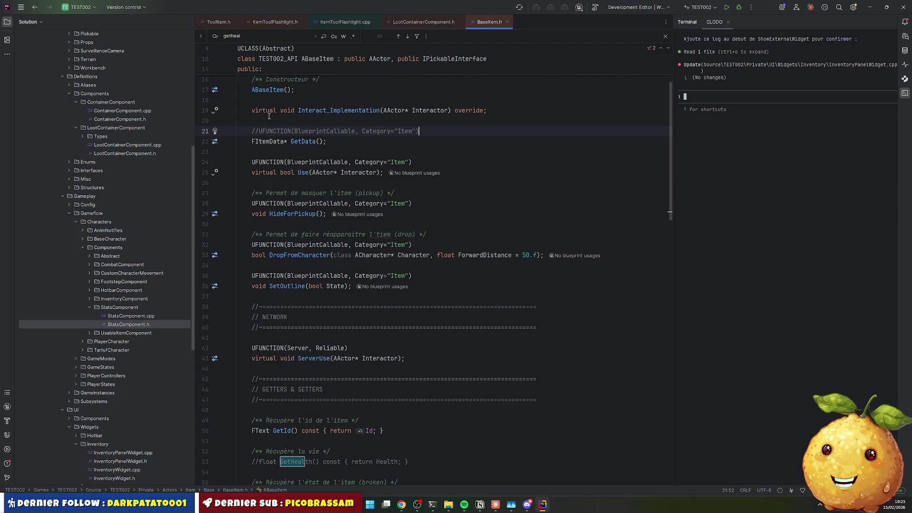
{"action": "scroll", "coordinate": [269, 116], "scroll_direction": "down", "scroll_amount": 8}
Paste UFUNCTION(BlueprintCallable, Category="Item") above GetId, GetBroken and GetMesh, commenting out the GetHealth one
{"action": "left_click", "coordinate": [389, 176]}
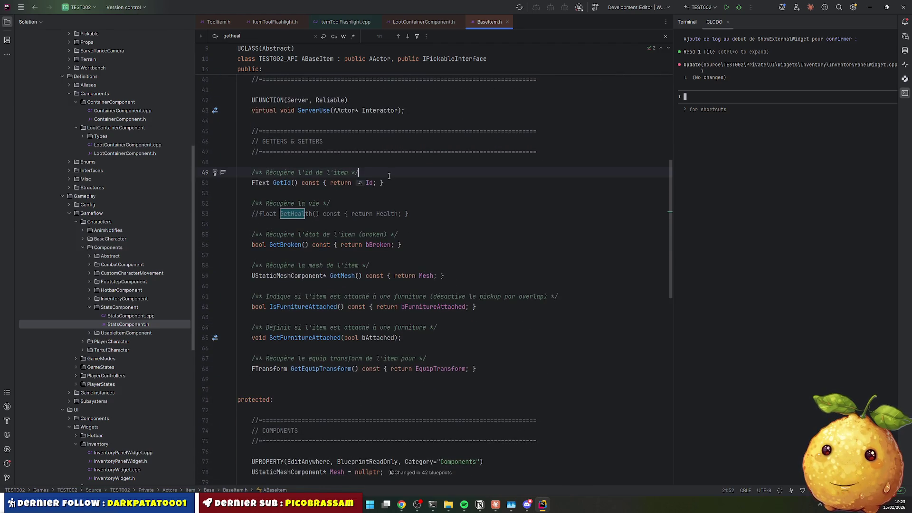
{"action": "key", "text": "Return"}
{"action": "type", "text": "UFUNCTION(BlueprintCallable, Category=\"Item\")"}
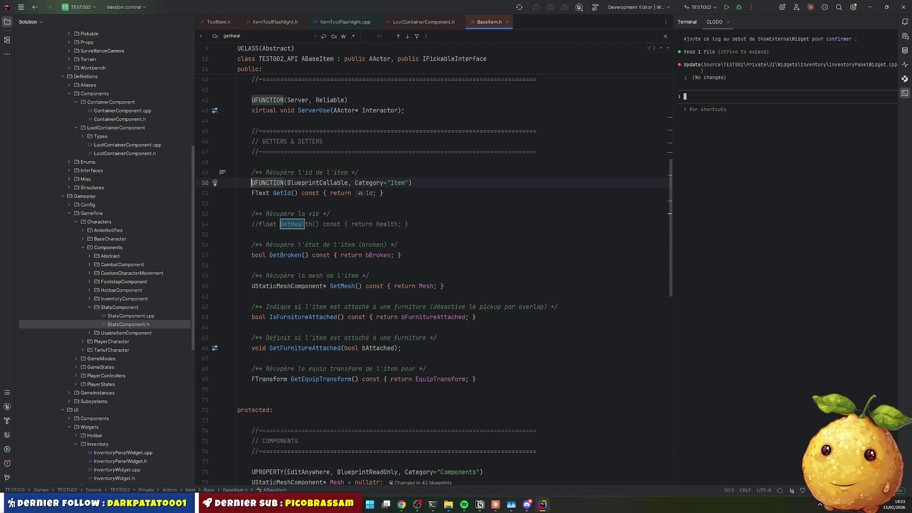
{"action": "left_click", "coordinate": [331, 213]}
{"action": "key", "text": "Return"}
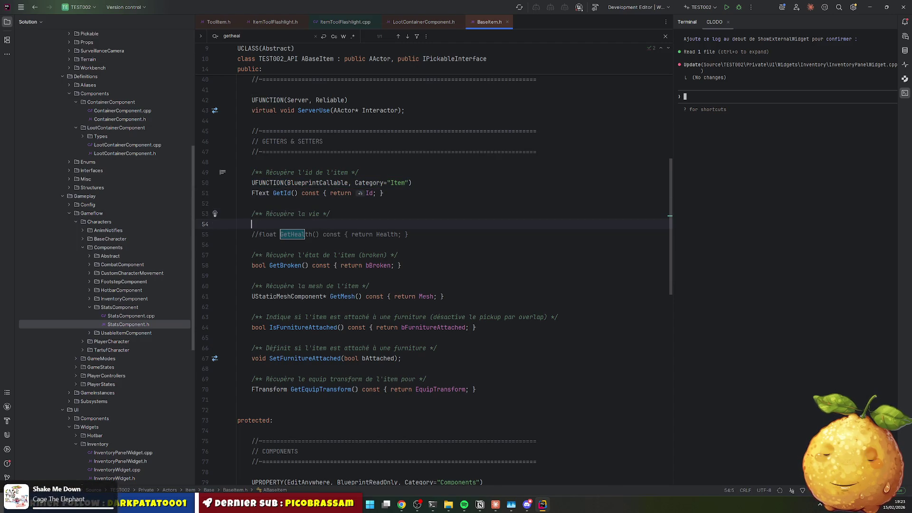
{"action": "type", "text": "UFUNCTION(BlueprintCallable, Category=\"Item\")"}
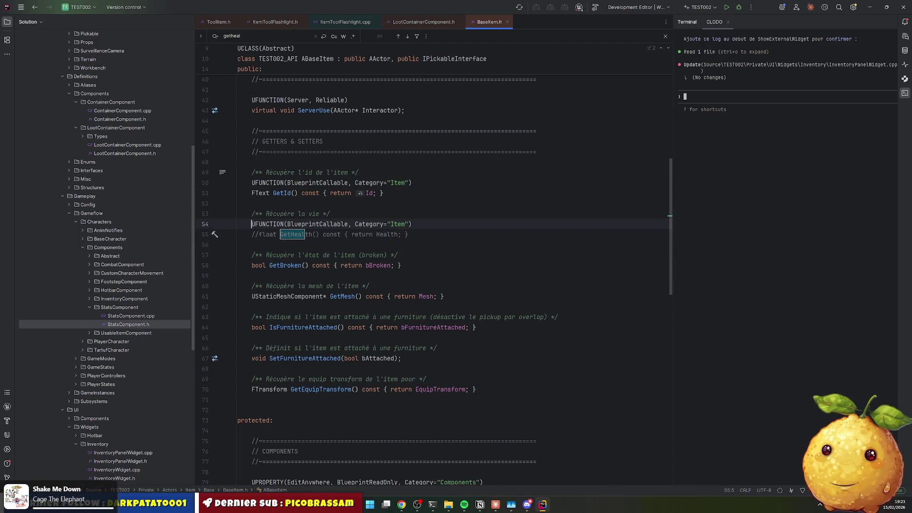
{"action": "key", "text": "ctrl+slash"}
{"action": "key", "text": "Down"}
{"action": "key", "text": "Down"}
{"action": "key", "text": "Down"}
{"action": "key", "text": "End"}
{"action": "type", "text": "UFUNCTION(BlueprintCallable, Category=\"Item\")"}
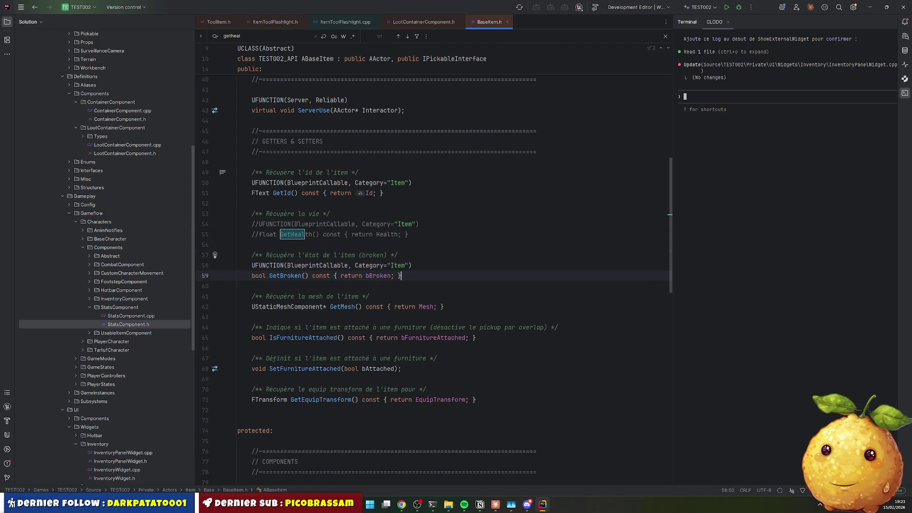
{"action": "key", "text": "Down"}
{"action": "key", "text": "Down"}
{"action": "key", "text": "Return"}
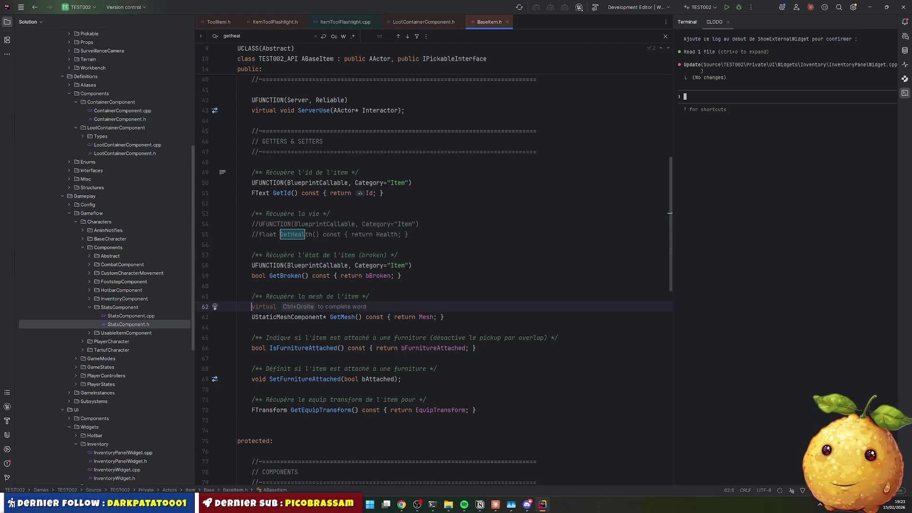
{"action": "type", "text": "UFUNCTION(BlueprintCallable, Category=\"Item\")"}
{"action": "key", "text": "Down"}
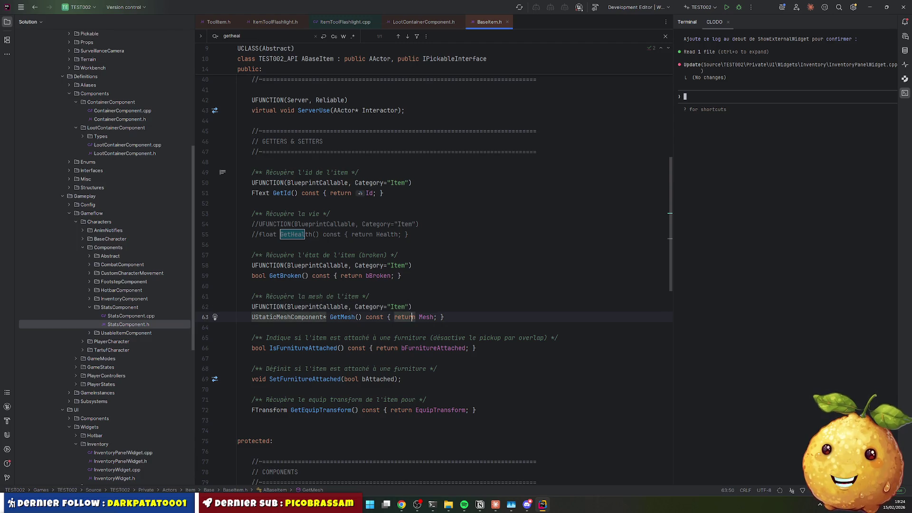
{"action": "left_click", "coordinate": [237, 328]}
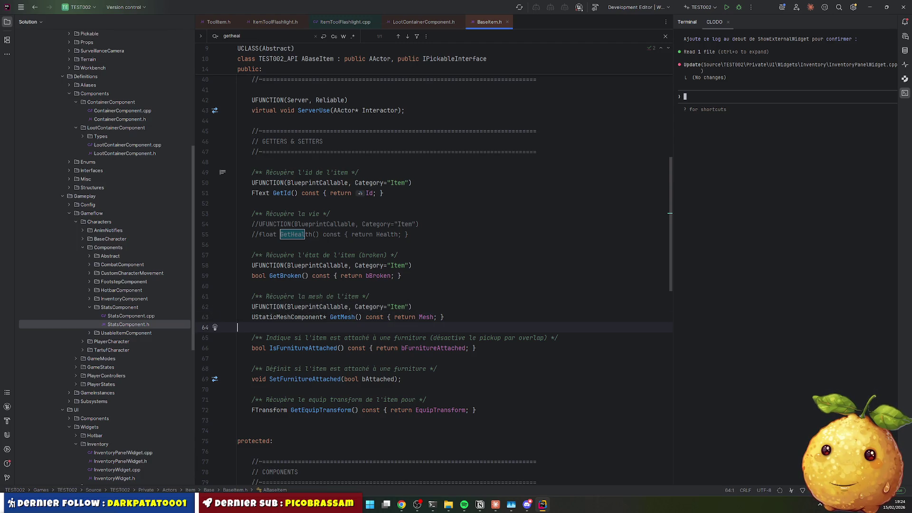
Add the same UFUNCTION line above IsFurnitureAttached, SetFurnitureAttached and GetEquipTransform
{"action": "left_click", "coordinate": [411, 347]}
{"action": "type", "text": "UFUNCTION(BlueprintCallable, Category=\"Item\")"}
{"action": "left_click", "coordinate": [412, 389]}
{"action": "type", "text": "UFUNCTION(BlueprintCallable, Category=\"Item\")"}
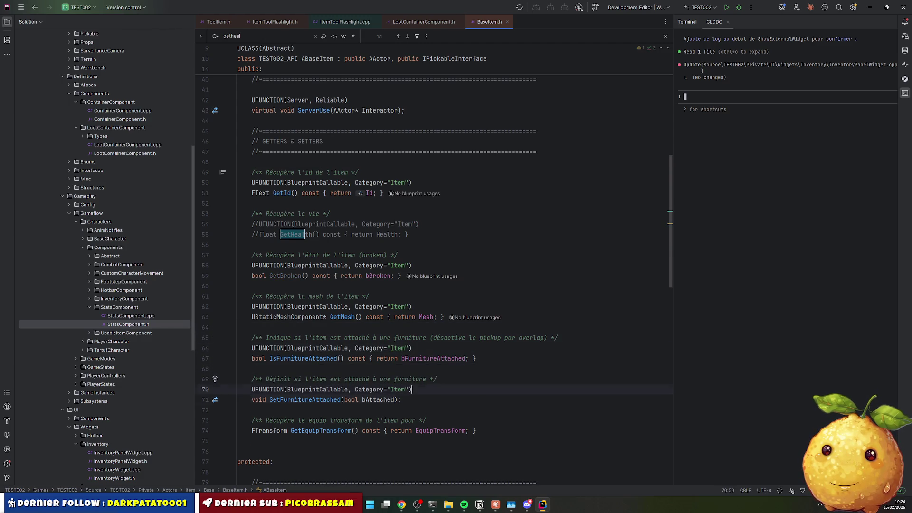
{"action": "left_click", "coordinate": [412, 430]}
{"action": "type", "text": "UFUNCTION(BlueprintCallable, Category=\"Item\")"}
Uncomment the UFUNCTION line above GetData and save BaseItem.h
{"action": "scroll", "coordinate": [307, 146], "scroll_direction": "up", "scroll_amount": 3}
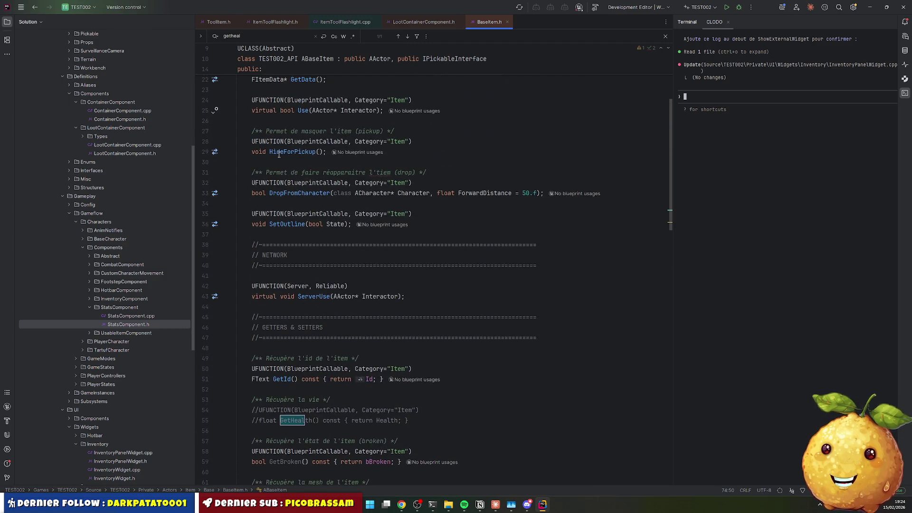
{"action": "left_click", "coordinate": [253, 131]}
{"action": "key", "text": "ctrl+slash"}
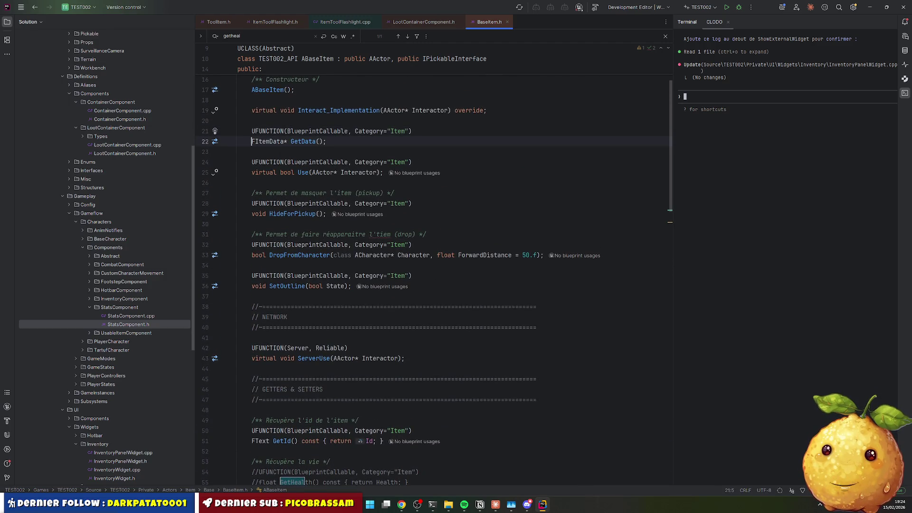
{"action": "key", "text": "Down"}
{"action": "key", "text": "ctrl+s"}
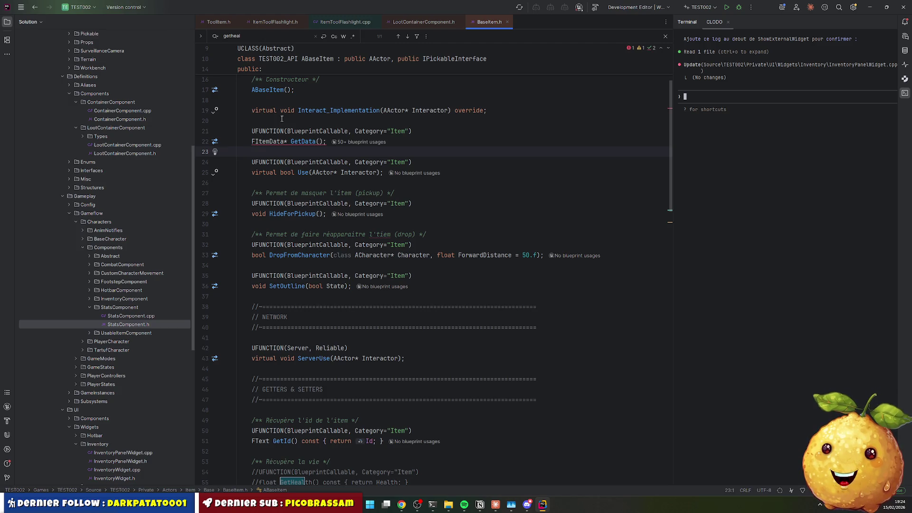
Comment the GetData UFUNCTION line back out with //
{"action": "left_click", "coordinate": [252, 131]}
{"action": "type", "text": "//"}
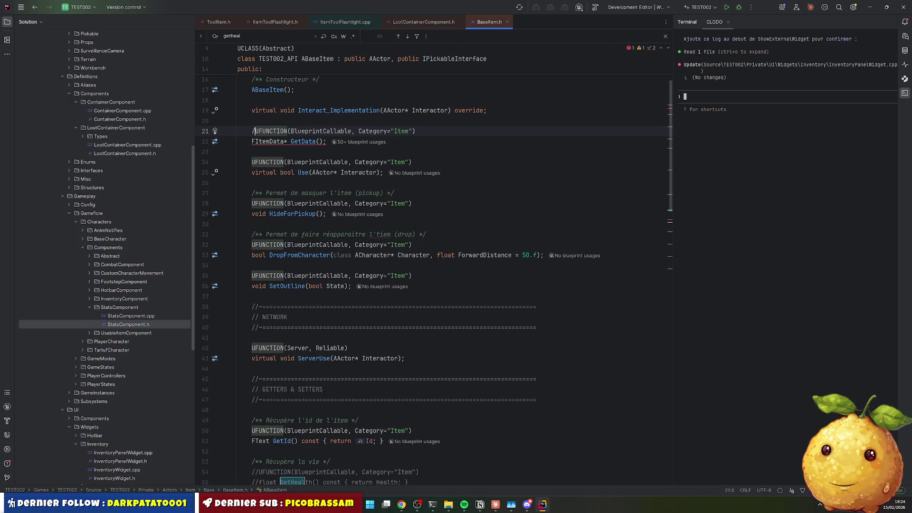
{"action": "scroll", "coordinate": [340, 152], "scroll_direction": "down", "scroll_amount": 10}
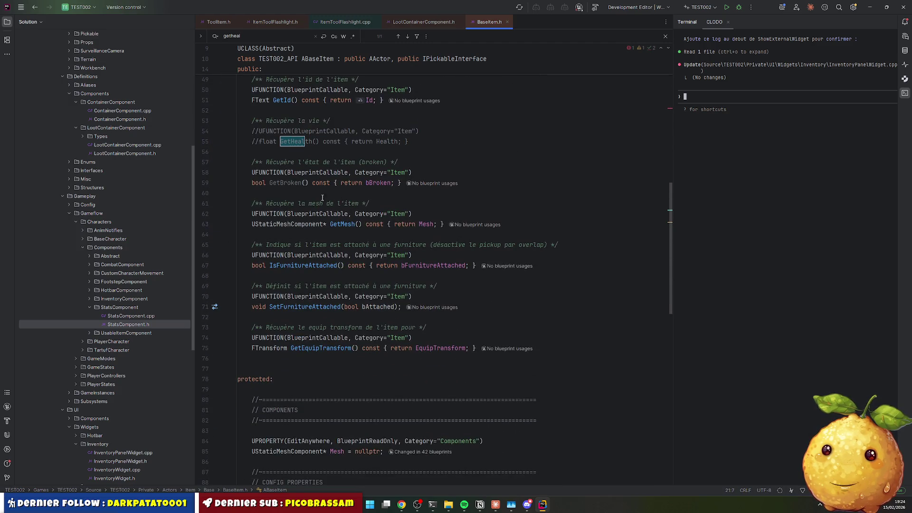
{"action": "left_click", "coordinate": [341, 151]}
{"action": "scroll", "coordinate": [322, 162], "scroll_direction": "down", "scroll_amount": 8}
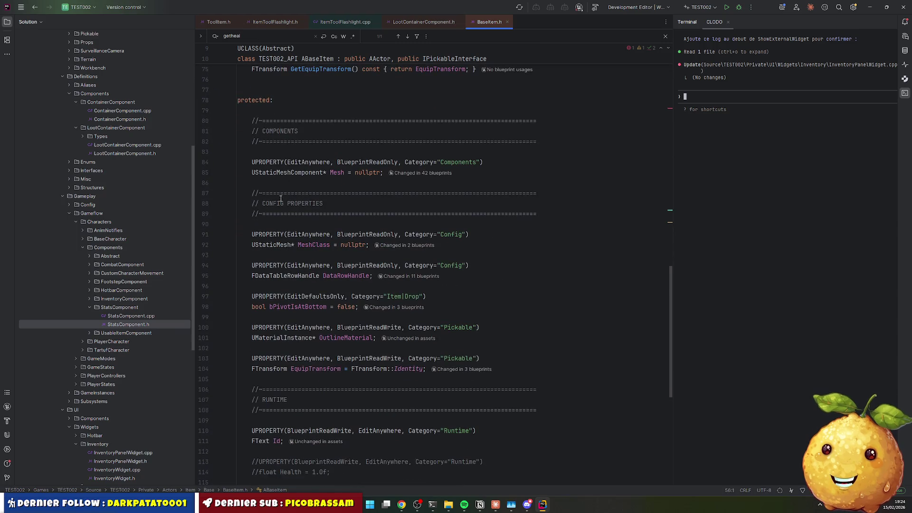
{"action": "scroll", "coordinate": [277, 190], "scroll_direction": "down", "scroll_amount": 8}
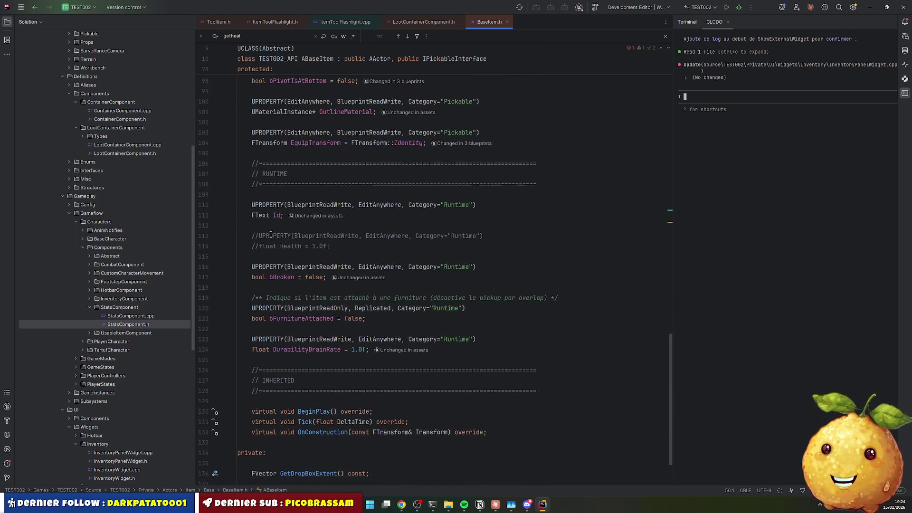
{"action": "scroll", "coordinate": [273, 235], "scroll_direction": "down", "scroll_amount": 1}
Write a /** Beginplay */ doc comment above the BeginPlay override
{"action": "left_click", "coordinate": [297, 340]}
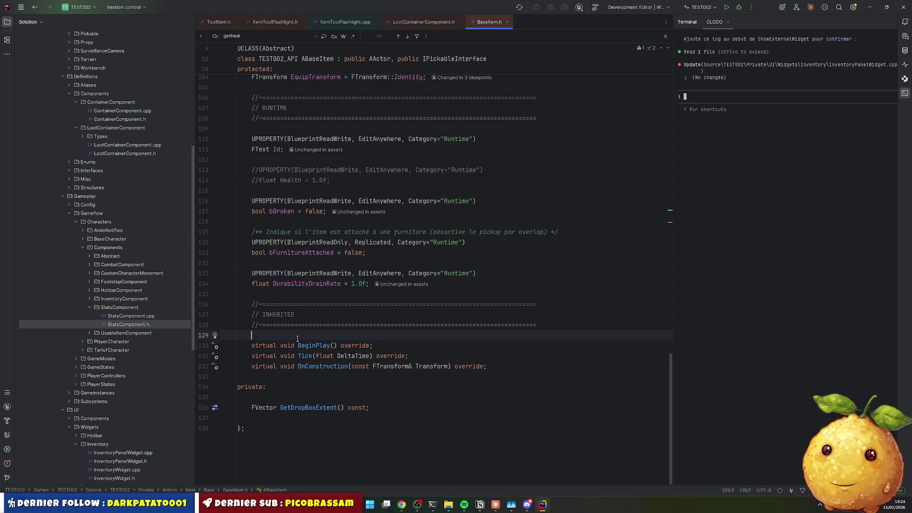
{"action": "key", "text": "Return"}
{"action": "type", "text": "UFUNCTION(BlueprintCallable, Category=\"Item\")"}
{"action": "key", "text": "shift+Home"}
{"action": "key", "text": "ctrl+z"}
{"action": "key", "text": "ctrl+z"}
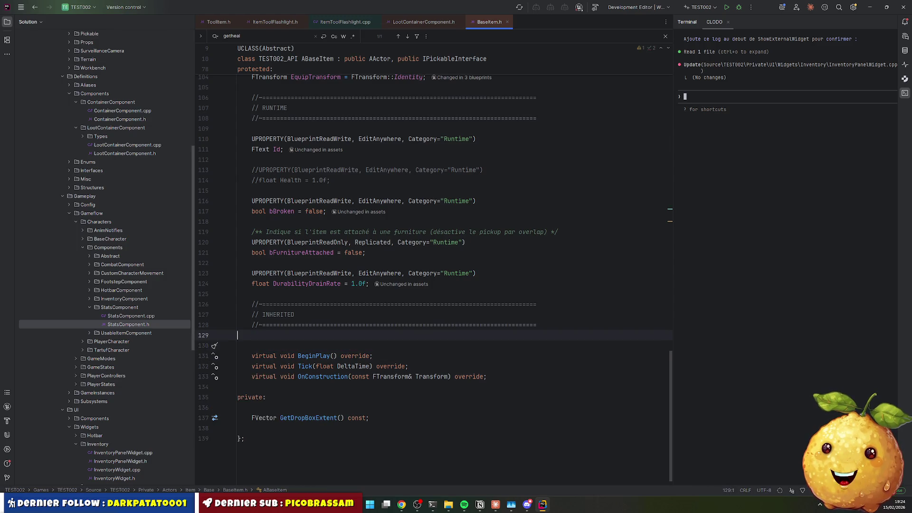
{"action": "key", "text": "Return"}
{"action": "key", "text": "Up"}
{"action": "type", "text": "/**"}
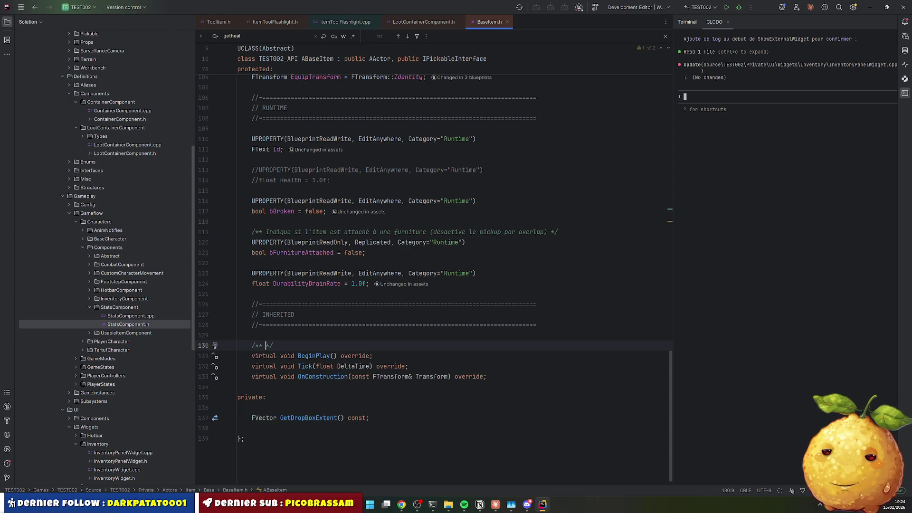
{"action": "type", "text": " Beginpl"}
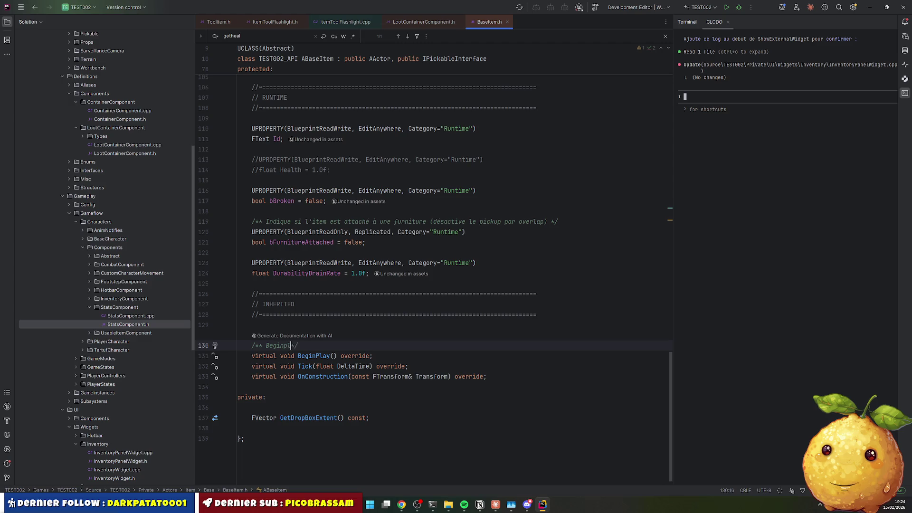
{"action": "type", "text": "ay"}
{"action": "key", "text": "Home"}
{"action": "key", "text": "shift+End"}
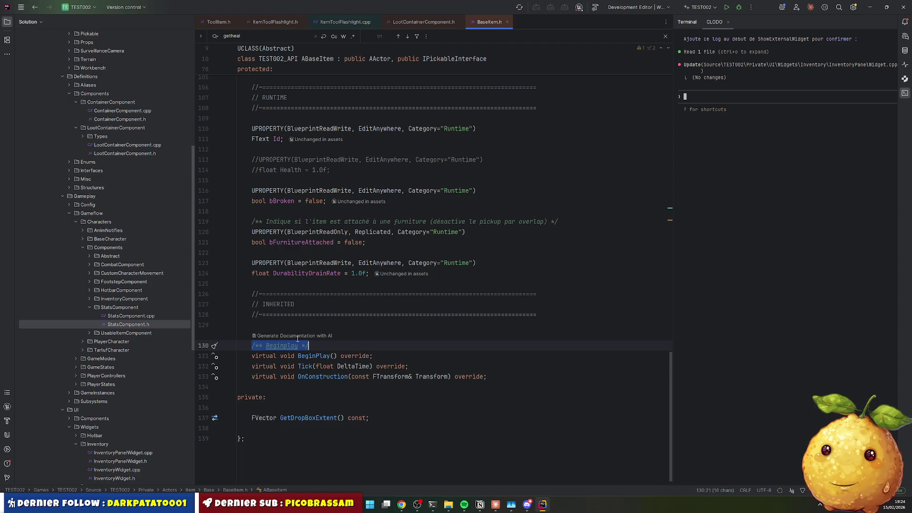
{"action": "key", "text": "Escape"}
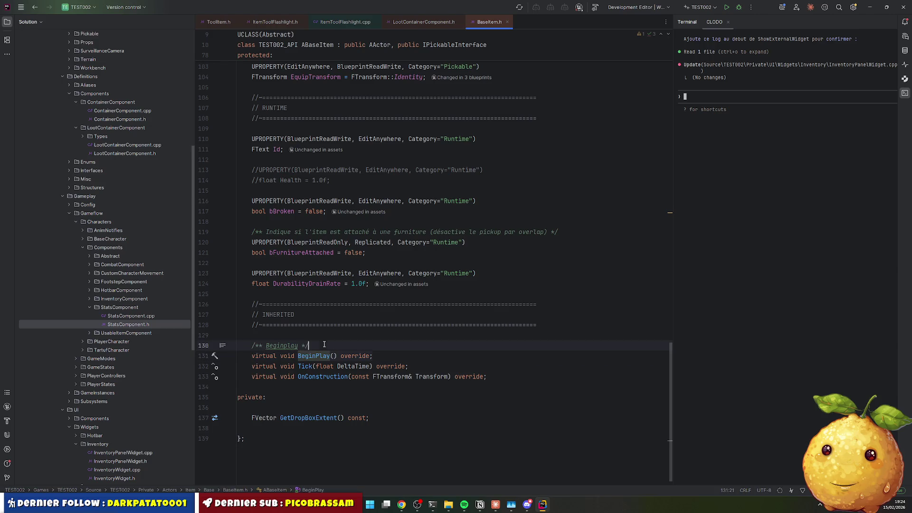
Copy the Beginplay comment above the Tick and OnConstruction overrides
{"action": "key", "text": "ctrl+c"}
{"action": "key", "text": "Down"}
{"action": "key", "text": "Down"}
{"action": "key", "text": "ctrl+v"}
{"action": "key", "text": "Return"}
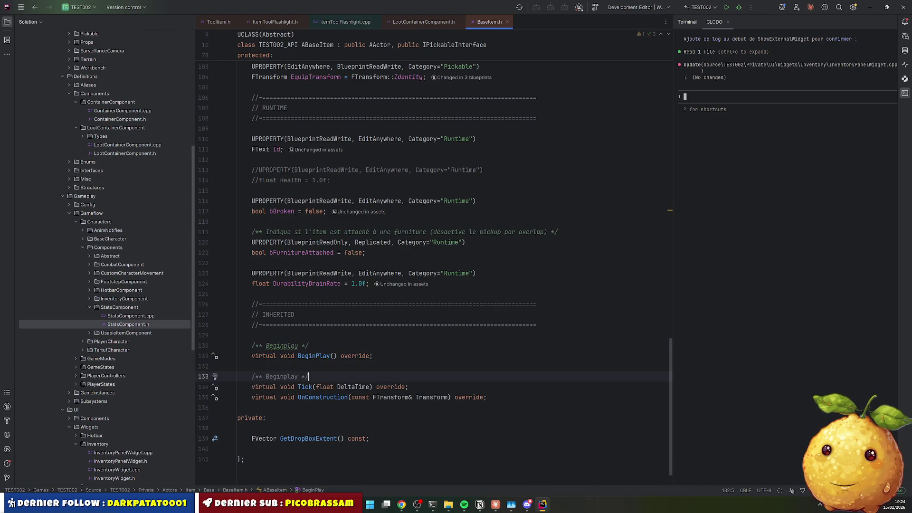
{"action": "key", "text": "Down"}
{"action": "key", "text": "End"}
{"action": "key", "text": "Return"}
{"action": "key", "text": "Return"}
{"action": "key", "text": "ctrl+v"}
Change the copied comments to read Tick and Construction respectively
{"action": "key", "text": "Up"}
{"action": "key", "text": "Up"}
{"action": "key", "text": "Up"}
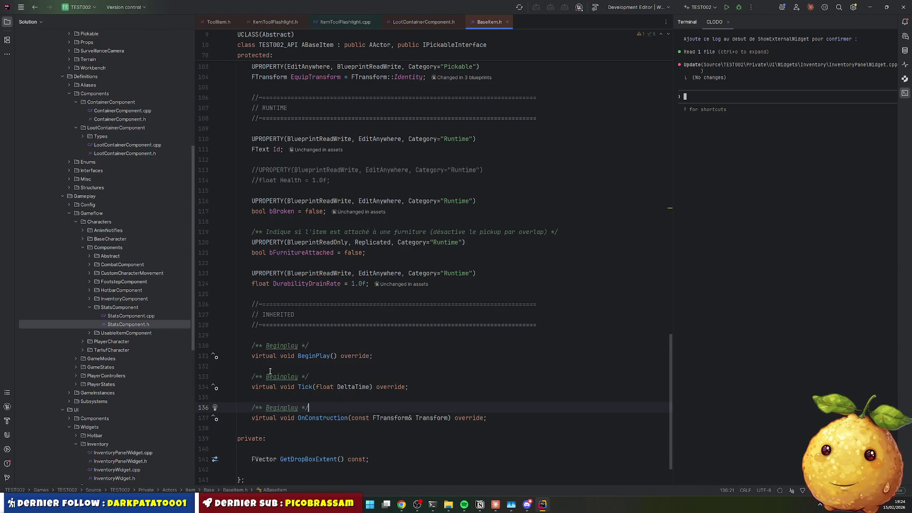
{"action": "key", "text": "ctrl+w"}
{"action": "type", "text": "Ticvik"}
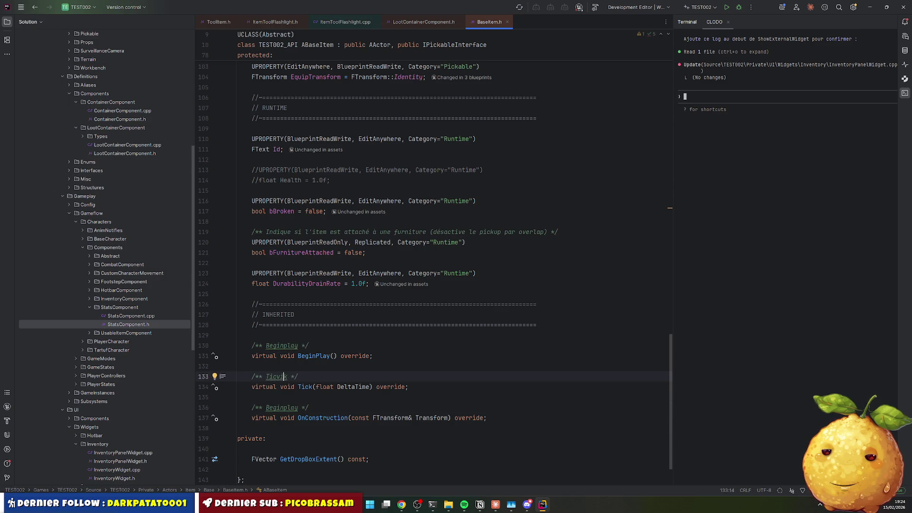
{"action": "key", "text": "Down"}
{"action": "key", "text": "Down"}
{"action": "key", "text": "Down"}
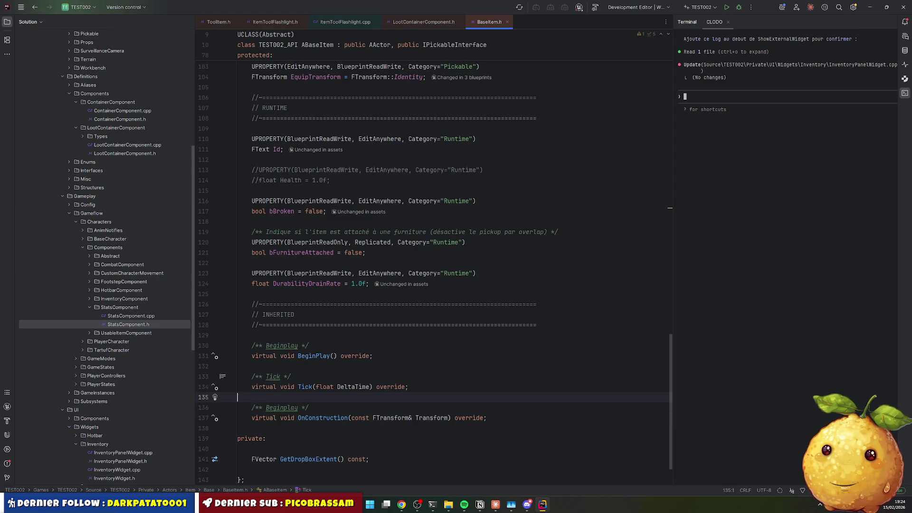
{"action": "key", "text": "ctrl+w"}
{"action": "key", "text": "BackSpace"}
{"action": "type", "text": "Construction"}
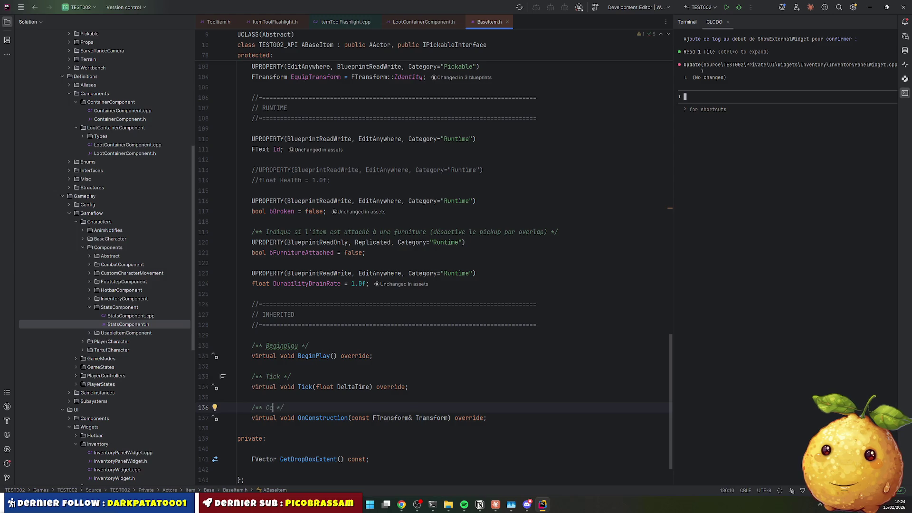
{"action": "key", "text": "Down"}
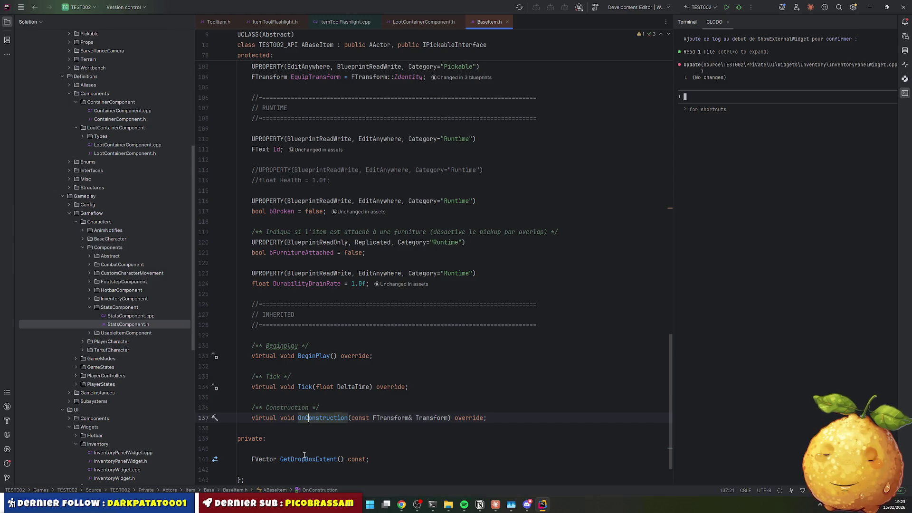
Build the project with Ctrl+Shift+B, showing UnrealBuildTool.csproj compiling in the build output
{"action": "left_click", "coordinate": [305, 408]}
{"action": "scroll", "coordinate": [371, 366], "scroll_direction": "up", "scroll_amount": 15}
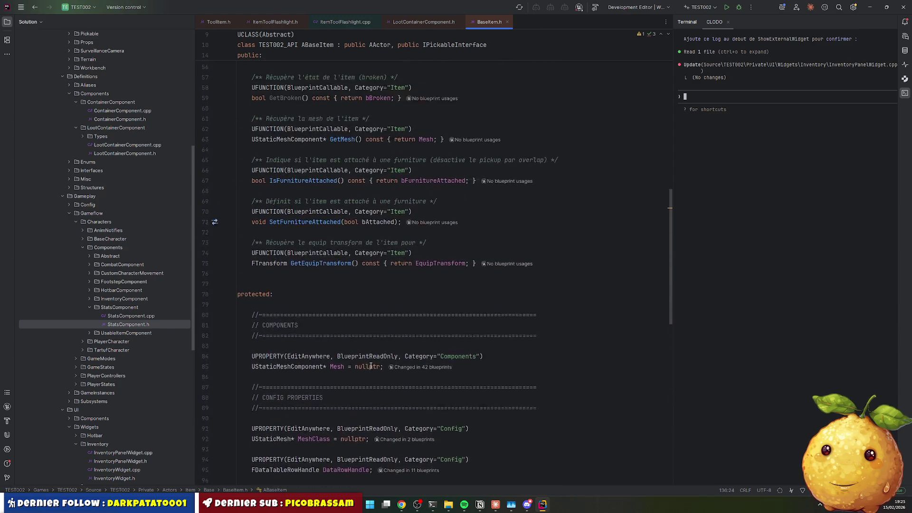
{"action": "scroll", "coordinate": [371, 366], "scroll_direction": "up", "scroll_amount": 5}
{"action": "left_click", "coordinate": [412, 252]}
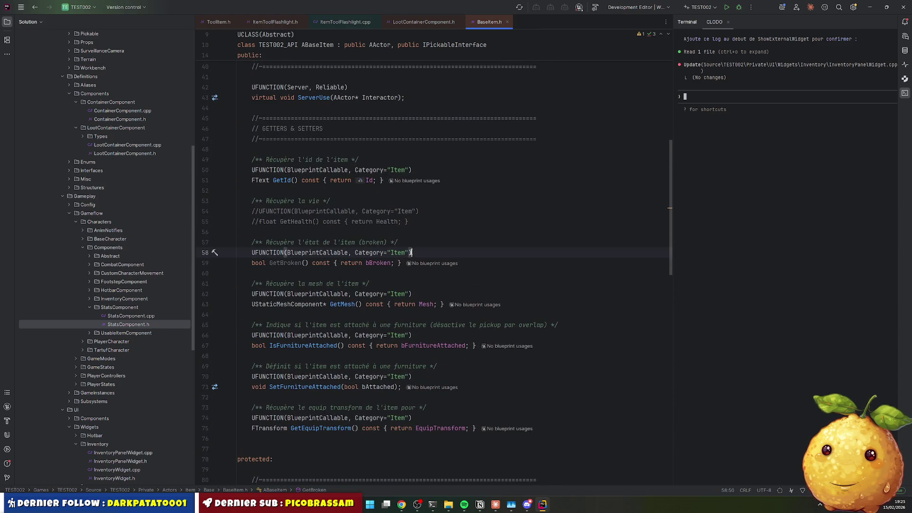
{"action": "key", "text": "ctrl+shift+b"}
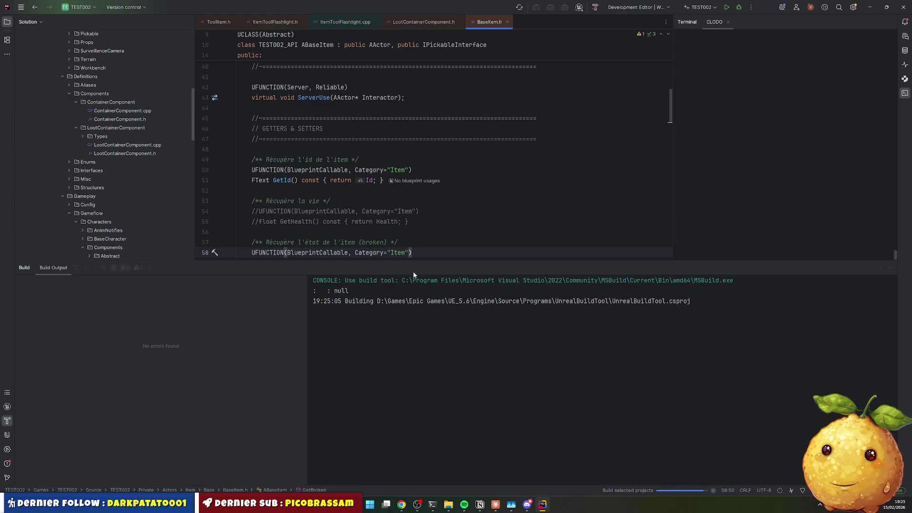